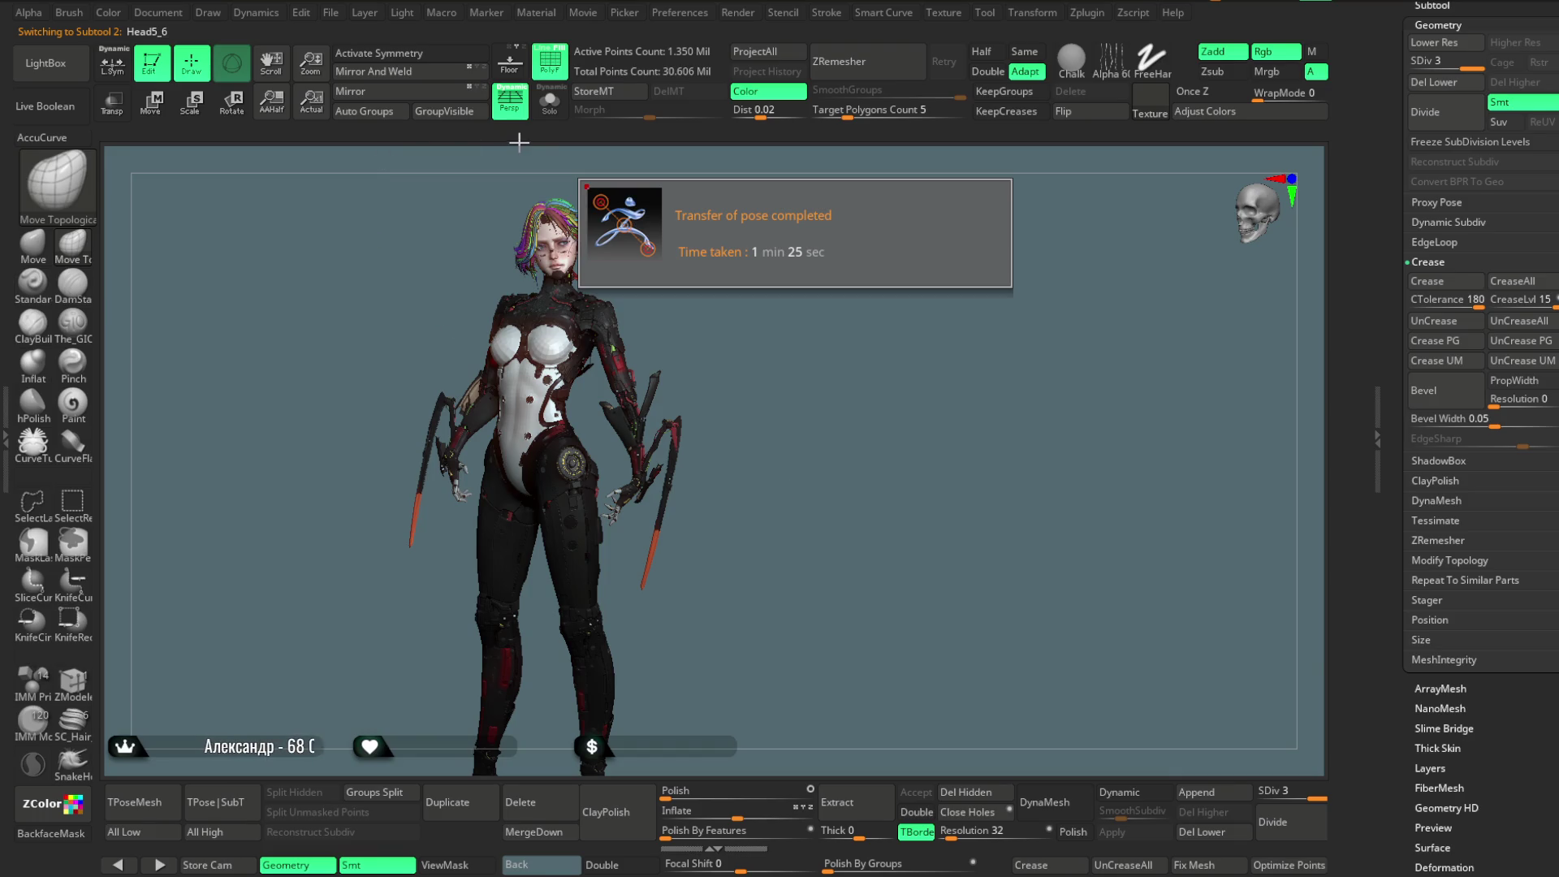
Dismiss the Transfer of pose notice and hide polygroup colours with Shift+F.
{"action": "key", "text": "shift+f"}
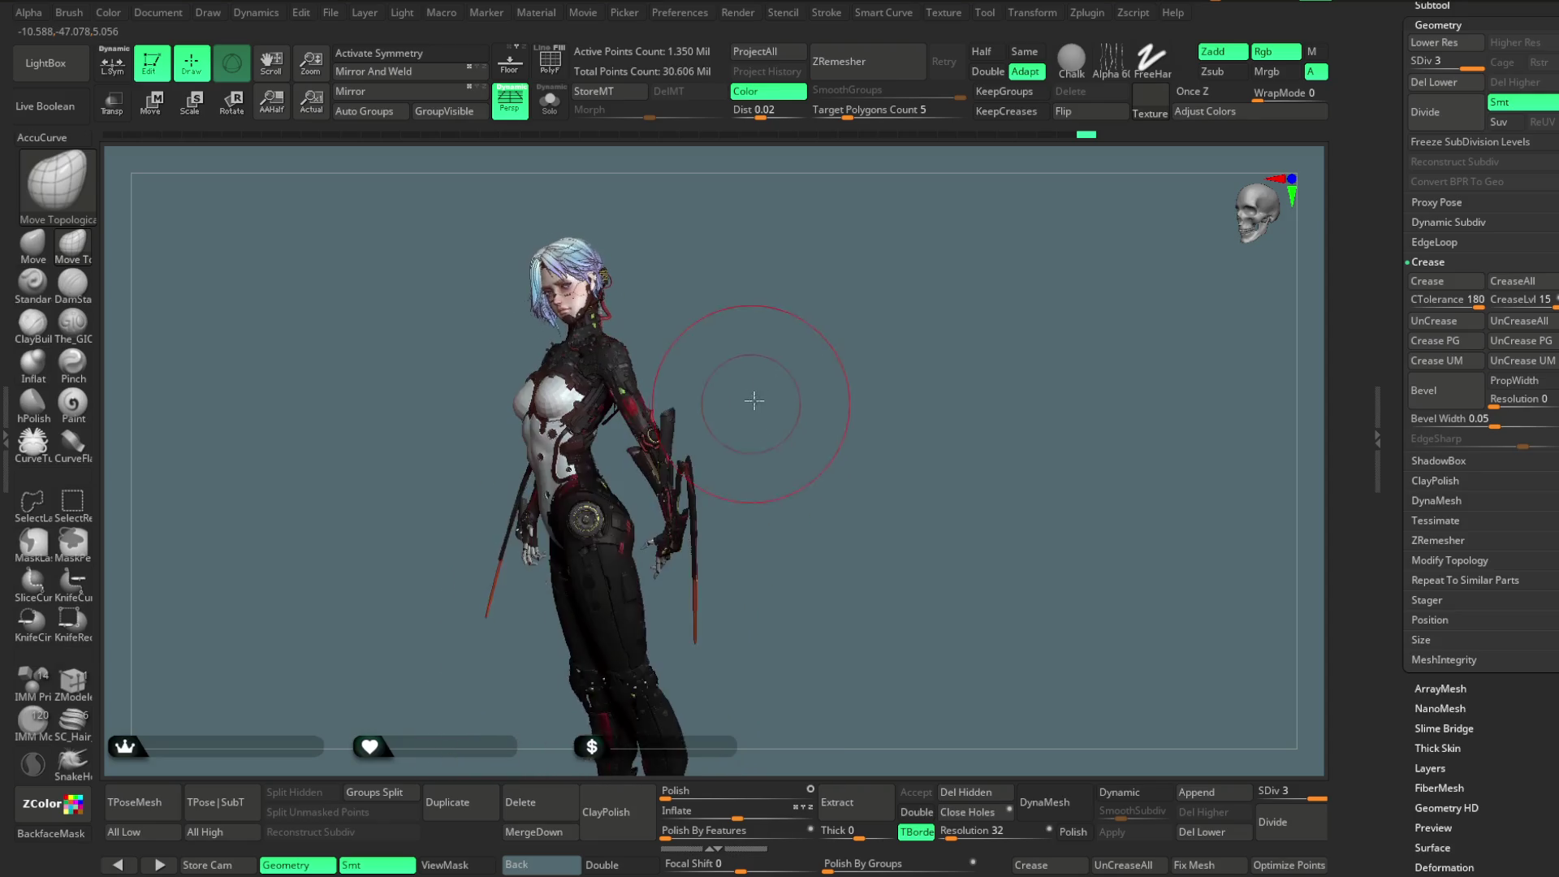
Orbit to the character's side and make the small red extracted piece active.
{"action": "left_click_drag", "start_coordinate": [787, 371], "coordinate": [800, 369]}
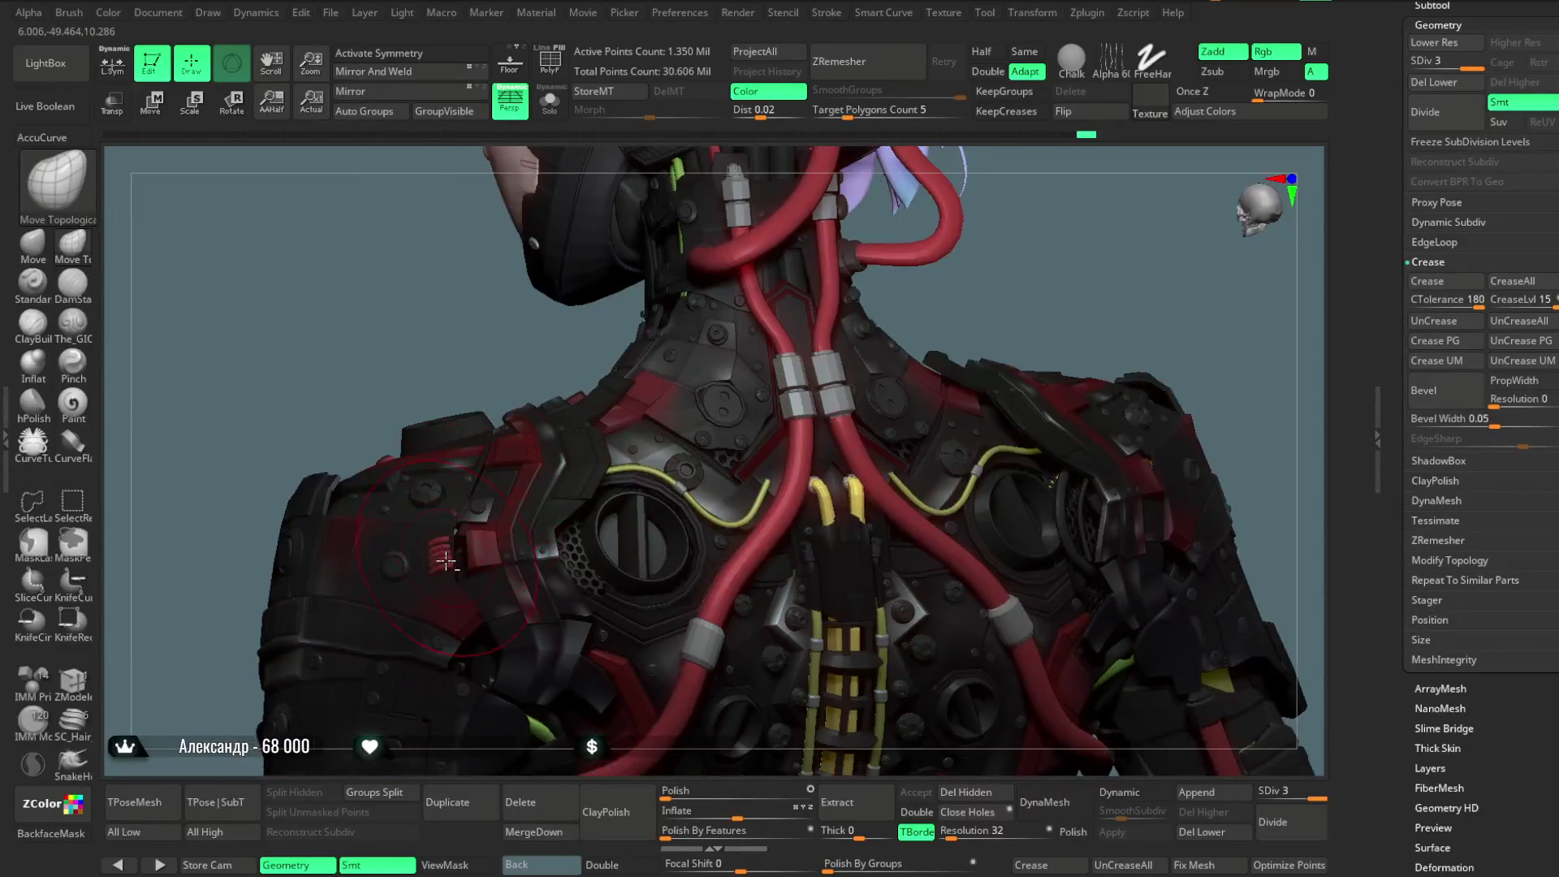
{"action": "left_click", "coordinate": [443, 557], "text": "alt"}
Solo the red shoulder piece, try a MaskLasso on it, then show the full character again.
{"action": "left_click", "coordinate": [551, 105]}
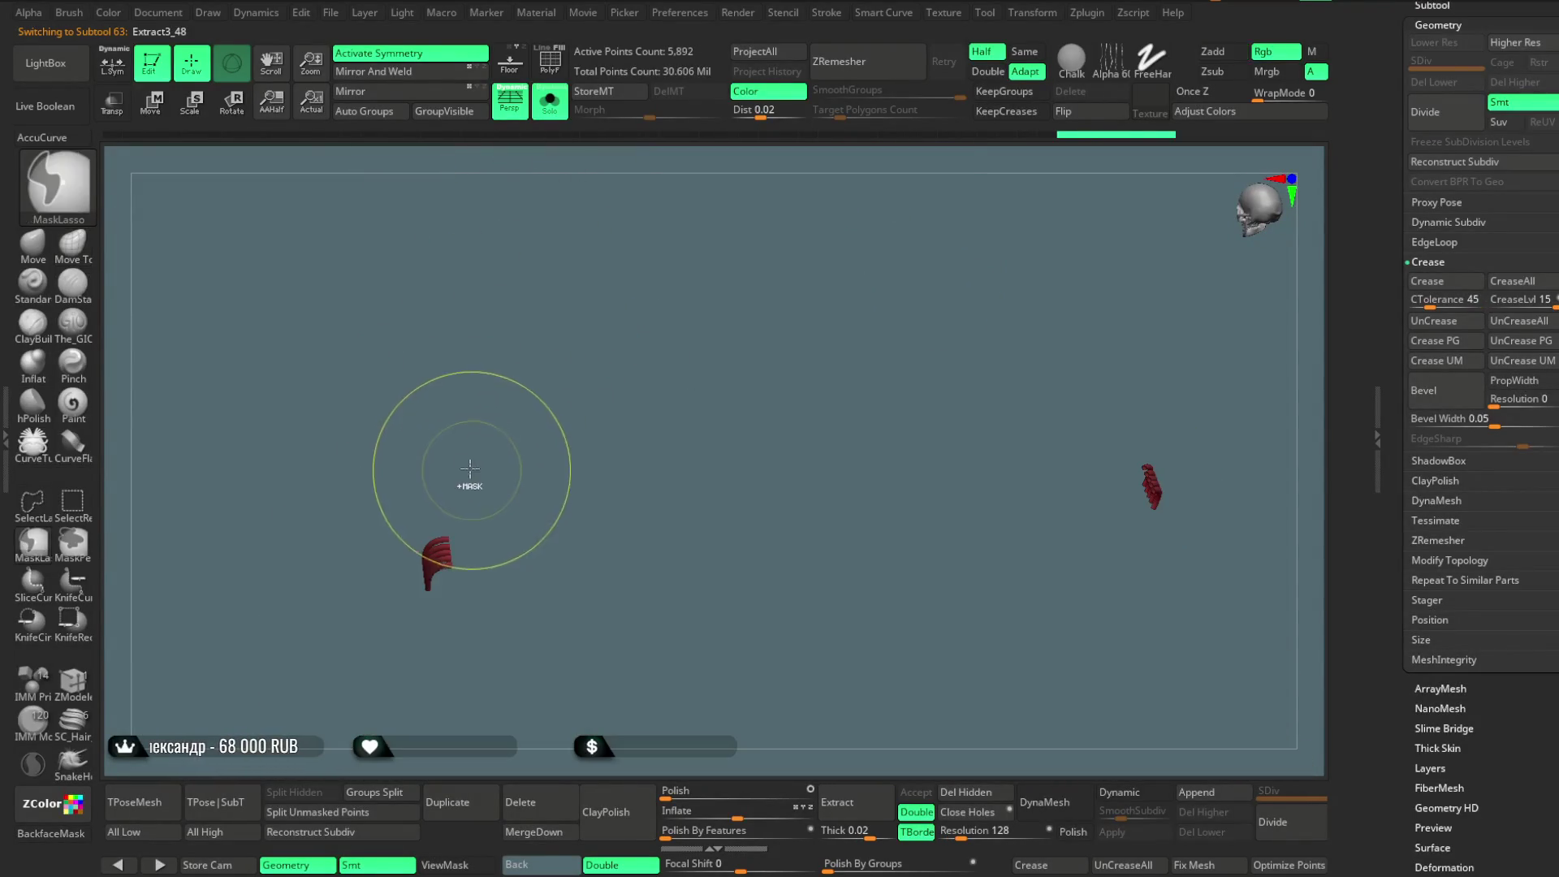
{"action": "key", "text": "ctrl"}
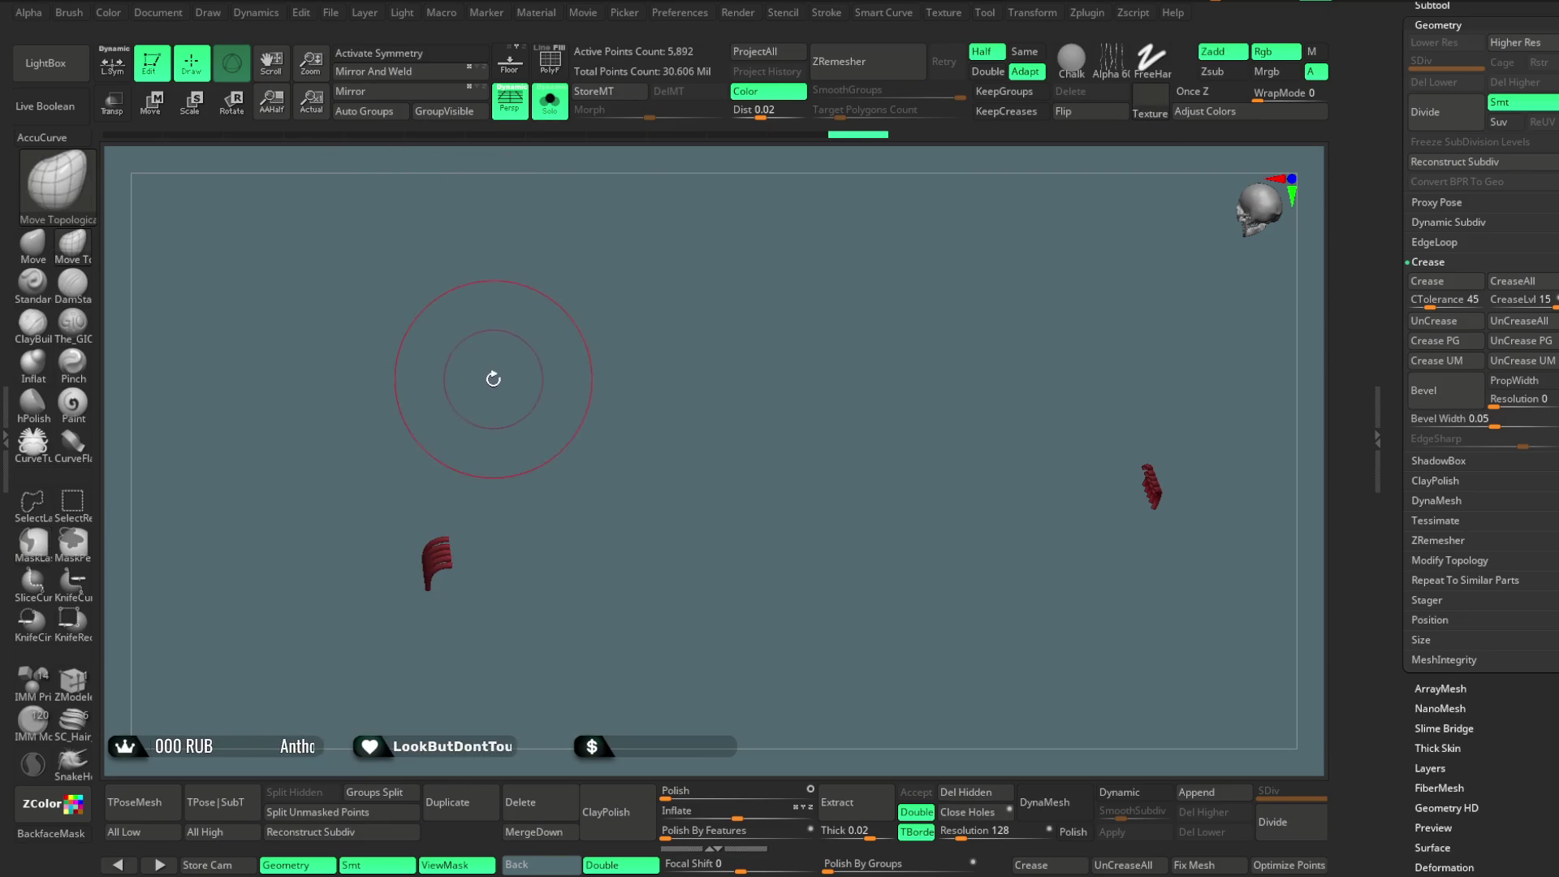
{"action": "left_click_drag", "start_coordinate": [488, 414], "coordinate": [420, 627], "text": "ctrl"}
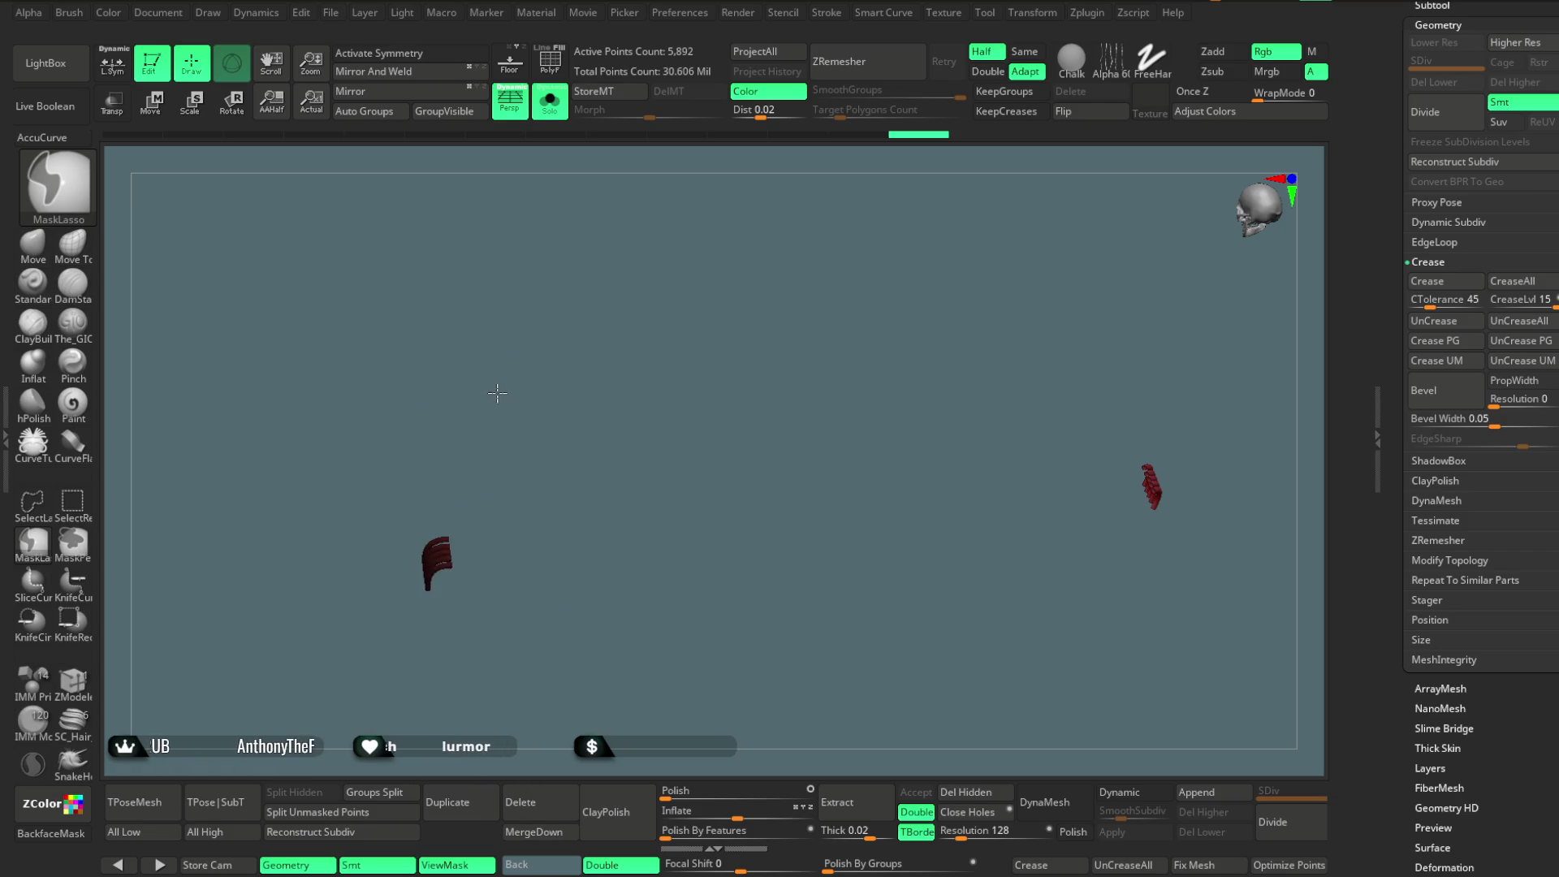
{"action": "left_click", "coordinate": [550, 102]}
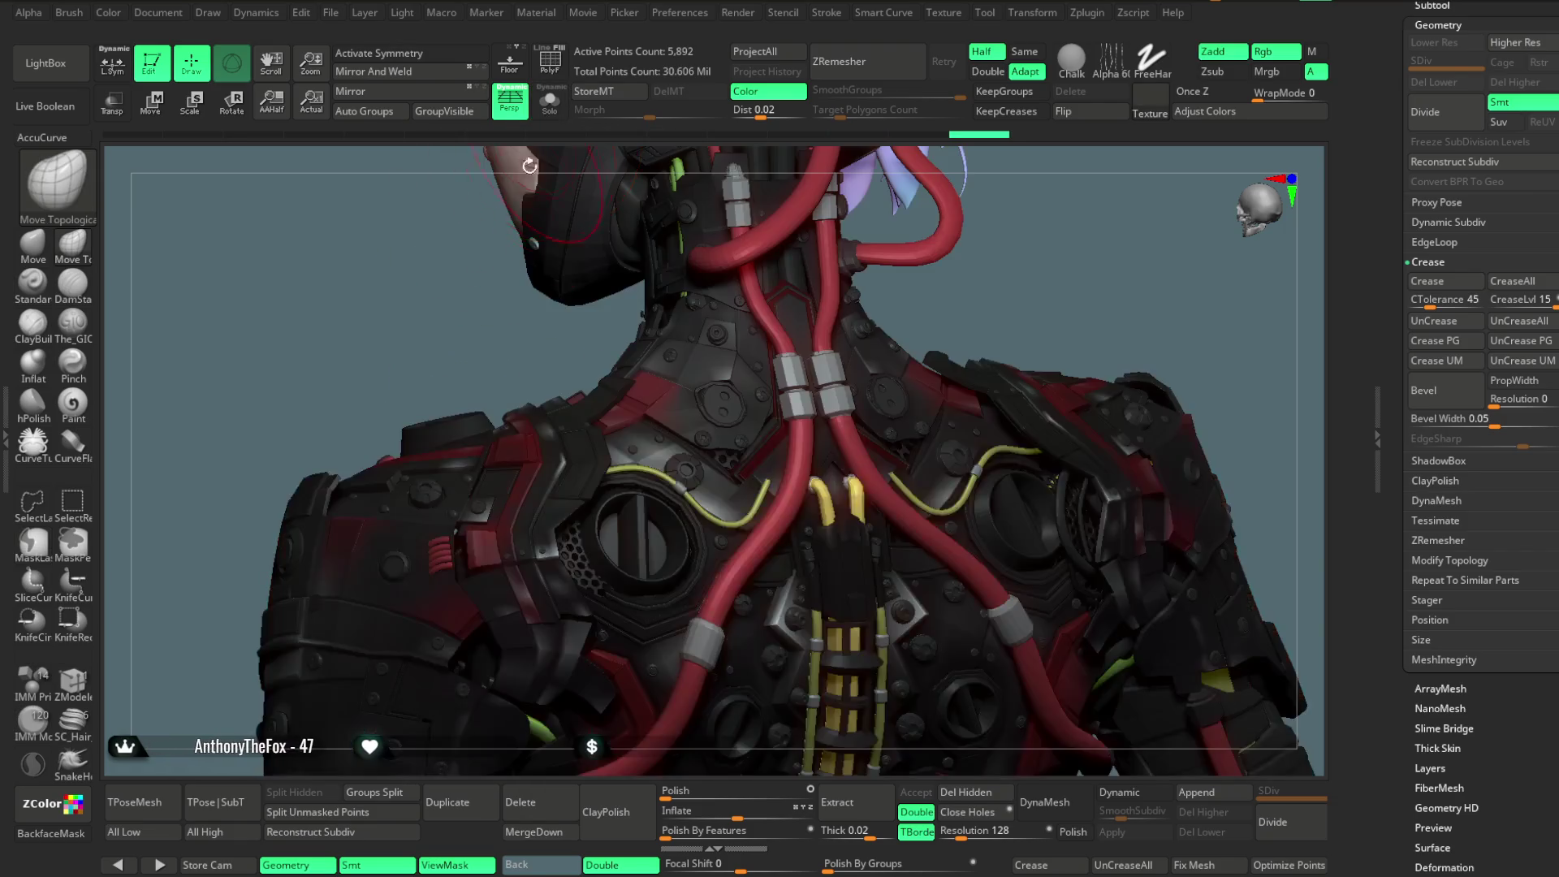
Shift the red shoulder piece along one gizmo axis, checking its placement, then solo it.
{"action": "left_click", "coordinate": [155, 117]}
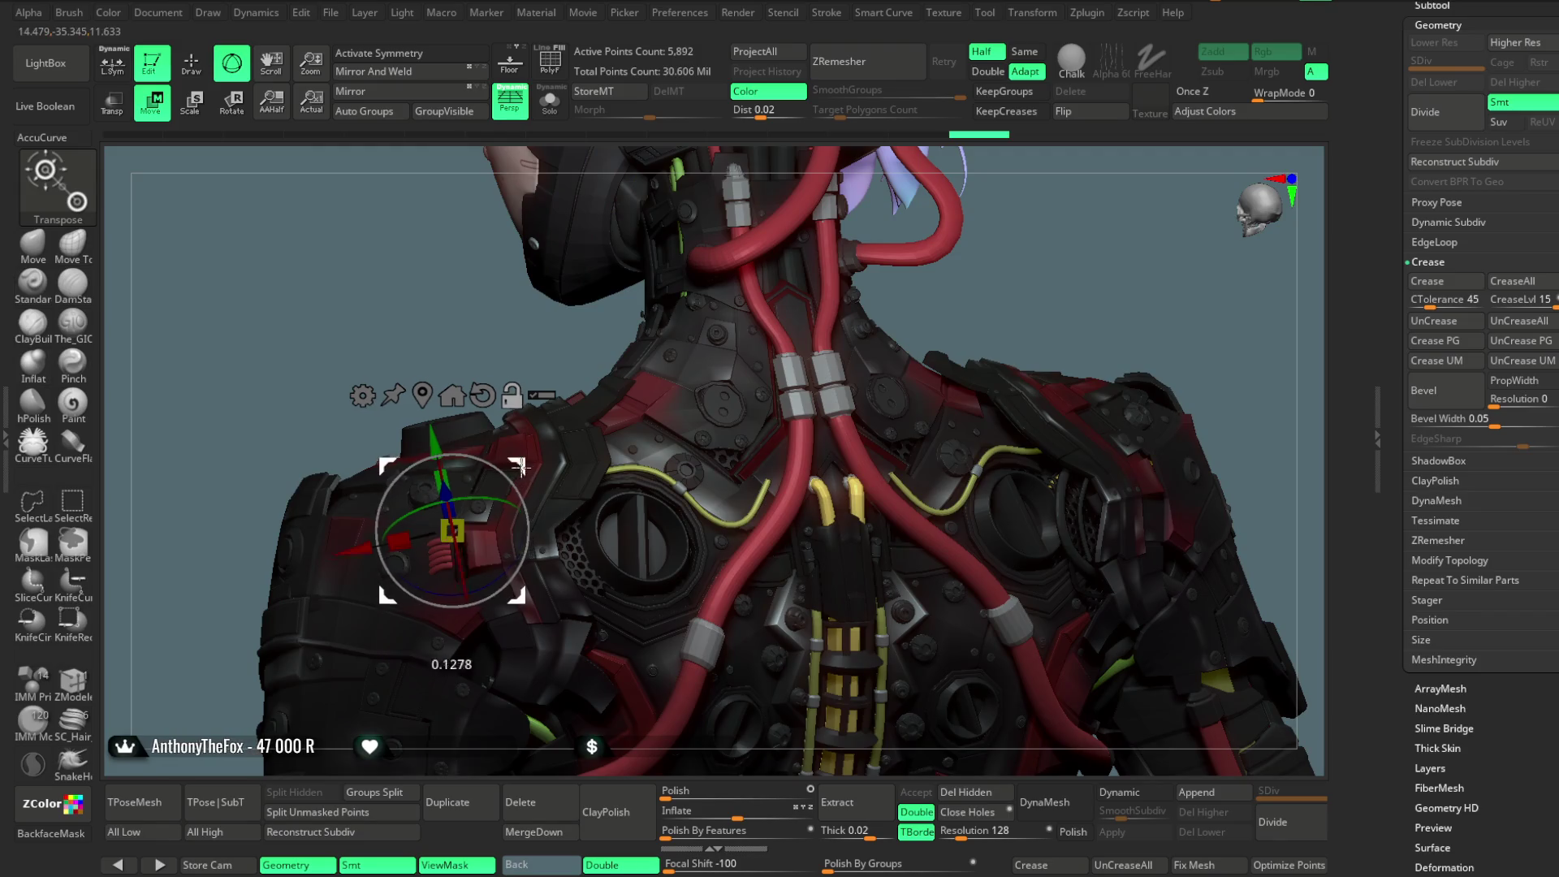
{"action": "right_click_drag", "start_coordinate": [451, 296], "coordinate": [337, 580], "text": "ctrl"}
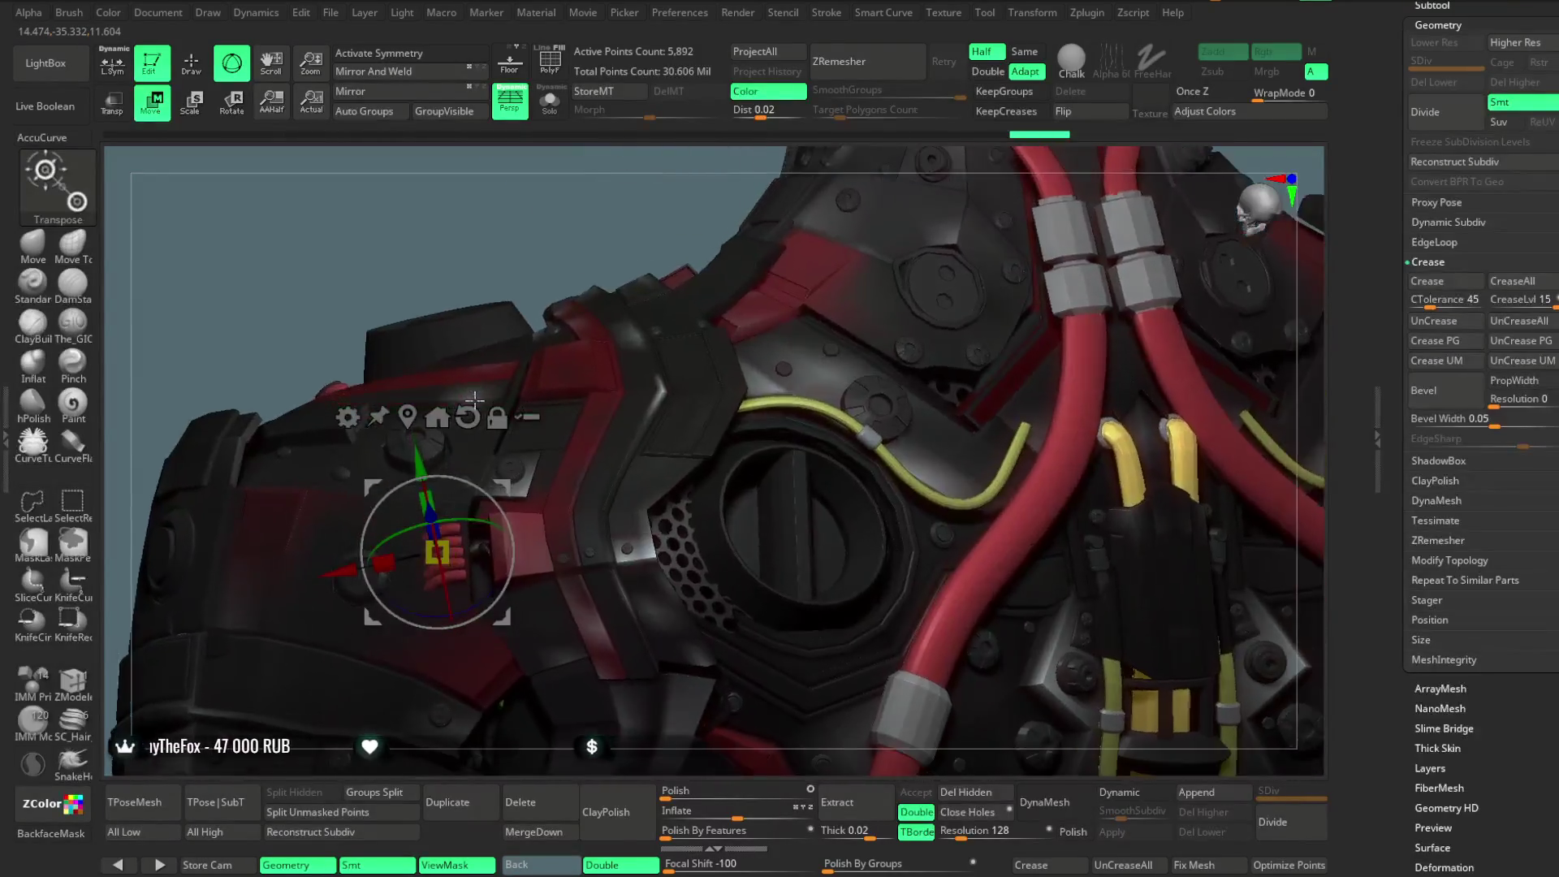
{"action": "left_click_drag", "start_coordinate": [338, 582], "coordinate": [365, 569]}
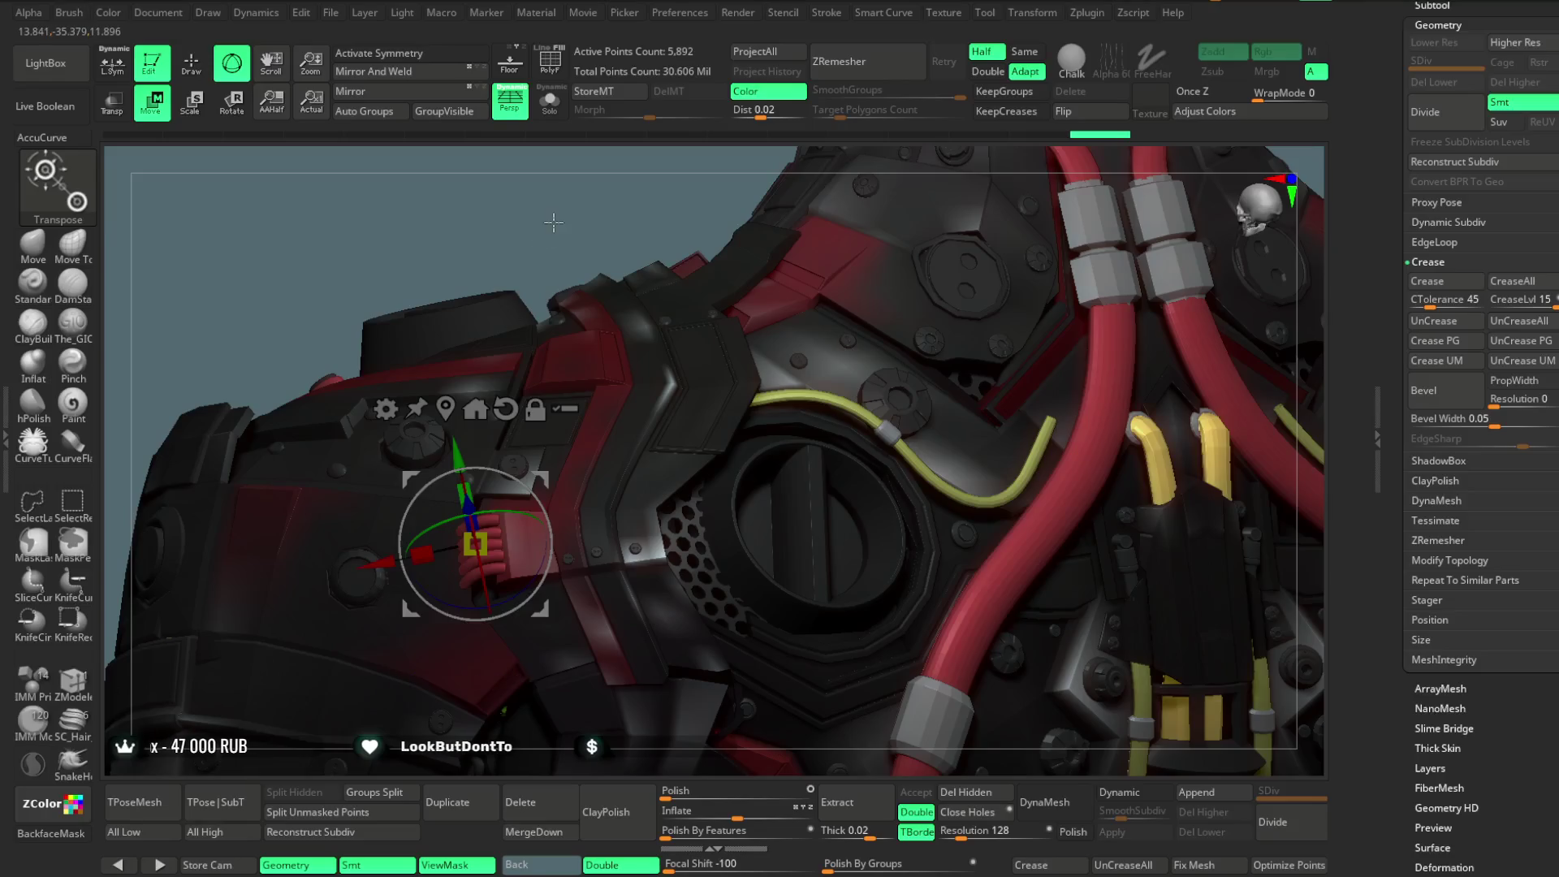
{"action": "left_click_drag", "start_coordinate": [414, 274], "coordinate": [510, 299]}
{"action": "left_click_drag", "start_coordinate": [476, 543], "coordinate": [476, 573]}
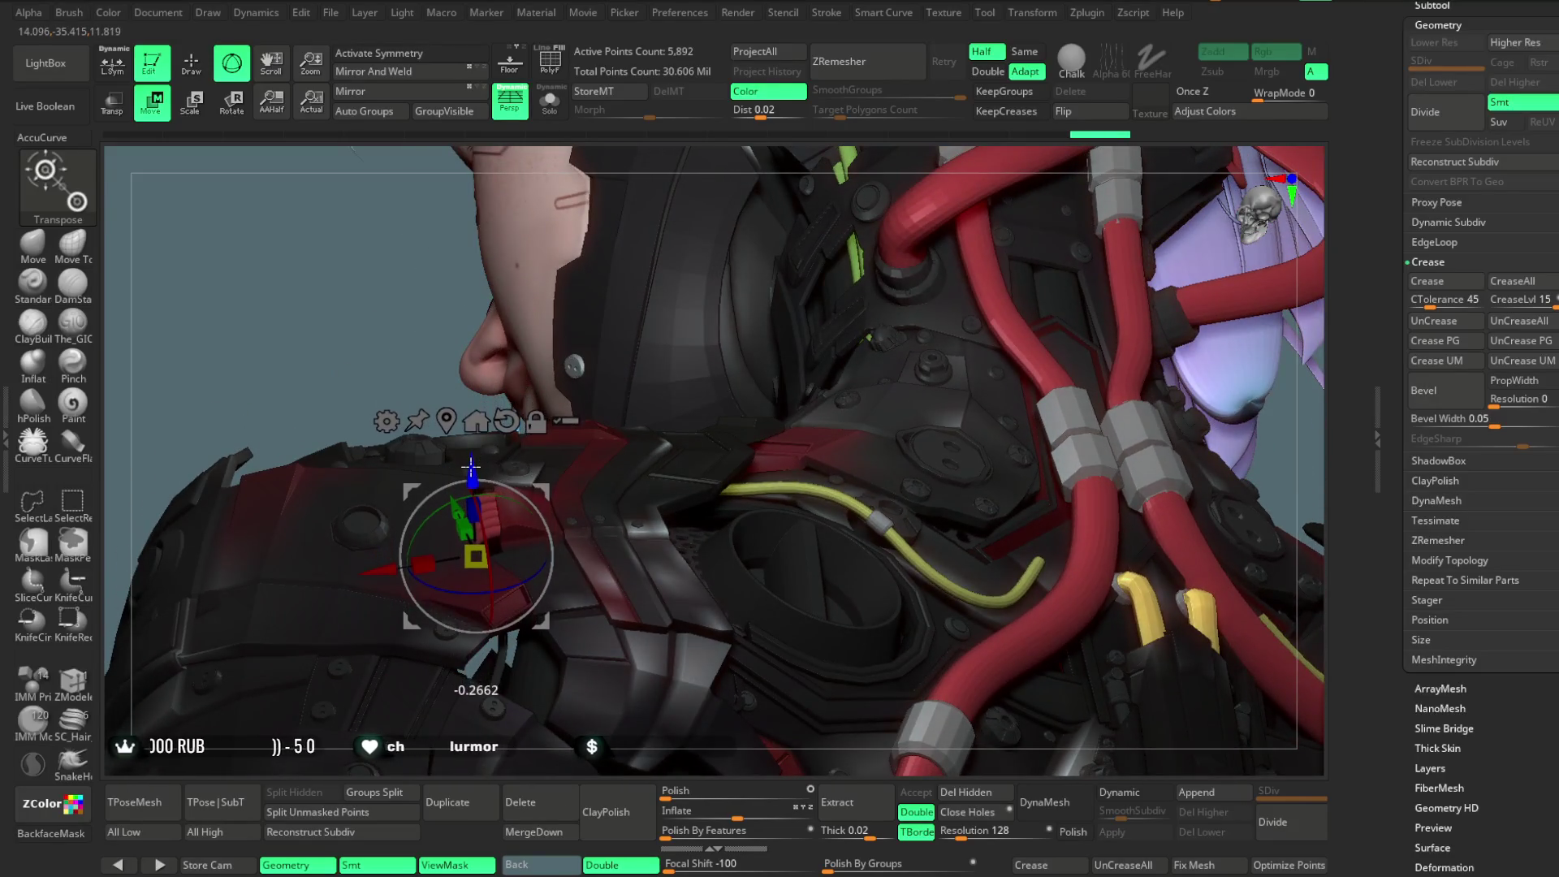
{"action": "mouse_move", "coordinate": [400, 314]}
{"action": "left_mouse_down"}
{"action": "mouse_move", "coordinate": [449, 746]}
{"action": "mouse_move", "coordinate": [755, 285]}
{"action": "mouse_move", "coordinate": [624, 203]}
{"action": "mouse_move", "coordinate": [793, 279]}
{"action": "mouse_move", "coordinate": [937, 232]}
{"action": "mouse_move", "coordinate": [921, 218]}
{"action": "left_mouse_up"}
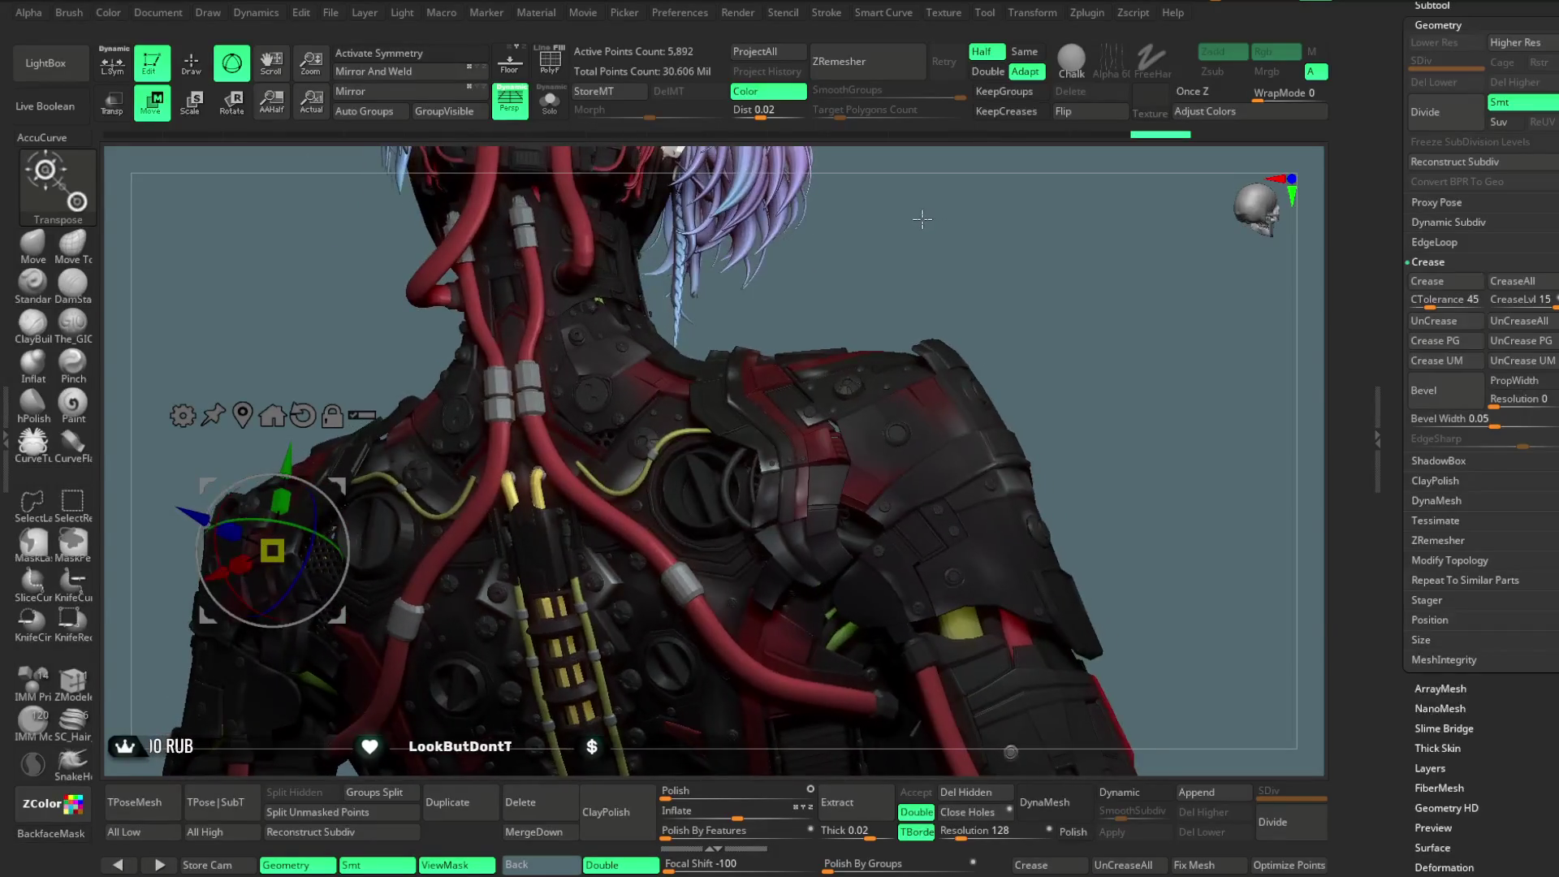
{"action": "left_click", "coordinate": [756, 265], "text": "ctrl+shift"}
Mask and rotate the red piece about its vertical axis, show the full character and leave transform mode.
{"action": "mouse_move", "coordinate": [903, 356]}
{"action": "left_mouse_down", "text": "ctrl"}
{"action": "mouse_move", "coordinate": [794, 419]}
{"action": "mouse_move", "coordinate": [930, 336]}
{"action": "mouse_move", "coordinate": [938, 439]}
{"action": "left_mouse_up", "text": "ctrl"}
{"action": "key", "text": "w"}
{"action": "left_click", "coordinate": [272, 416]}
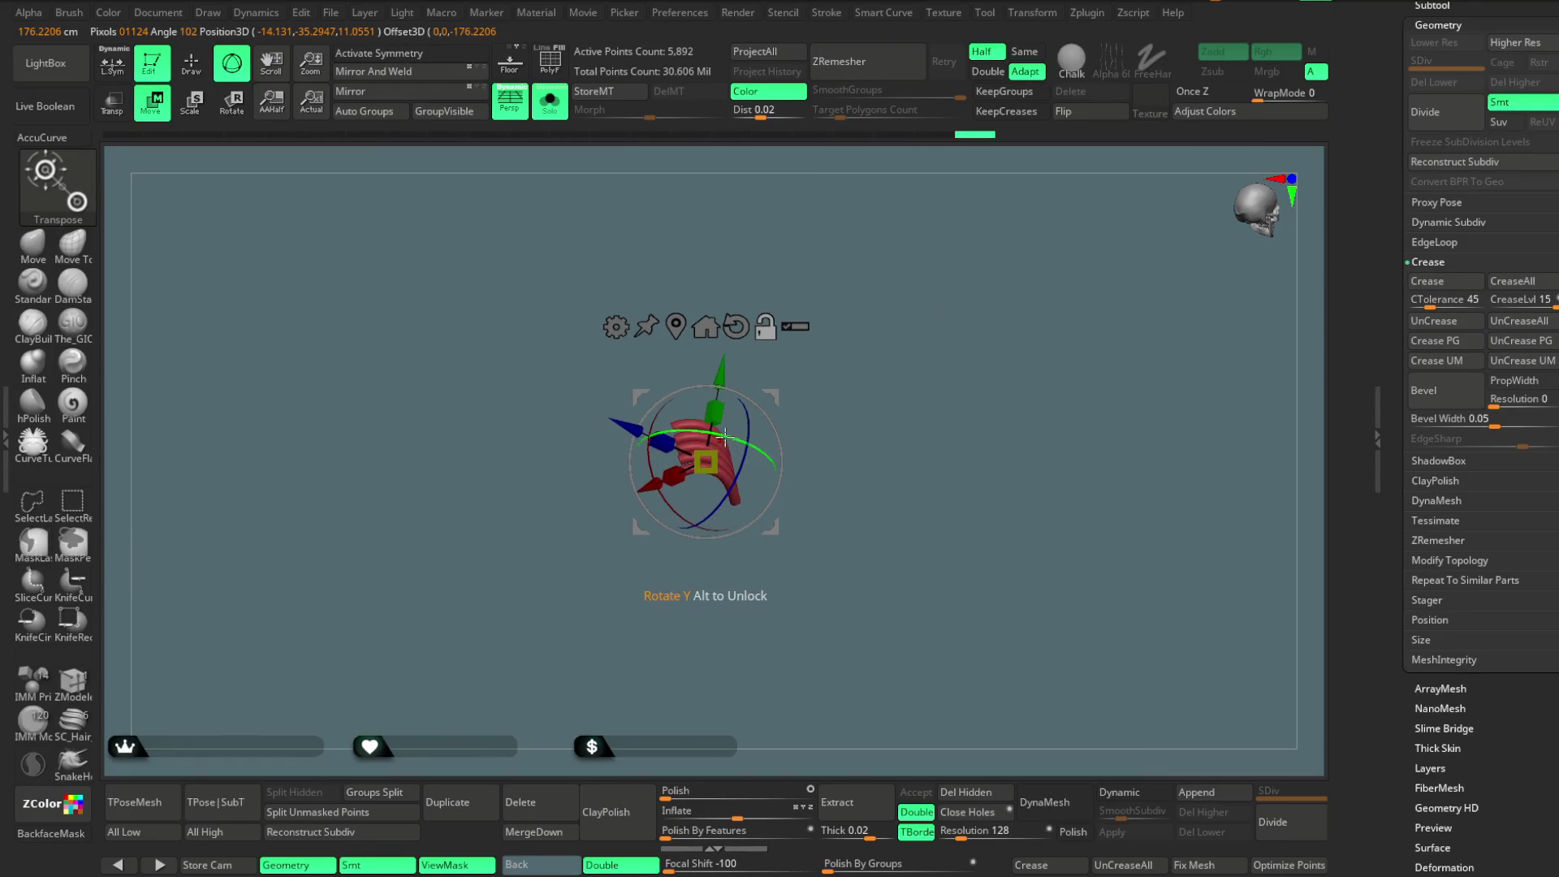
{"action": "left_click_drag", "start_coordinate": [744, 453], "coordinate": [657, 398]}
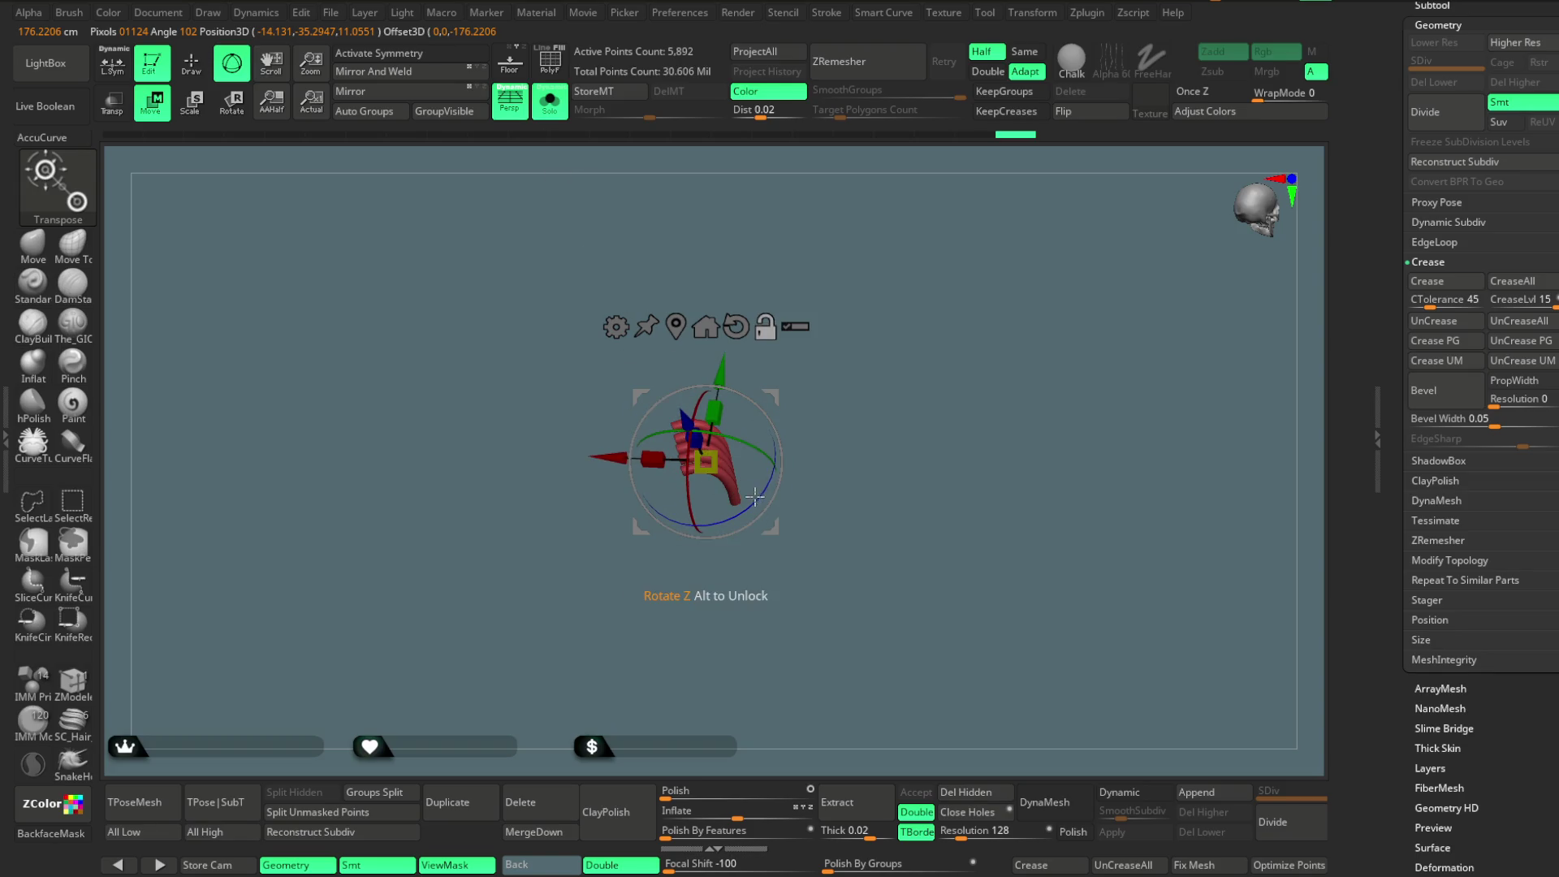
{"action": "left_click", "coordinate": [549, 103]}
{"action": "mouse_move", "coordinate": [842, 278]}
{"action": "left_mouse_down"}
{"action": "mouse_move", "coordinate": [976, 135]}
{"action": "mouse_move", "coordinate": [994, 183]}
{"action": "mouse_move", "coordinate": [925, 284]}
{"action": "left_mouse_up"}
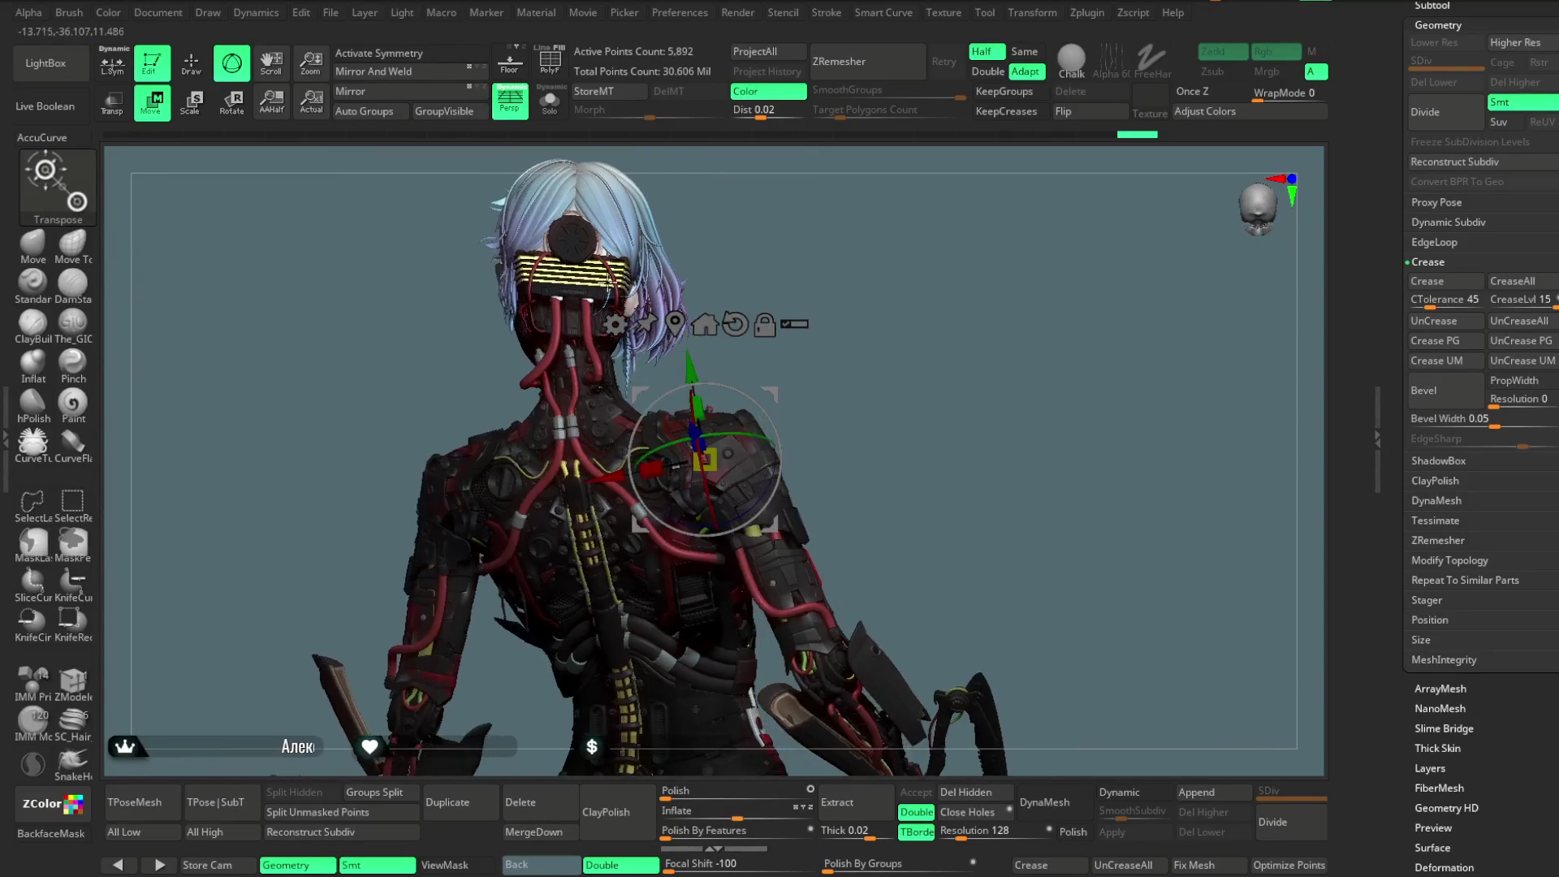
{"action": "left_click", "coordinate": [192, 64]}
Orbit the character to a front view and raise all subtools to their highest subdivision.
{"action": "left_click_drag", "start_coordinate": [759, 324], "coordinate": [759, 336]}
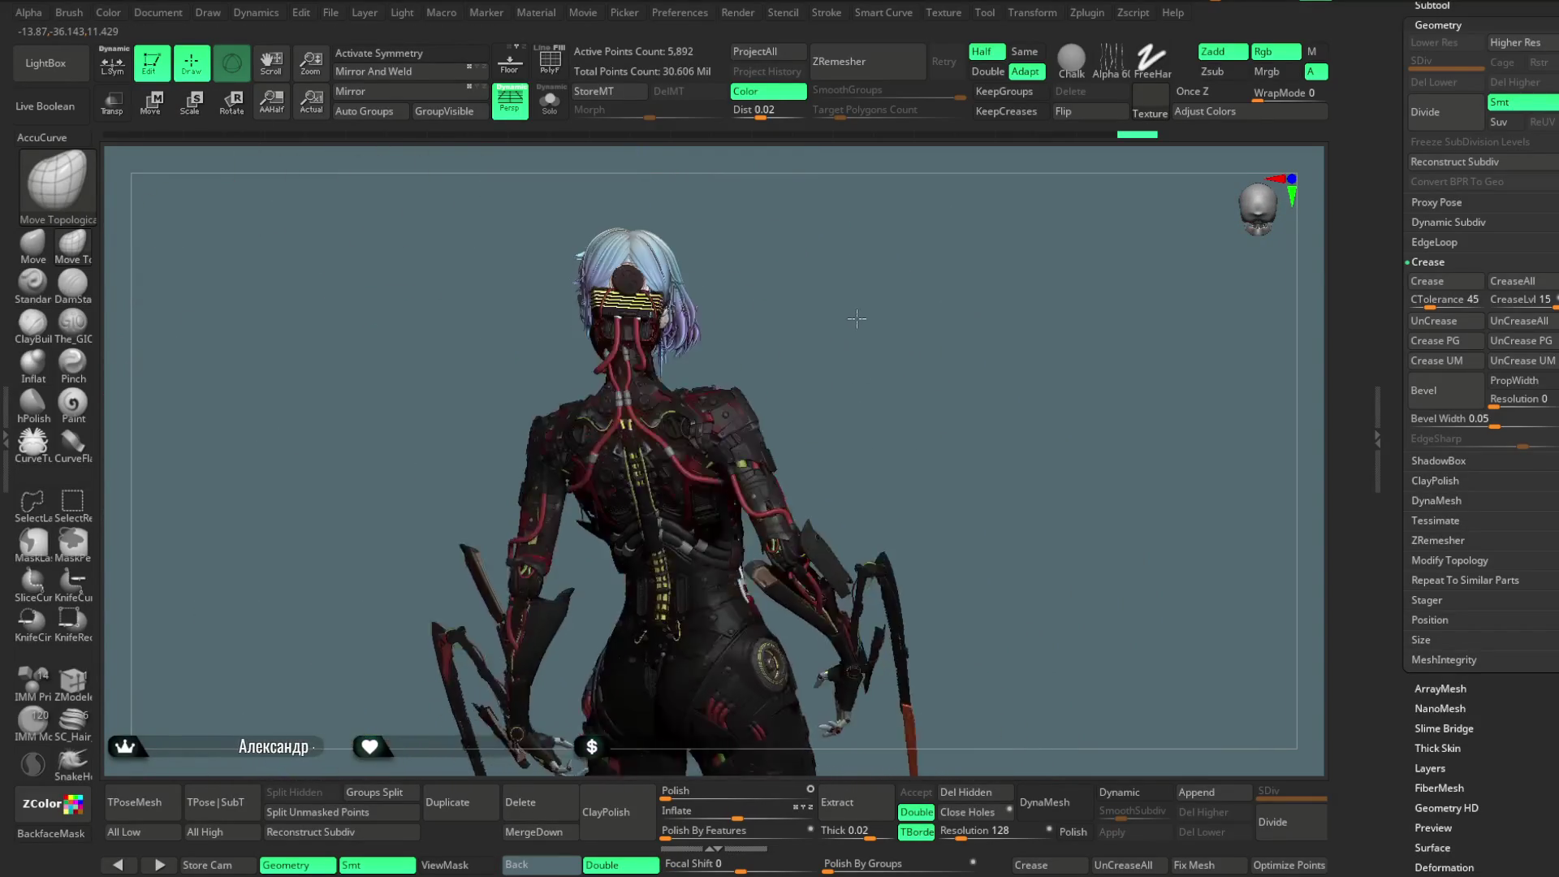
{"action": "mouse_move", "coordinate": [759, 336]}
{"action": "left_mouse_down"}
{"action": "mouse_move", "coordinate": [826, 360]}
{"action": "mouse_move", "coordinate": [802, 380]}
{"action": "mouse_move", "coordinate": [825, 392]}
{"action": "mouse_move", "coordinate": [806, 398]}
{"action": "mouse_move", "coordinate": [748, 337]}
{"action": "mouse_move", "coordinate": [847, 349]}
{"action": "left_mouse_up"}
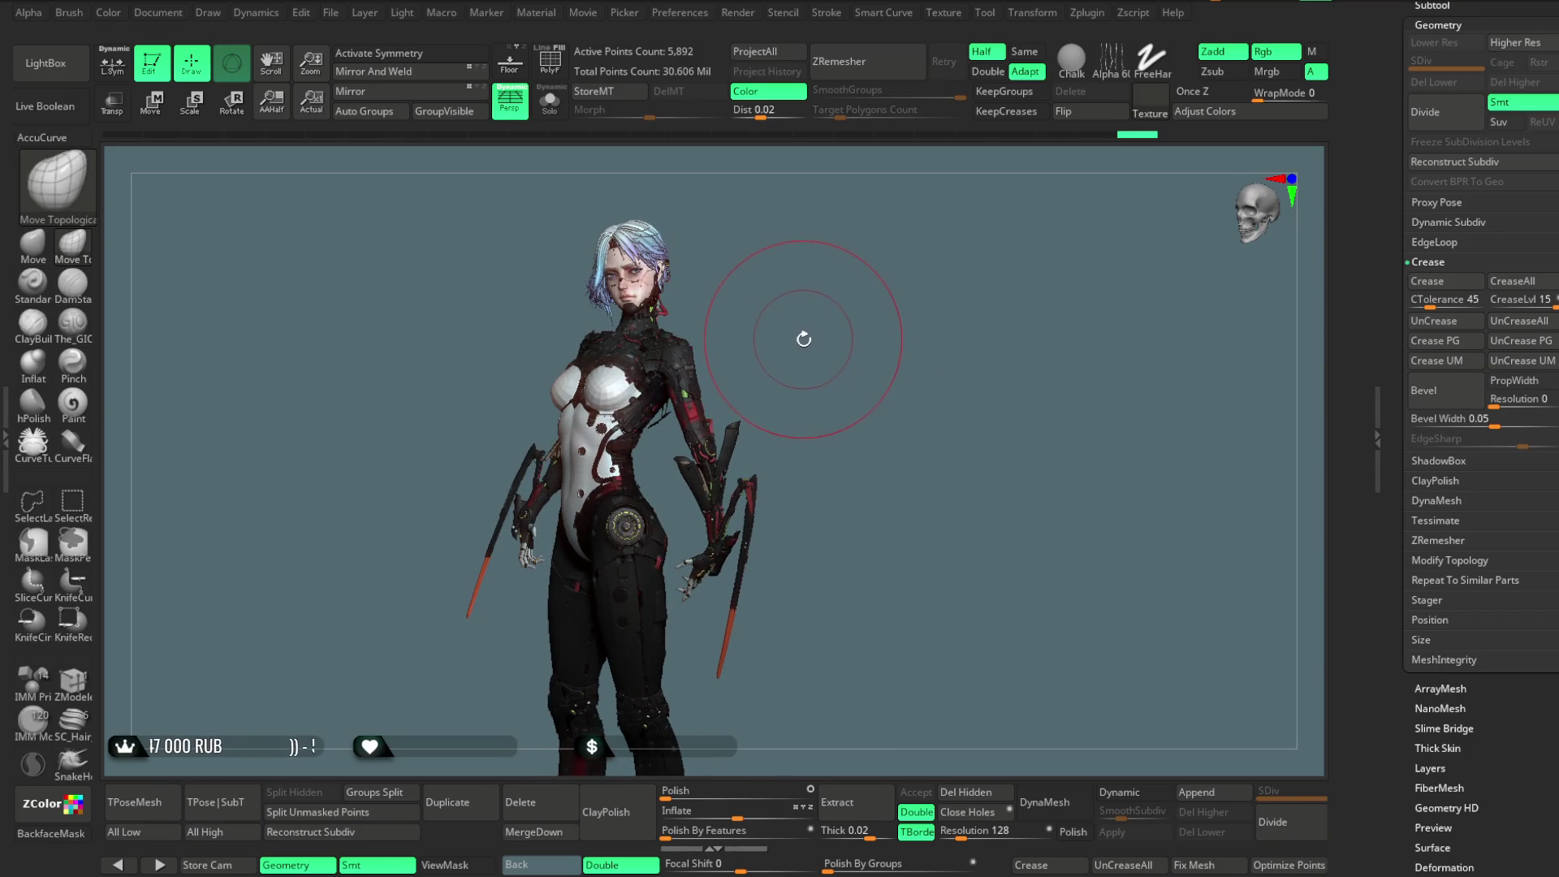
{"action": "left_click", "coordinate": [205, 833]}
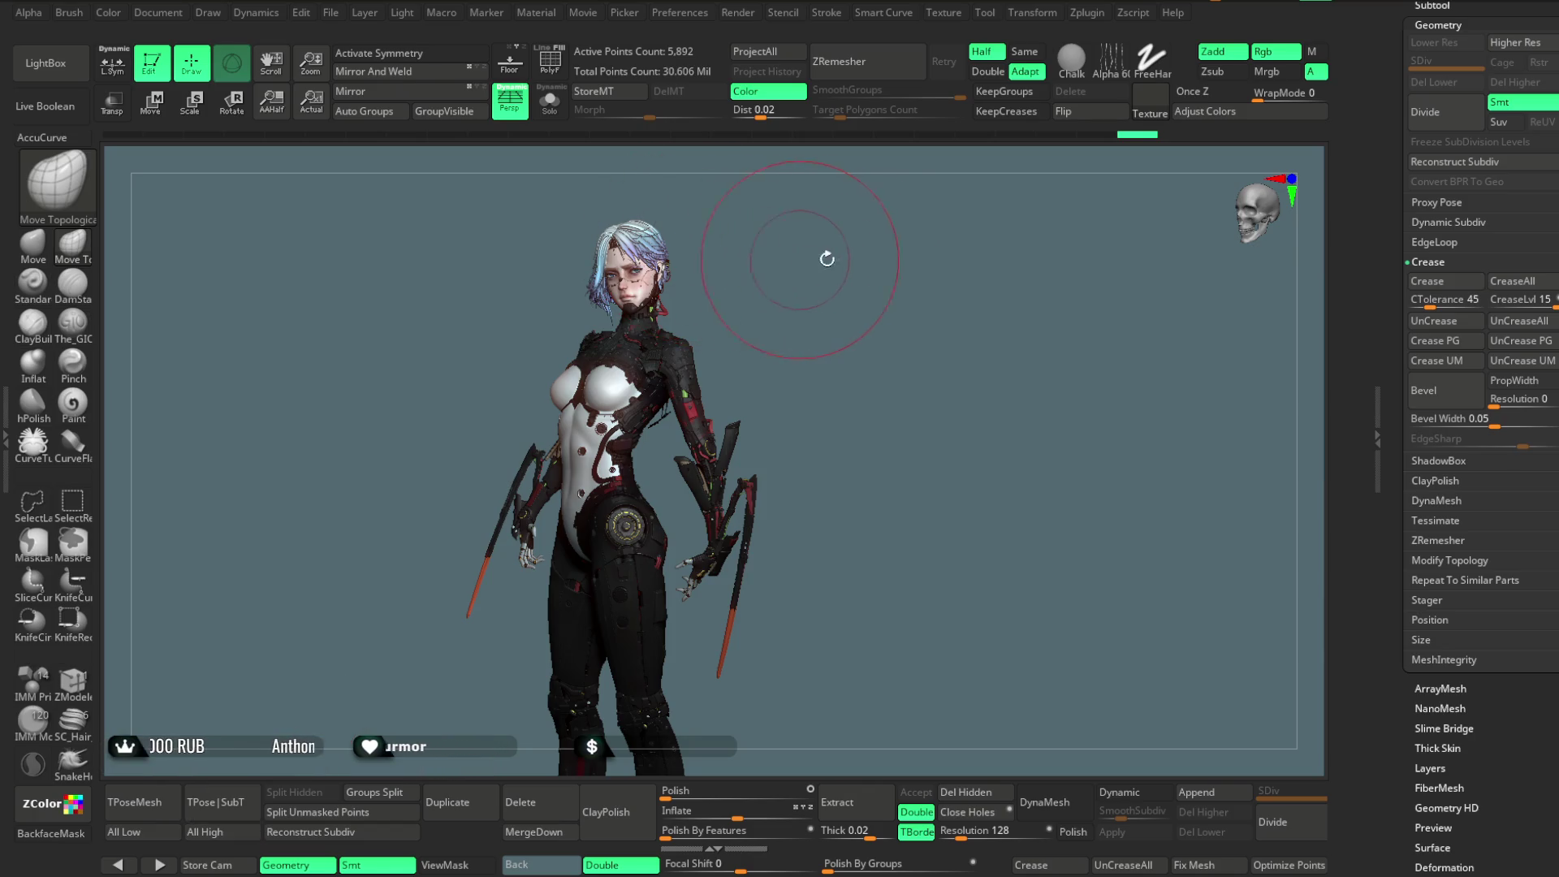
Expand the FBX export and import options in the Zplugin list.
{"action": "left_click", "coordinate": [1088, 13]}
{"action": "left_click", "coordinate": [1143, 283]}
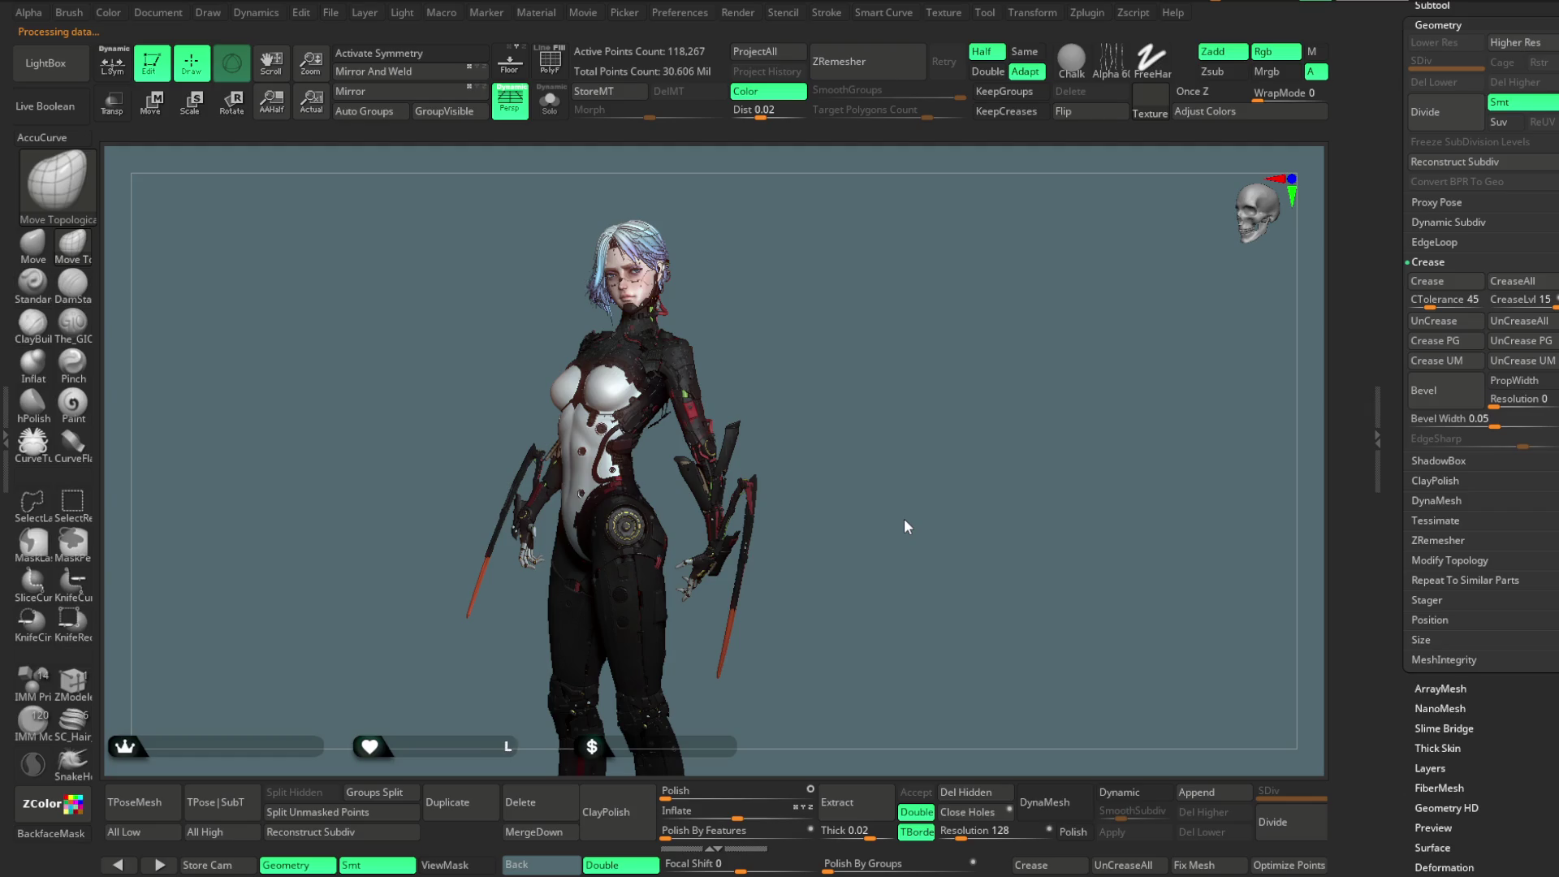
Switch to the next armor subtool and subdivide it several levels toward SDiv 4.
{"action": "key", "text": "x"}
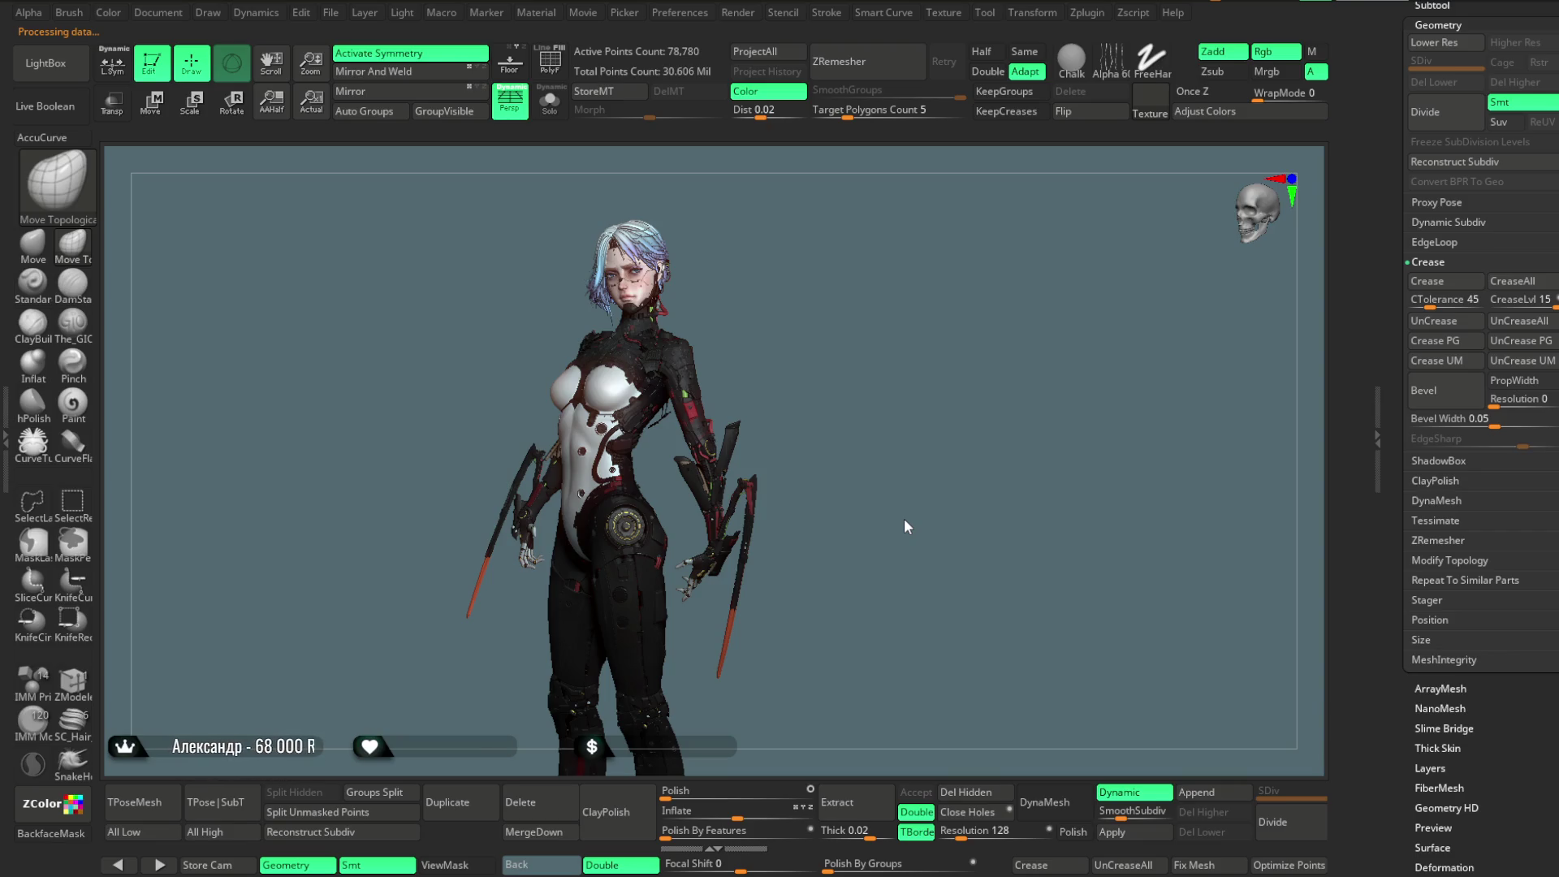
{"action": "key", "text": "Down"}
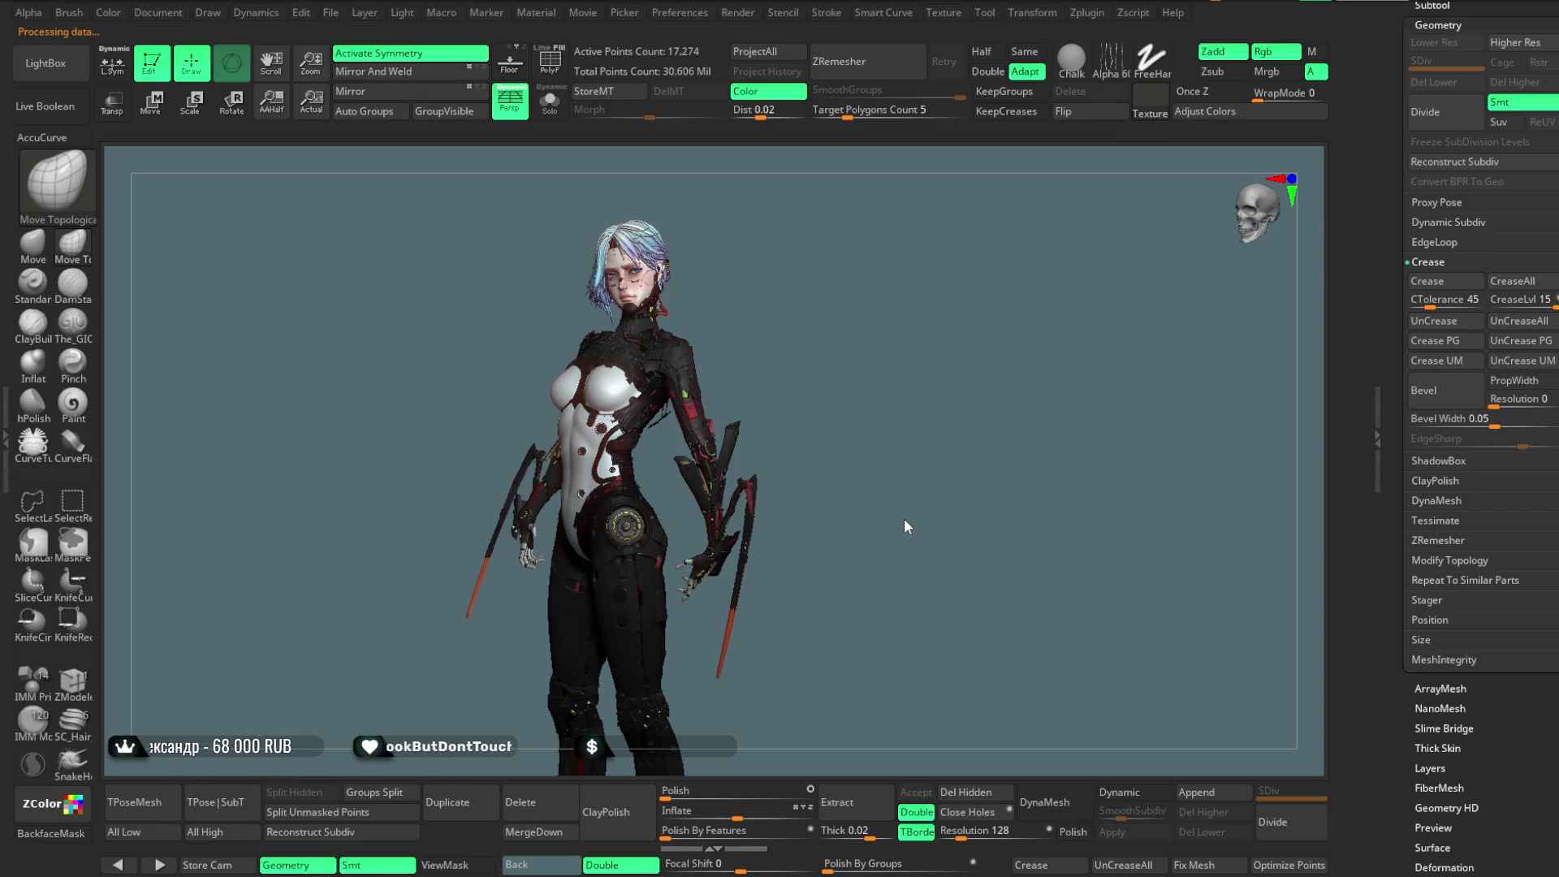
{"action": "key", "text": "Down"}
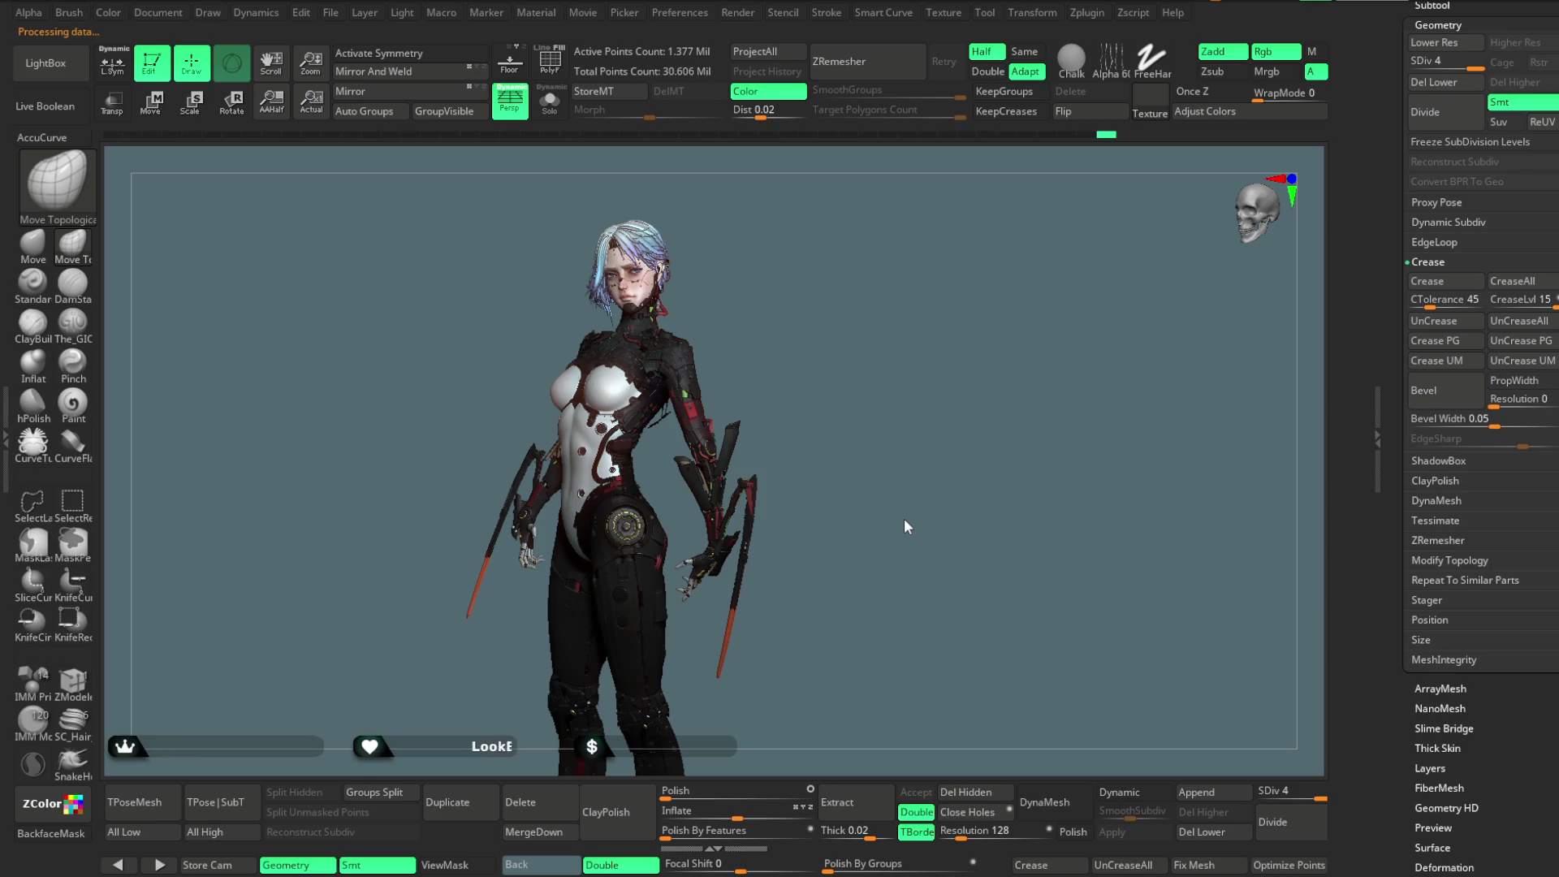
Switch to an already subdivided armor subtool to check its levels.
{"action": "key", "text": "Down"}
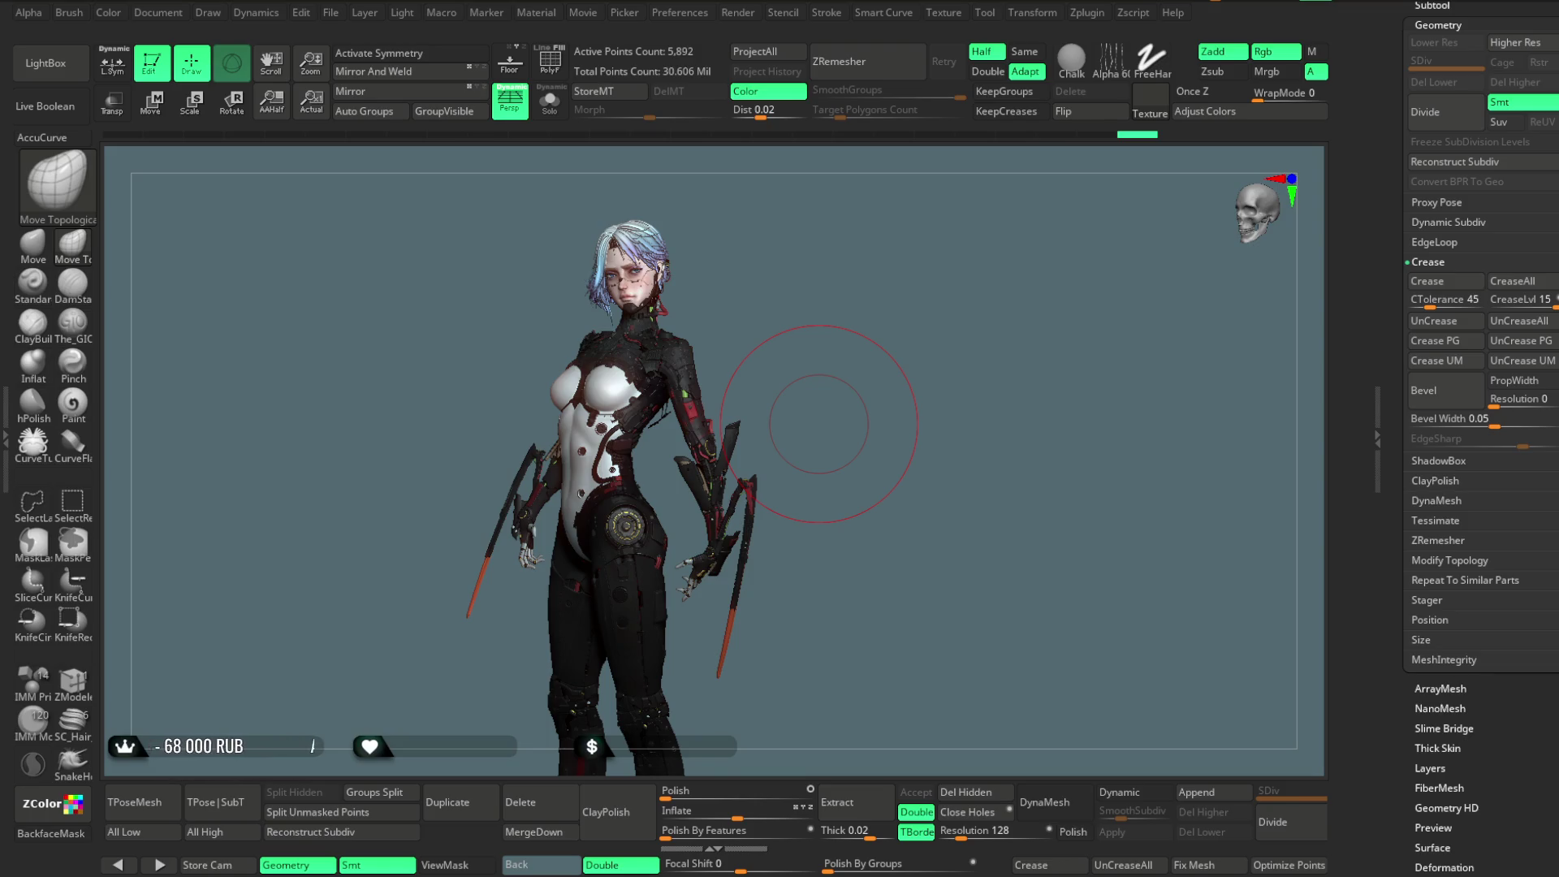
Orbit to a left-angled view and zoom in on the character's torso armour and face.
{"action": "left_click_drag", "start_coordinate": [819, 366], "coordinate": [815, 353]}
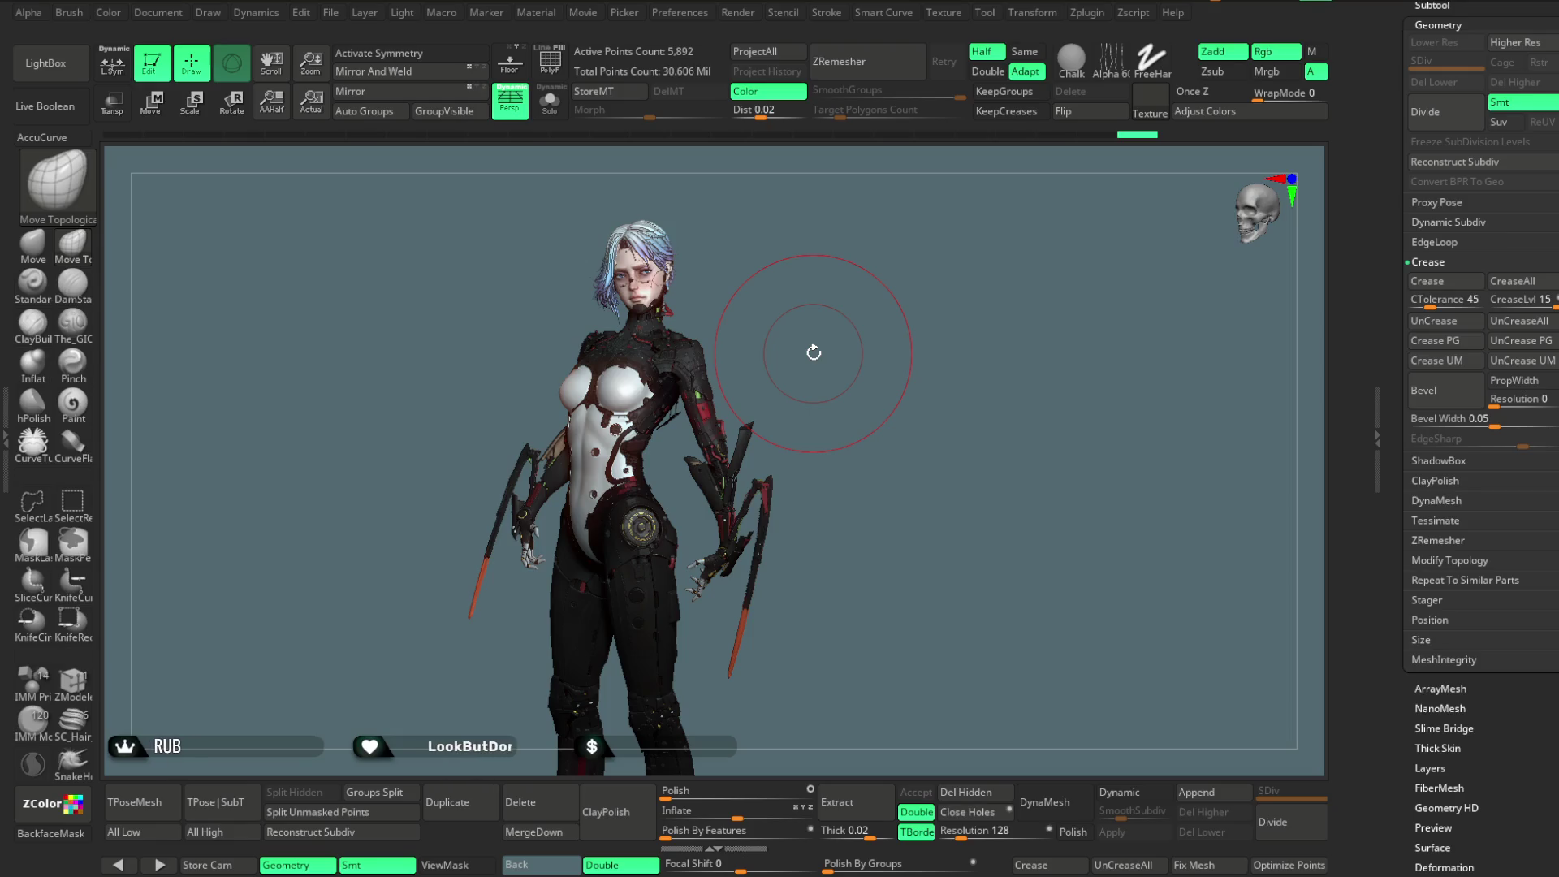
{"action": "left_click_drag", "start_coordinate": [890, 331], "coordinate": [783, 296]}
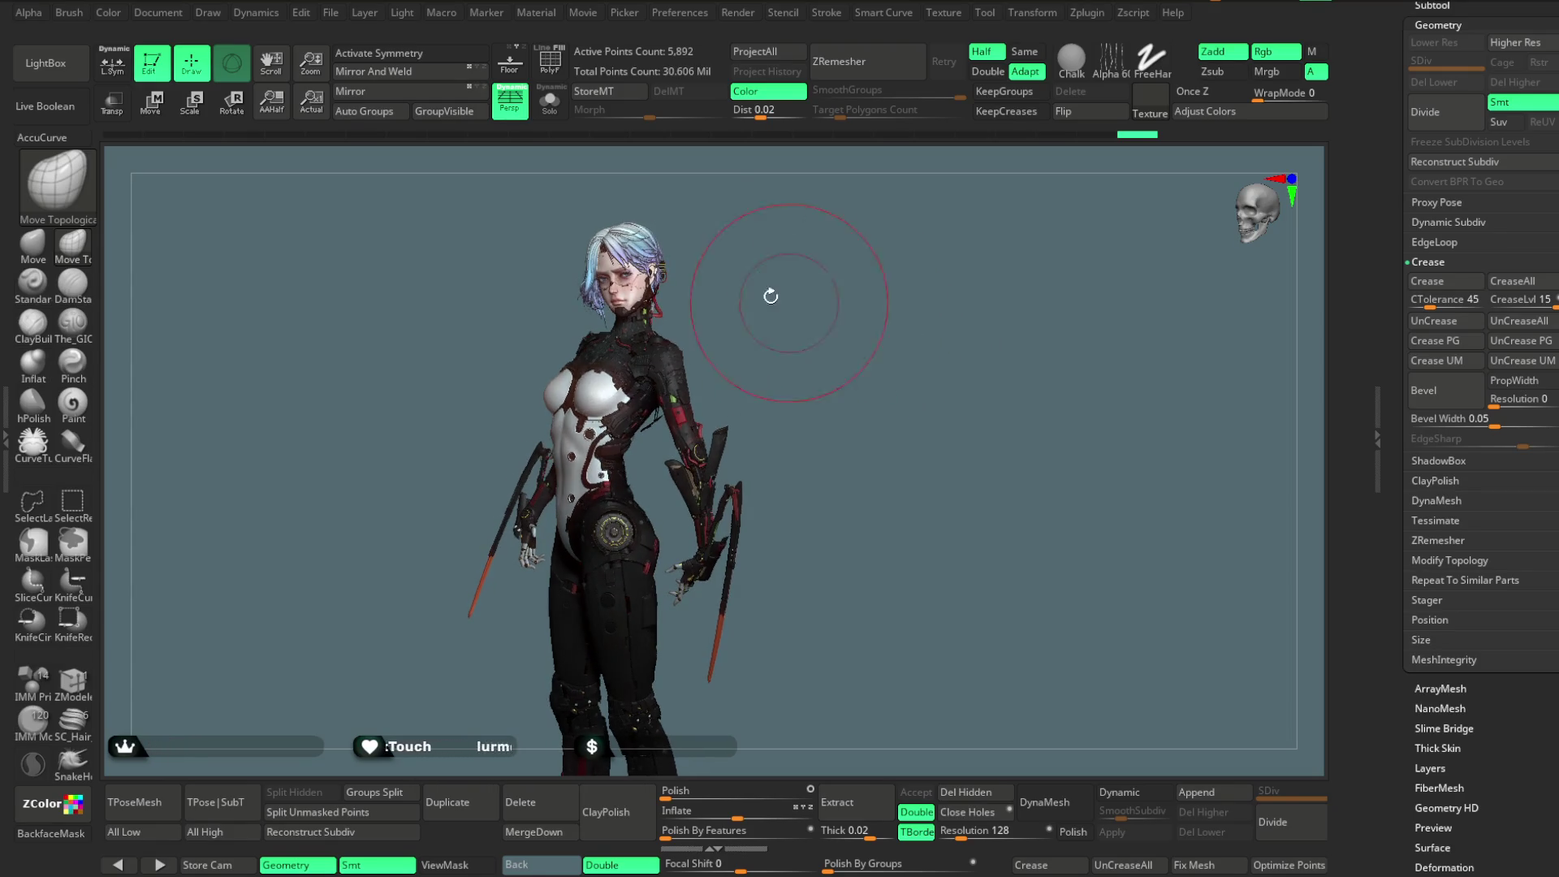
{"action": "right_click_drag", "start_coordinate": [808, 316], "coordinate": [900, 314], "text": "ctrl"}
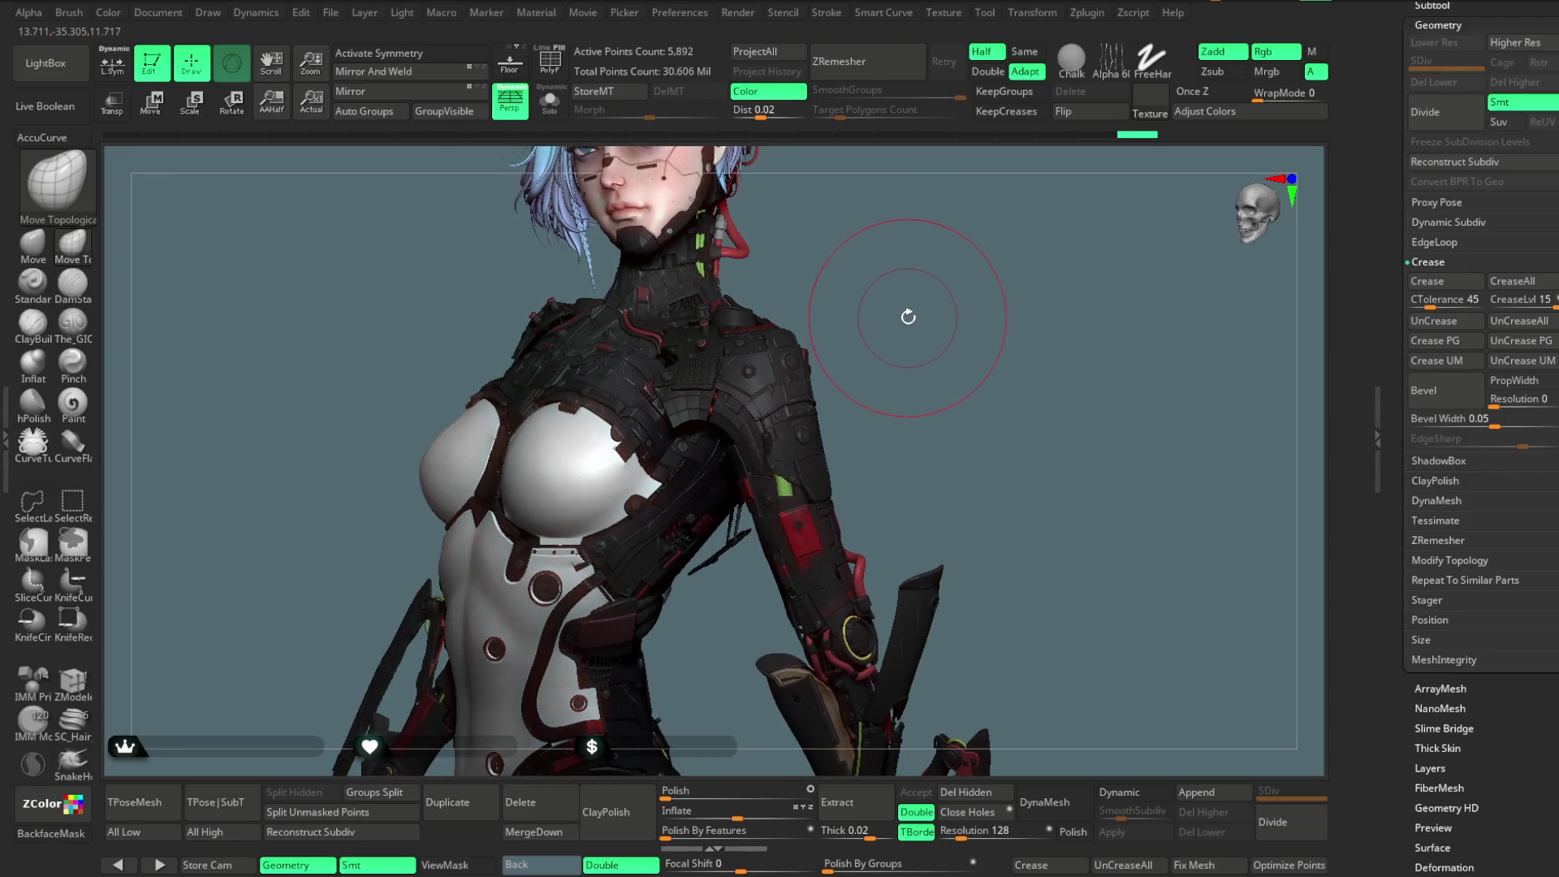
{"action": "left_click_drag", "start_coordinate": [883, 303], "coordinate": [772, 264]}
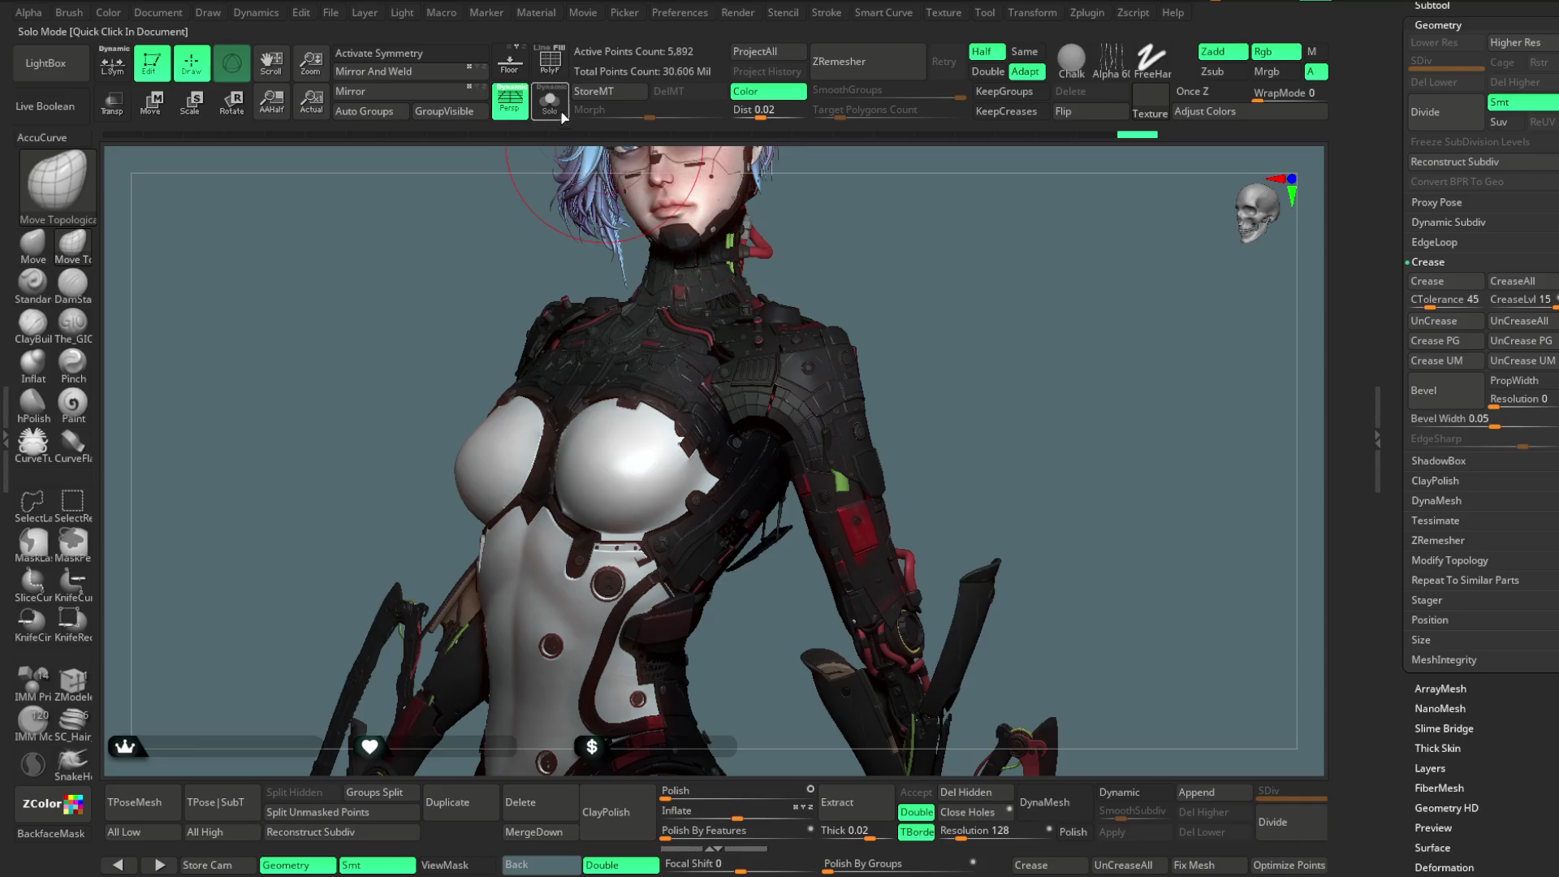
Select the Shoulder armour subtool and isolate it with Solo.
{"action": "left_click", "coordinate": [550, 103]}
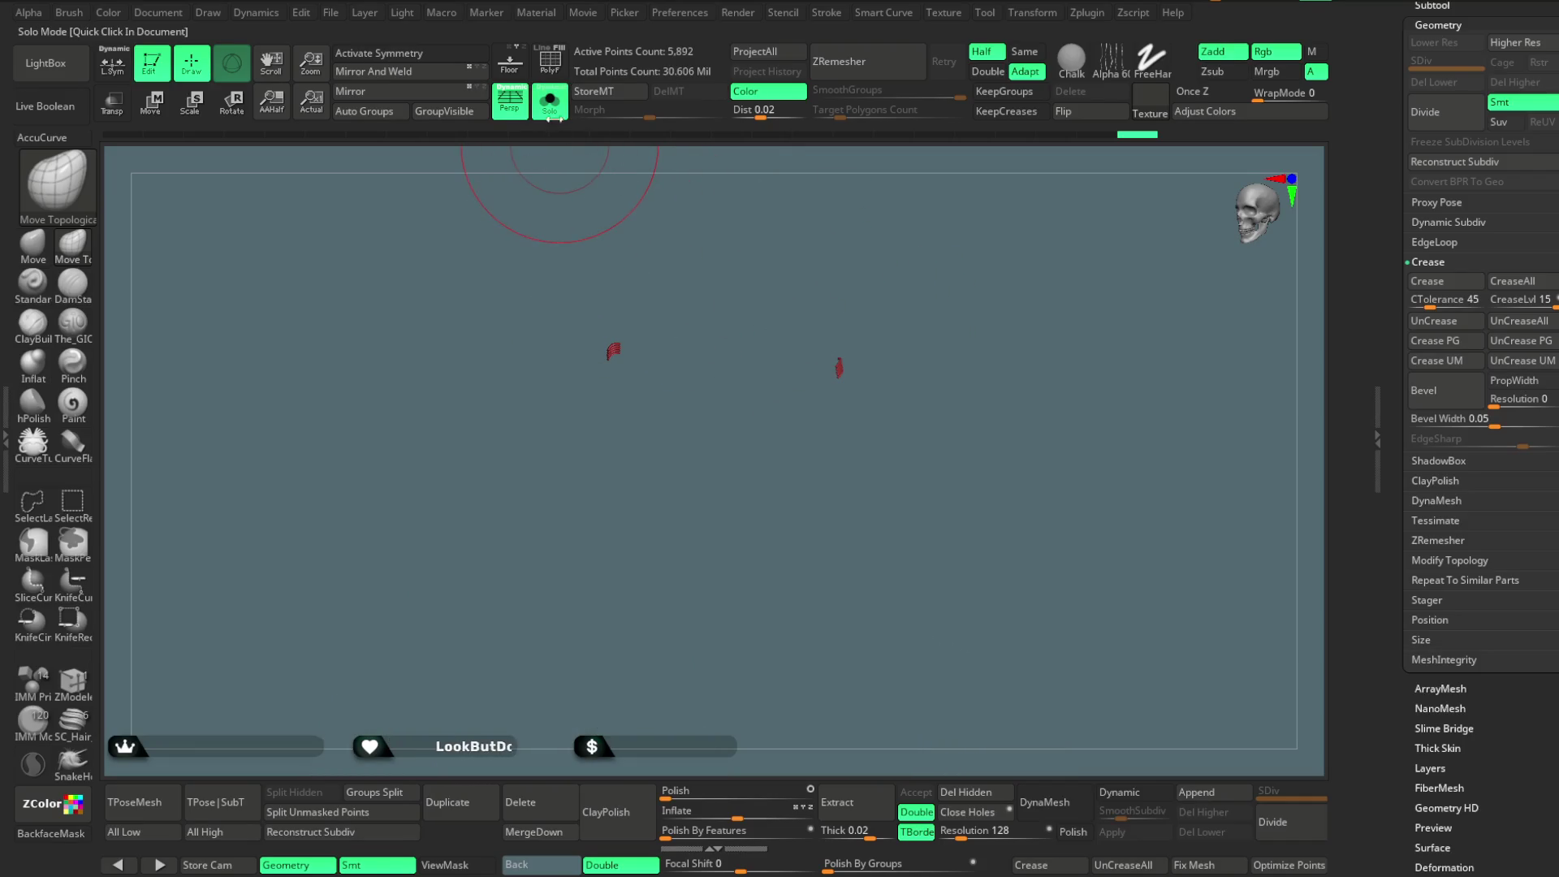
{"action": "left_click", "coordinate": [550, 103]}
{"action": "left_click", "coordinate": [807, 402], "text": "alt"}
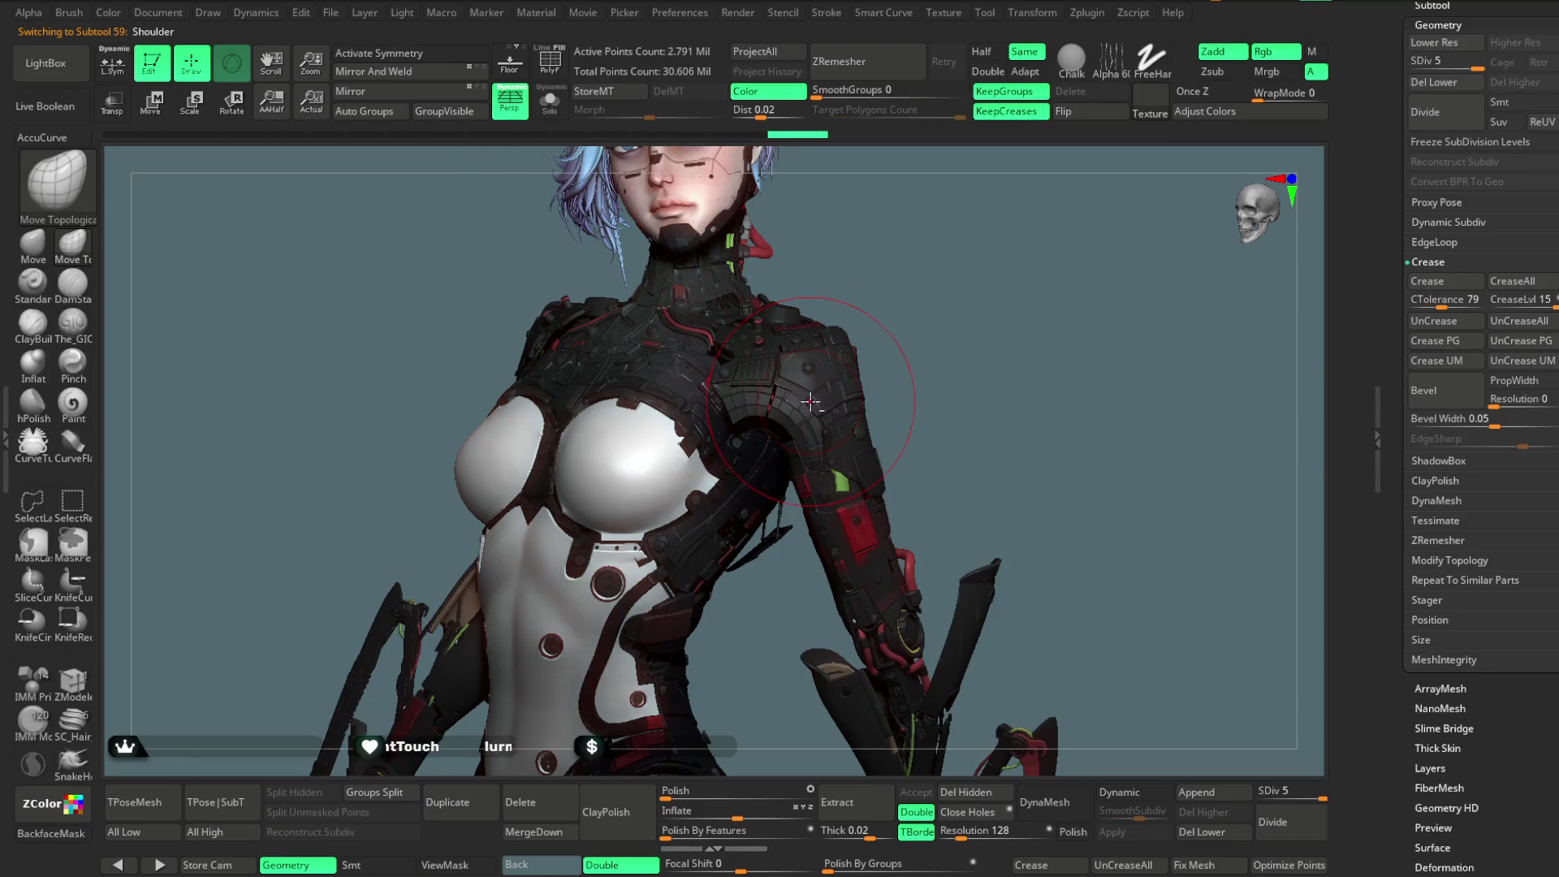
{"action": "left_click", "coordinate": [550, 103]}
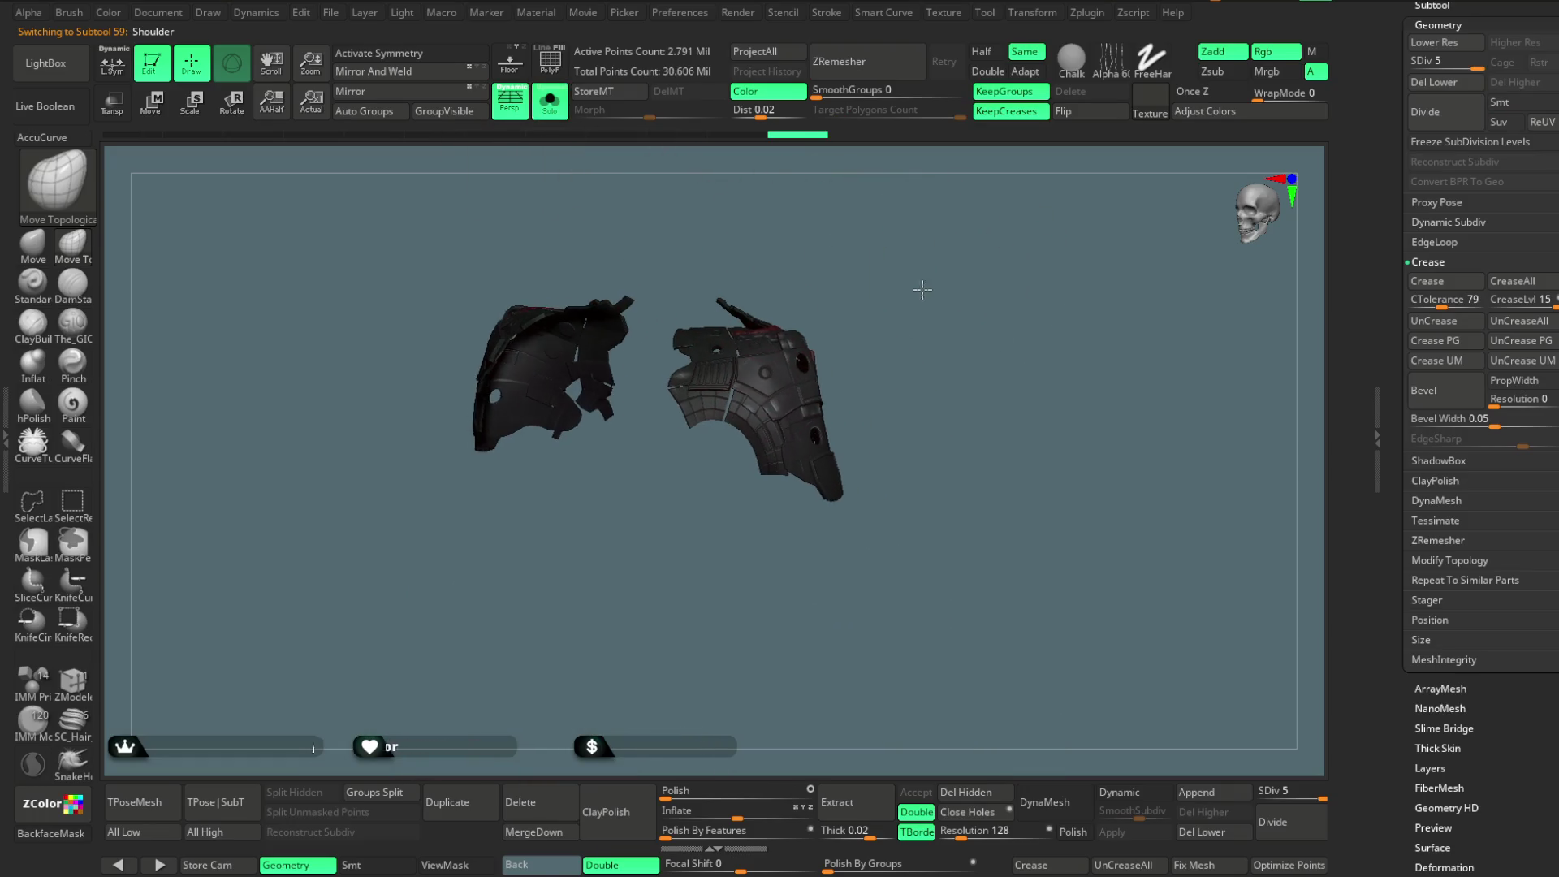
{"action": "mouse_move", "coordinate": [915, 296]}
{"action": "left_mouse_down"}
{"action": "mouse_move", "coordinate": [930, 367]}
{"action": "mouse_move", "coordinate": [938, 294]}
{"action": "mouse_move", "coordinate": [957, 338]}
{"action": "mouse_move", "coordinate": [940, 313]}
{"action": "left_mouse_up"}
Show polygroup colours on the shoulder pieces, then return to the full character in three-quarter view.
{"action": "left_click", "coordinate": [549, 61]}
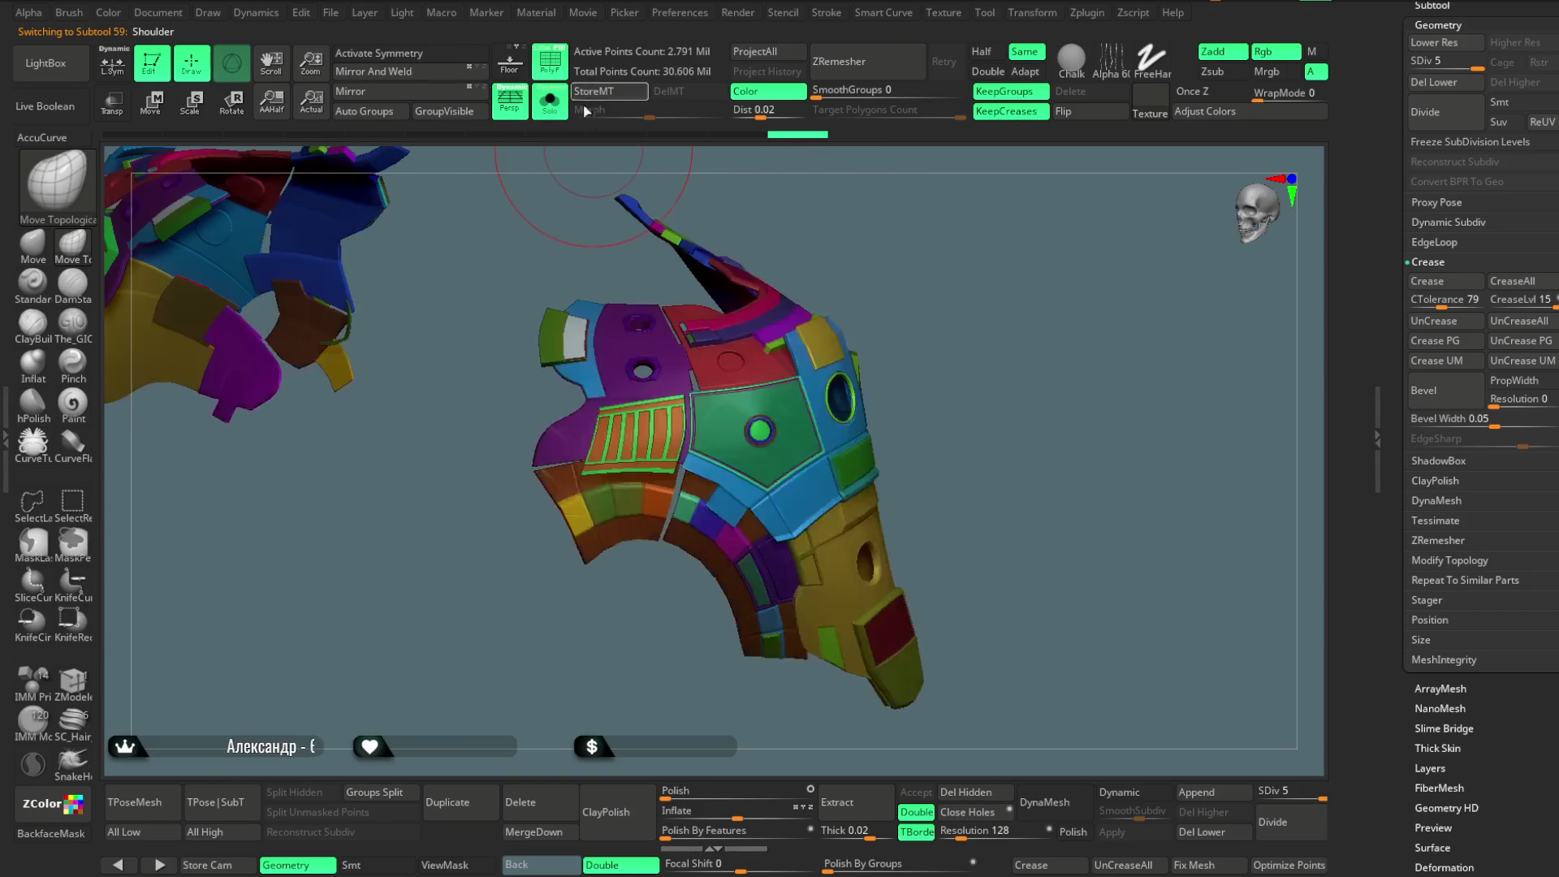
{"action": "mouse_move", "coordinate": [888, 264]}
{"action": "left_mouse_down"}
{"action": "mouse_move", "coordinate": [902, 244]}
{"action": "mouse_move", "coordinate": [917, 296]}
{"action": "mouse_move", "coordinate": [912, 263]}
{"action": "mouse_move", "coordinate": [861, 293]}
{"action": "mouse_move", "coordinate": [888, 313]}
{"action": "mouse_move", "coordinate": [933, 237]}
{"action": "mouse_move", "coordinate": [899, 275]}
{"action": "mouse_move", "coordinate": [912, 293]}
{"action": "mouse_move", "coordinate": [568, 157]}
{"action": "left_mouse_up"}
{"action": "left_click", "coordinate": [549, 100]}
{"action": "mouse_move", "coordinate": [934, 296]}
{"action": "left_mouse_down"}
{"action": "mouse_move", "coordinate": [901, 317]}
{"action": "mouse_move", "coordinate": [894, 279]}
{"action": "mouse_move", "coordinate": [909, 305]}
{"action": "mouse_move", "coordinate": [890, 292]}
{"action": "mouse_move", "coordinate": [916, 289]}
{"action": "mouse_move", "coordinate": [889, 288]}
{"action": "left_mouse_up"}
Save the ZBrush project via File > Save As (Ctrl+S).
{"action": "left_click", "coordinate": [331, 15]}
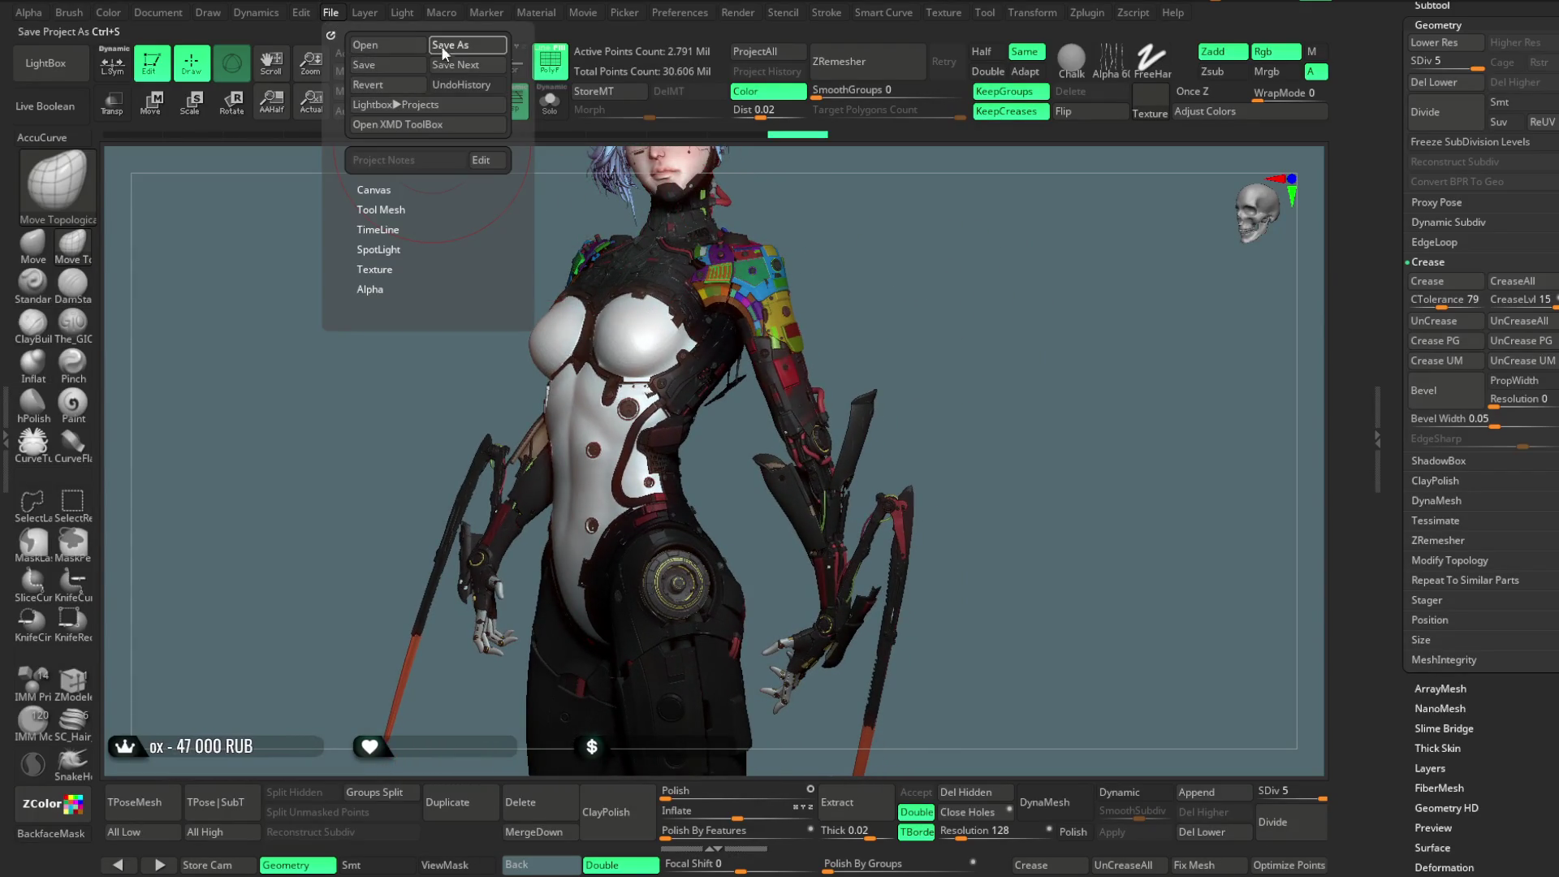
{"action": "key", "text": "ctrl+s"}
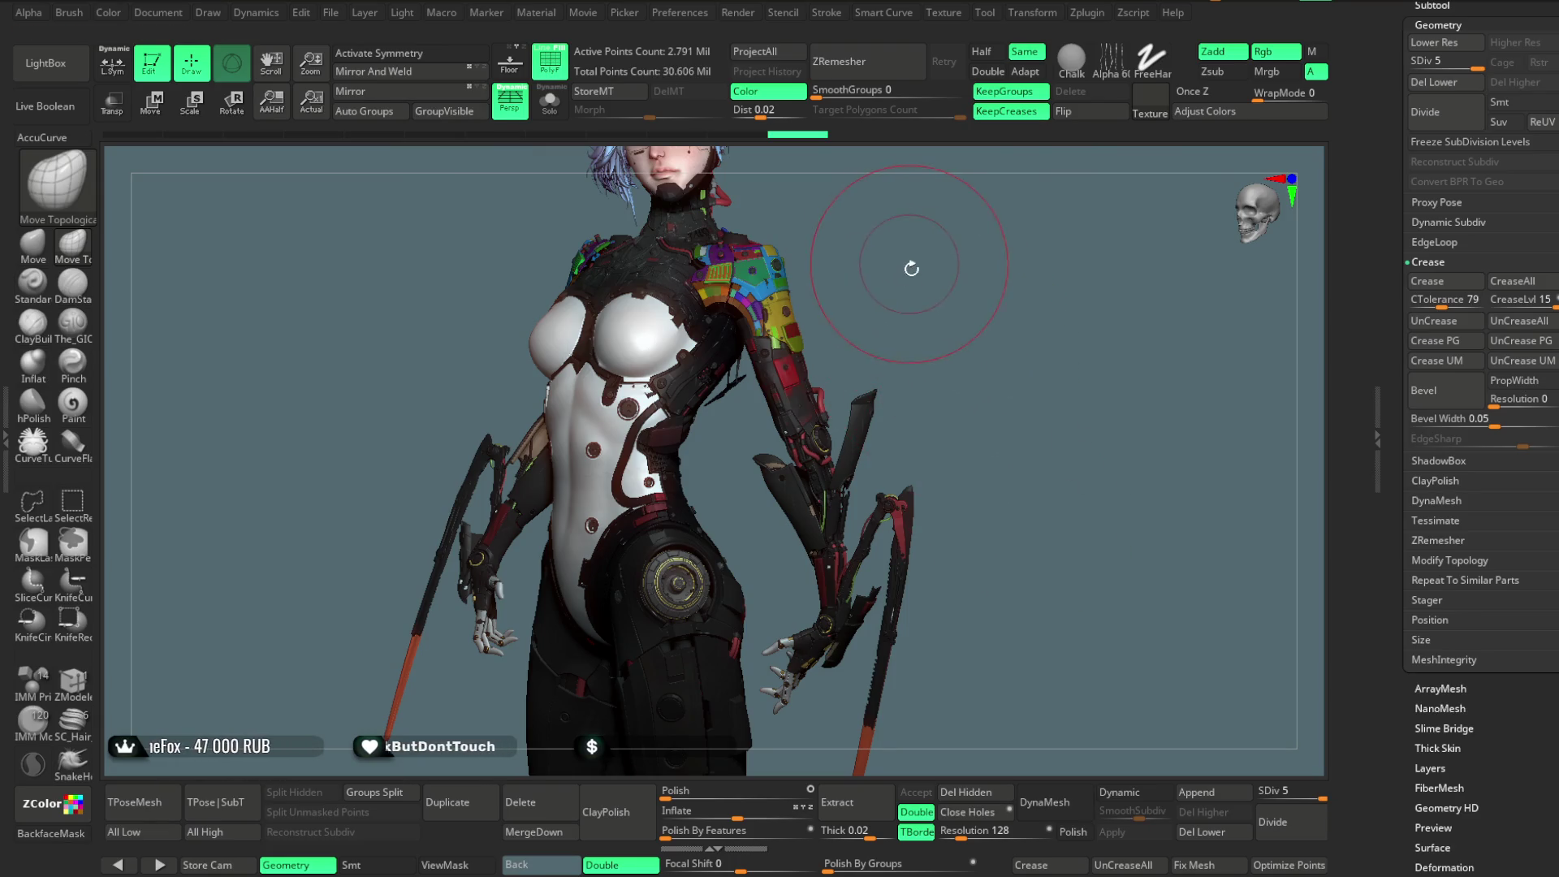
Move the light toward the upper left in Light > Placement to relight the character.
{"action": "left_click_drag", "start_coordinate": [909, 262], "coordinate": [877, 422], "text": "alt"}
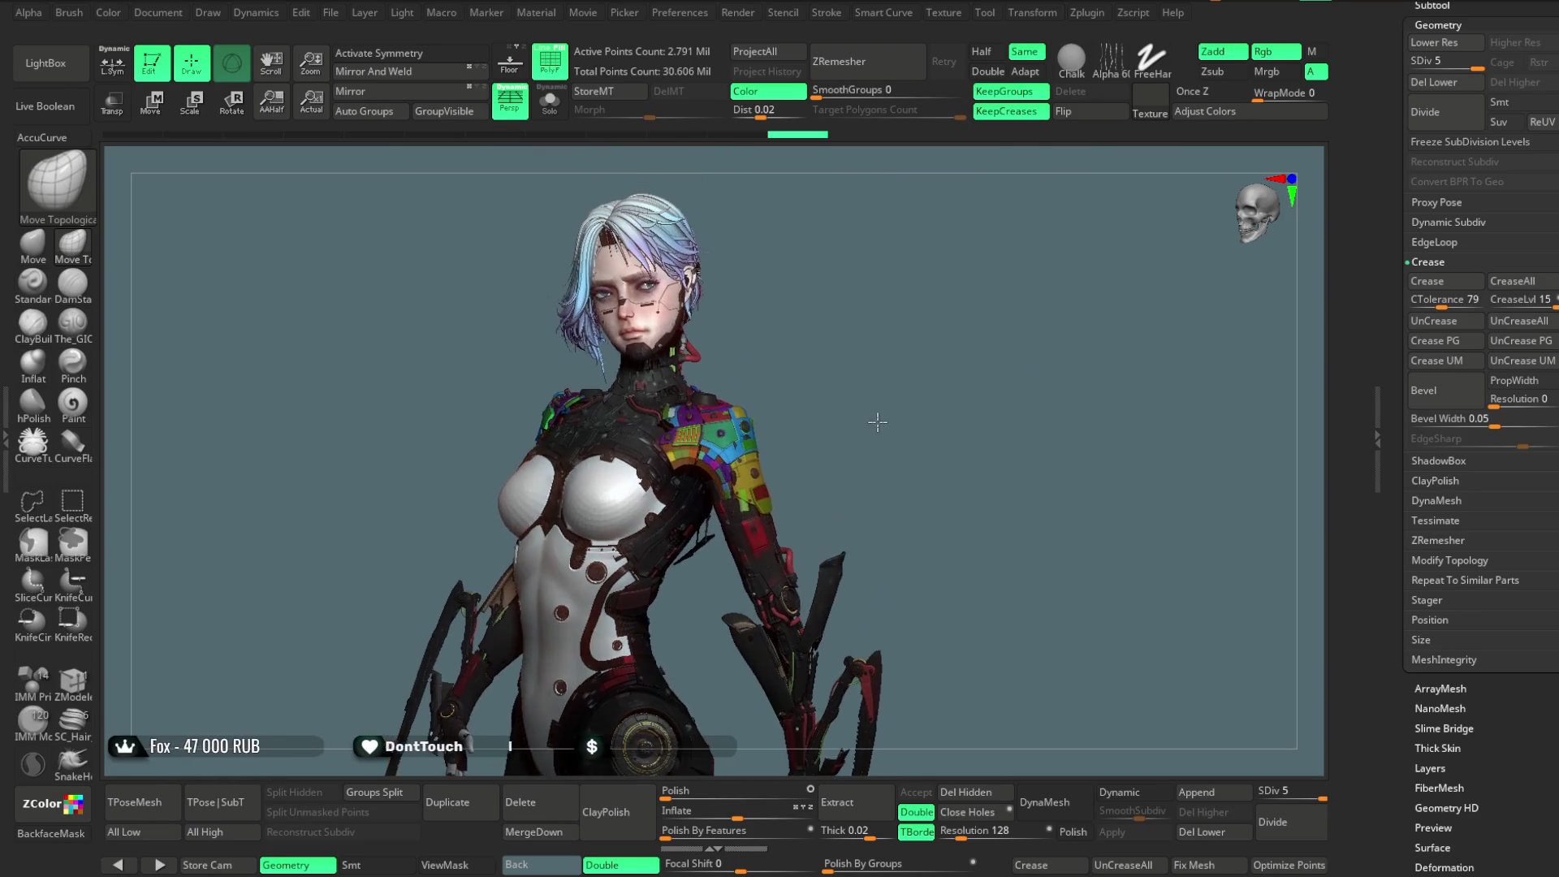
{"action": "left_click", "coordinate": [402, 12]}
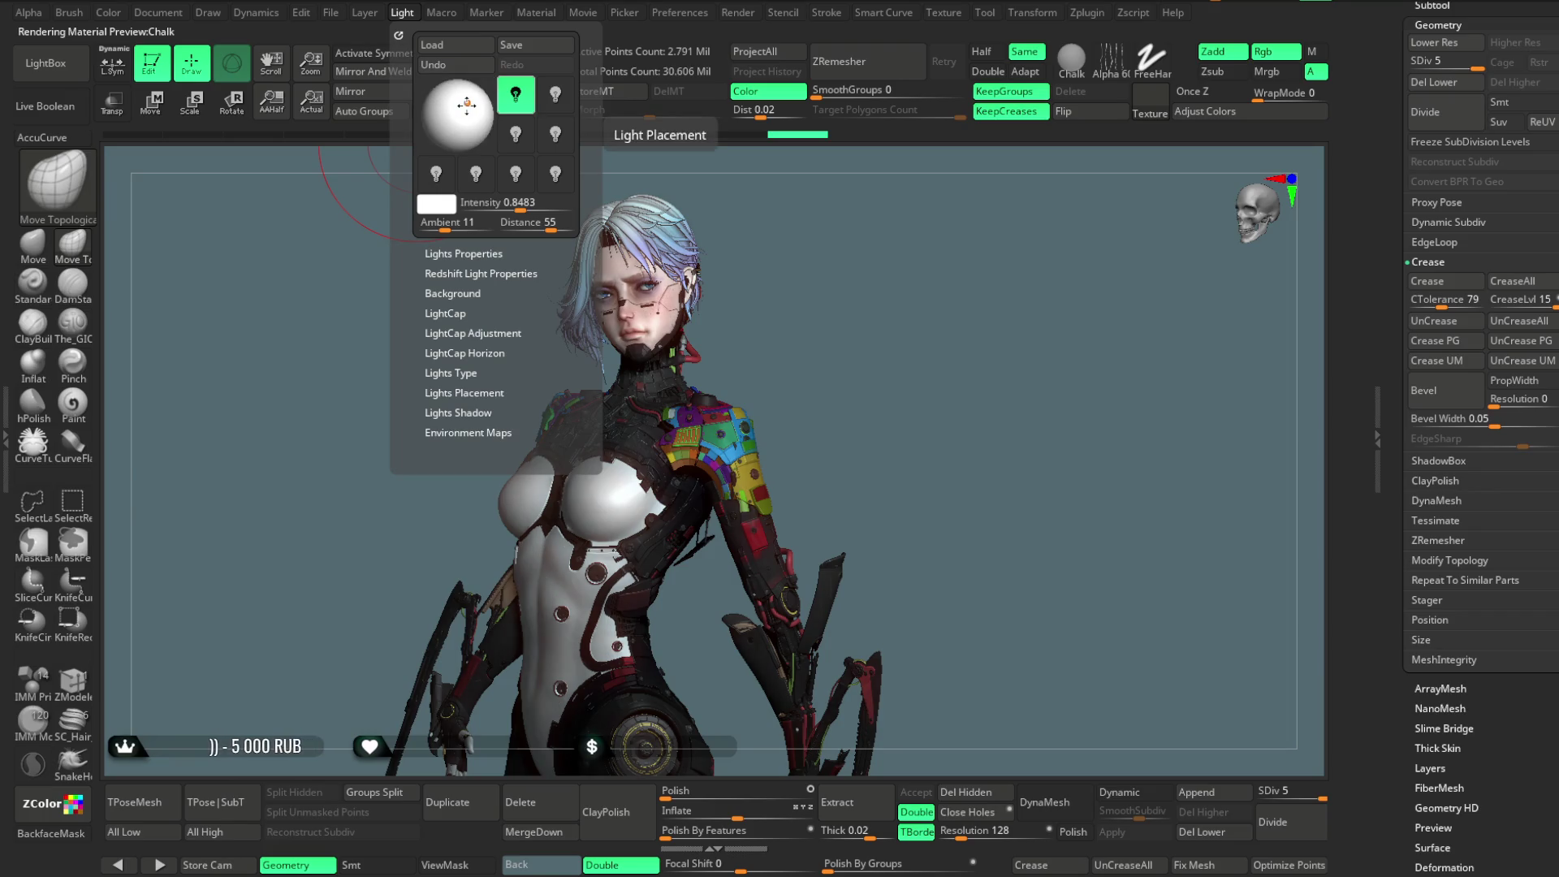
{"action": "mouse_move", "coordinate": [836, 309]}
{"action": "left_mouse_down"}
{"action": "mouse_move", "coordinate": [818, 331]}
{"action": "mouse_move", "coordinate": [809, 299]}
{"action": "mouse_move", "coordinate": [731, 244]}
{"action": "left_mouse_up"}
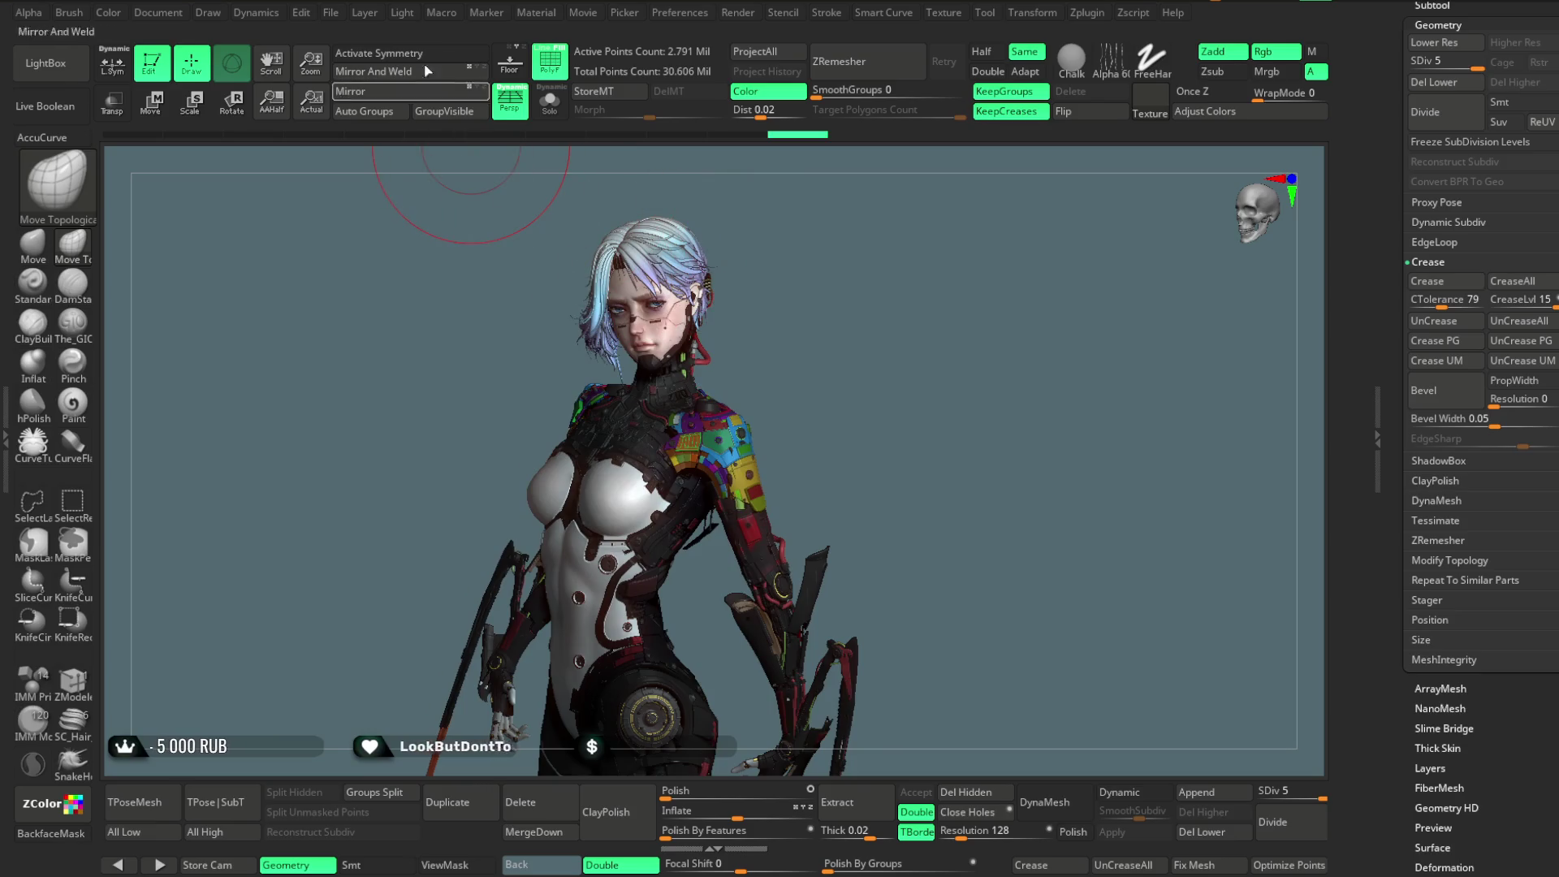
{"action": "left_click", "coordinate": [403, 12]}
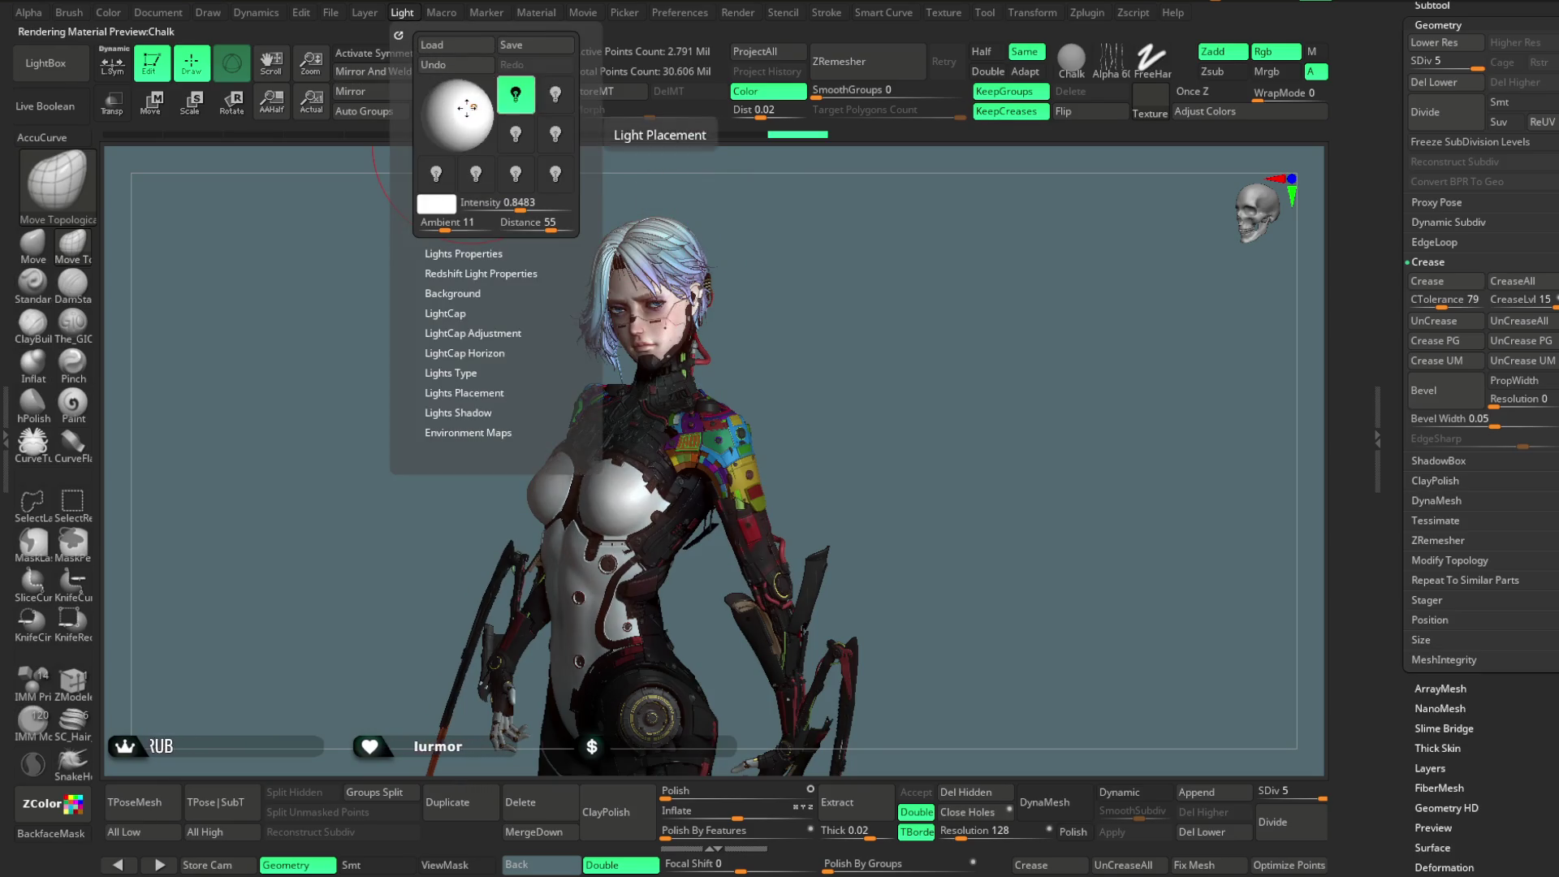
{"action": "left_click_drag", "start_coordinate": [472, 106], "coordinate": [463, 99]}
{"action": "mouse_move", "coordinate": [840, 259]}
{"action": "left_mouse_down"}
{"action": "mouse_move", "coordinate": [847, 271]}
{"action": "mouse_move", "coordinate": [835, 254]}
{"action": "left_mouse_up"}
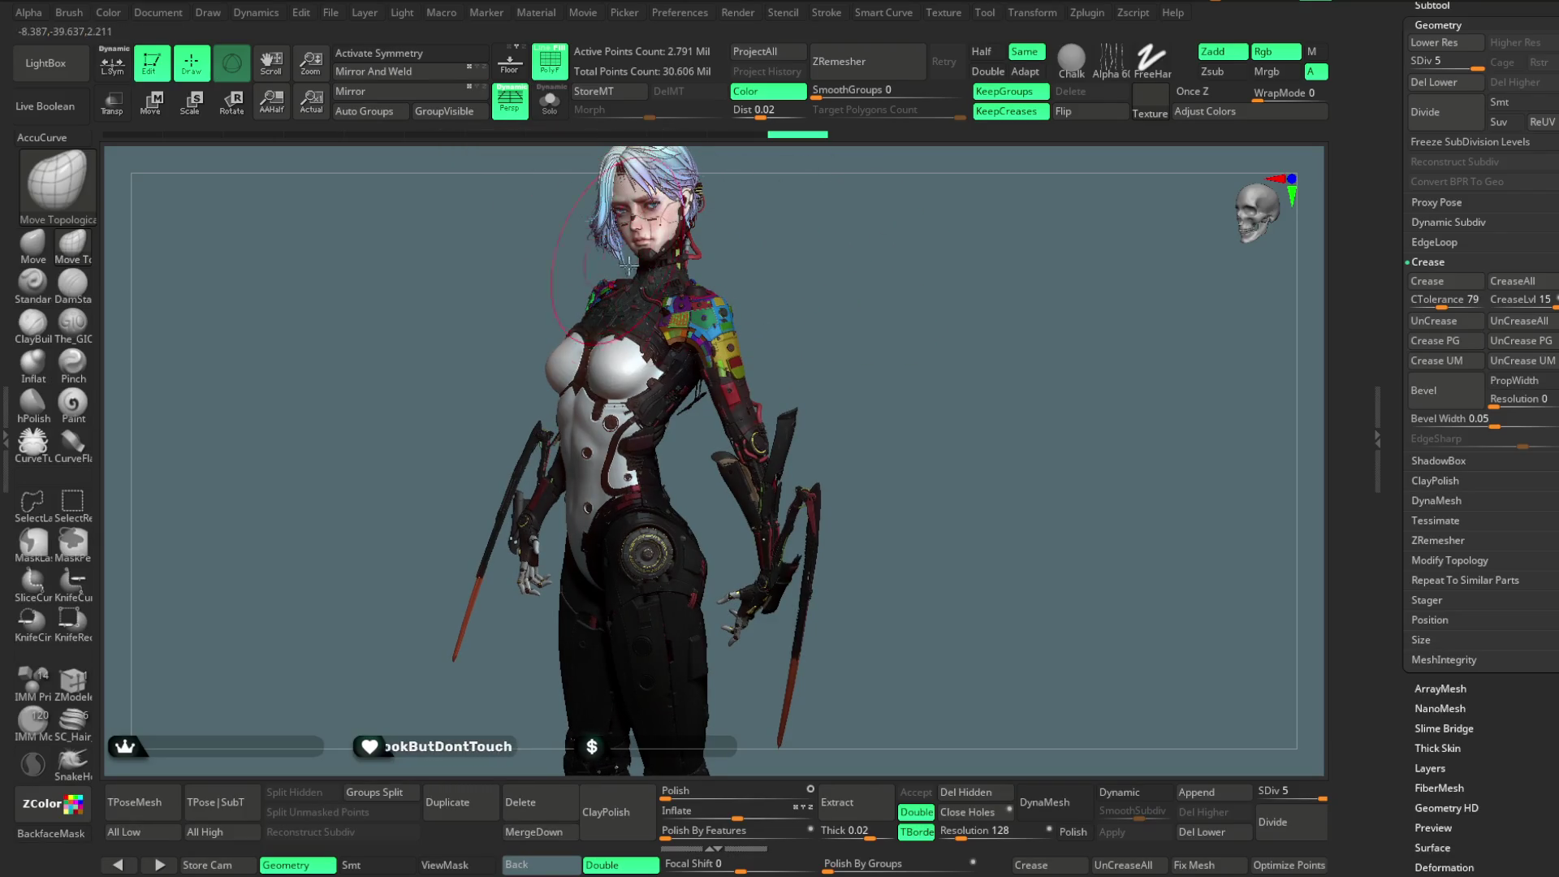
Save the project again, then select and Solo the forearm blade subtool with PolyF on.
{"action": "left_click", "coordinate": [331, 15]}
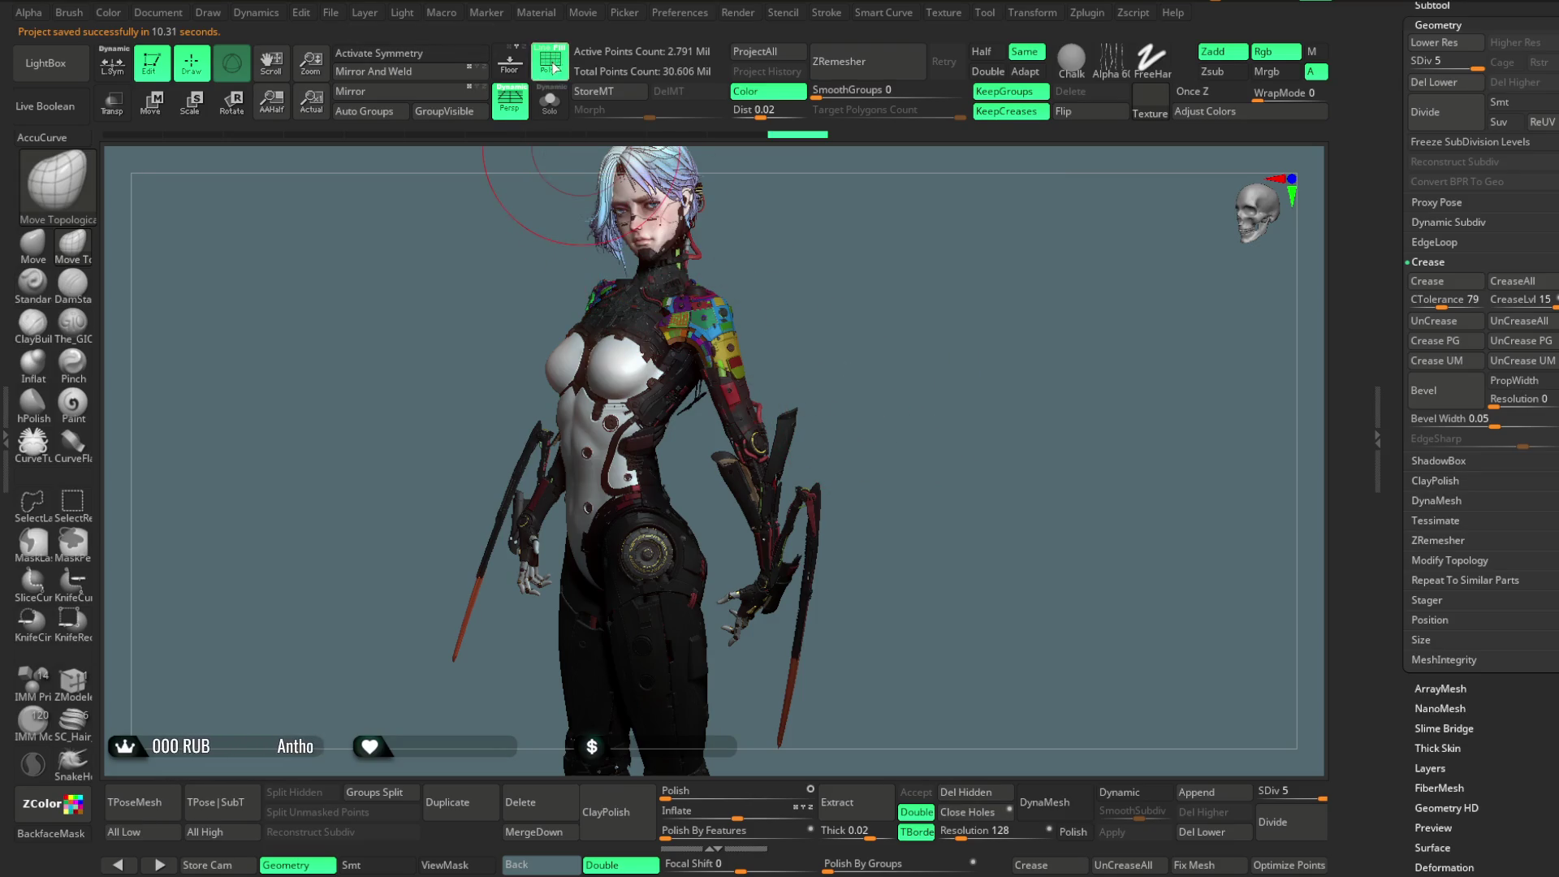
{"action": "left_click", "coordinate": [553, 67]}
{"action": "scroll", "coordinate": [869, 401], "scroll_direction": "up", "scroll_amount": 5}
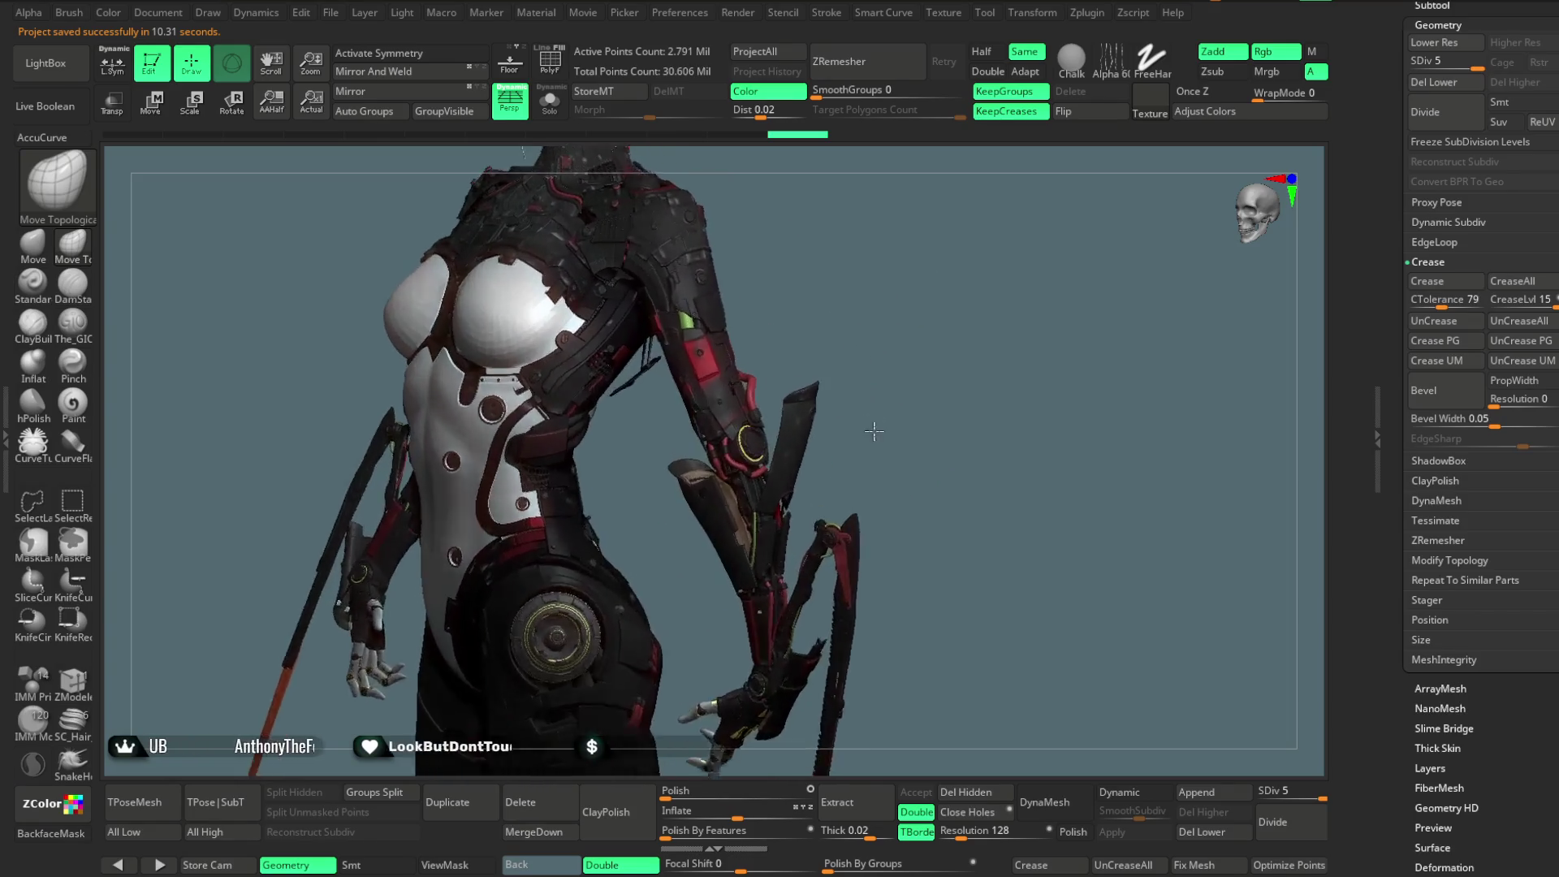
{"action": "scroll", "coordinate": [872, 428], "scroll_direction": "up", "scroll_amount": 2}
{"action": "scroll", "coordinate": [841, 432], "scroll_direction": "up", "scroll_amount": 2}
{"action": "scroll", "coordinate": [804, 441], "scroll_direction": "up", "scroll_amount": 2}
{"action": "scroll", "coordinate": [768, 448], "scroll_direction": "up", "scroll_amount": 1}
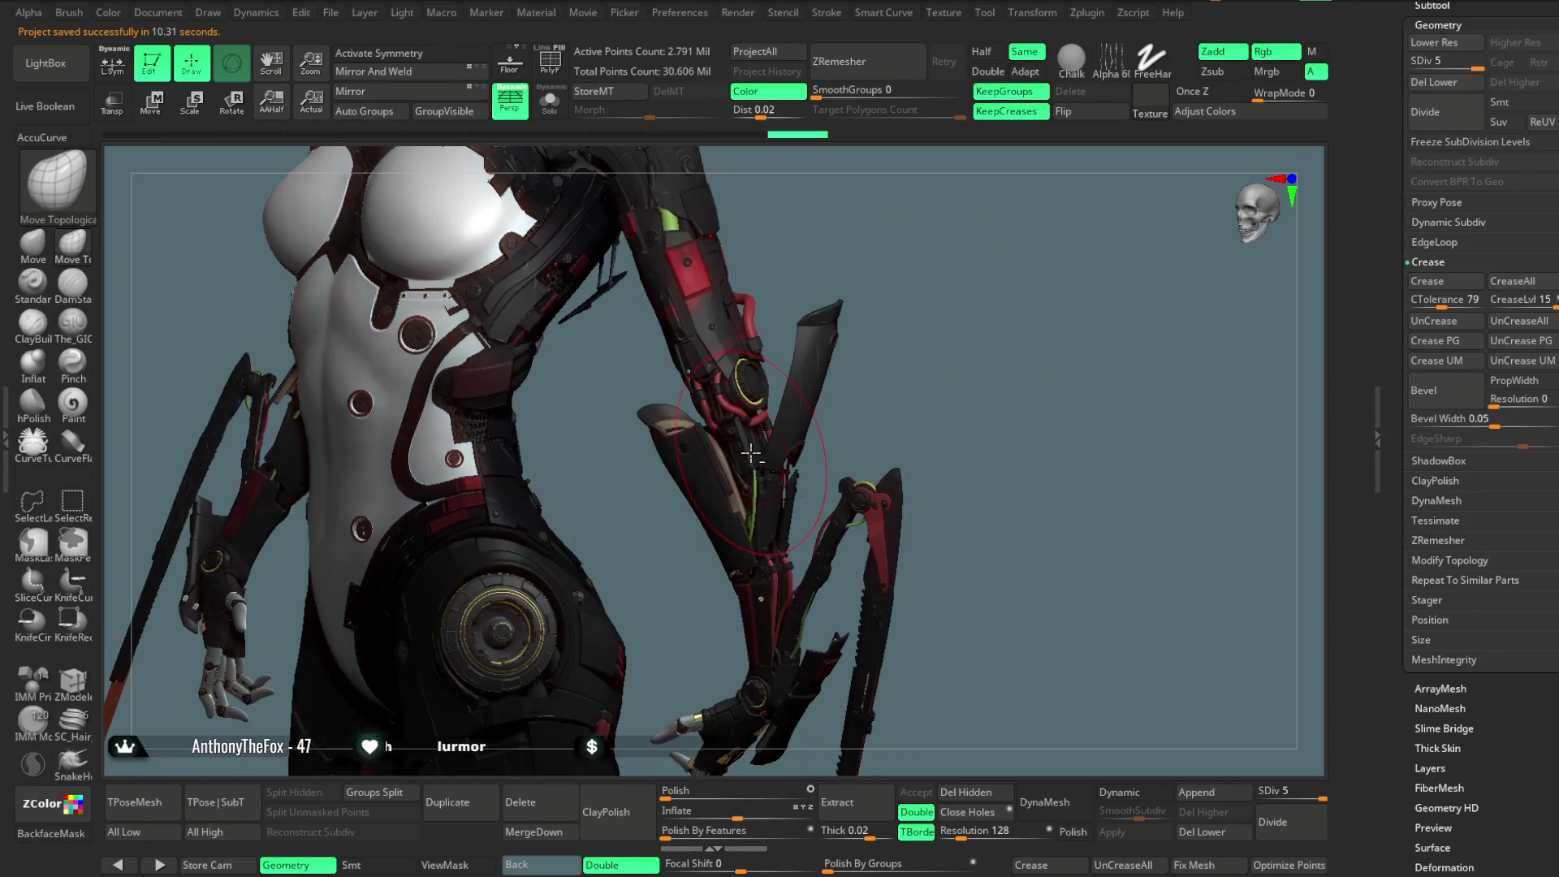
{"action": "left_click", "coordinate": [751, 453], "text": "alt"}
{"action": "left_click", "coordinate": [553, 67]}
{"action": "left_click", "coordinate": [550, 103]}
{"action": "left_click", "coordinate": [1088, 13]}
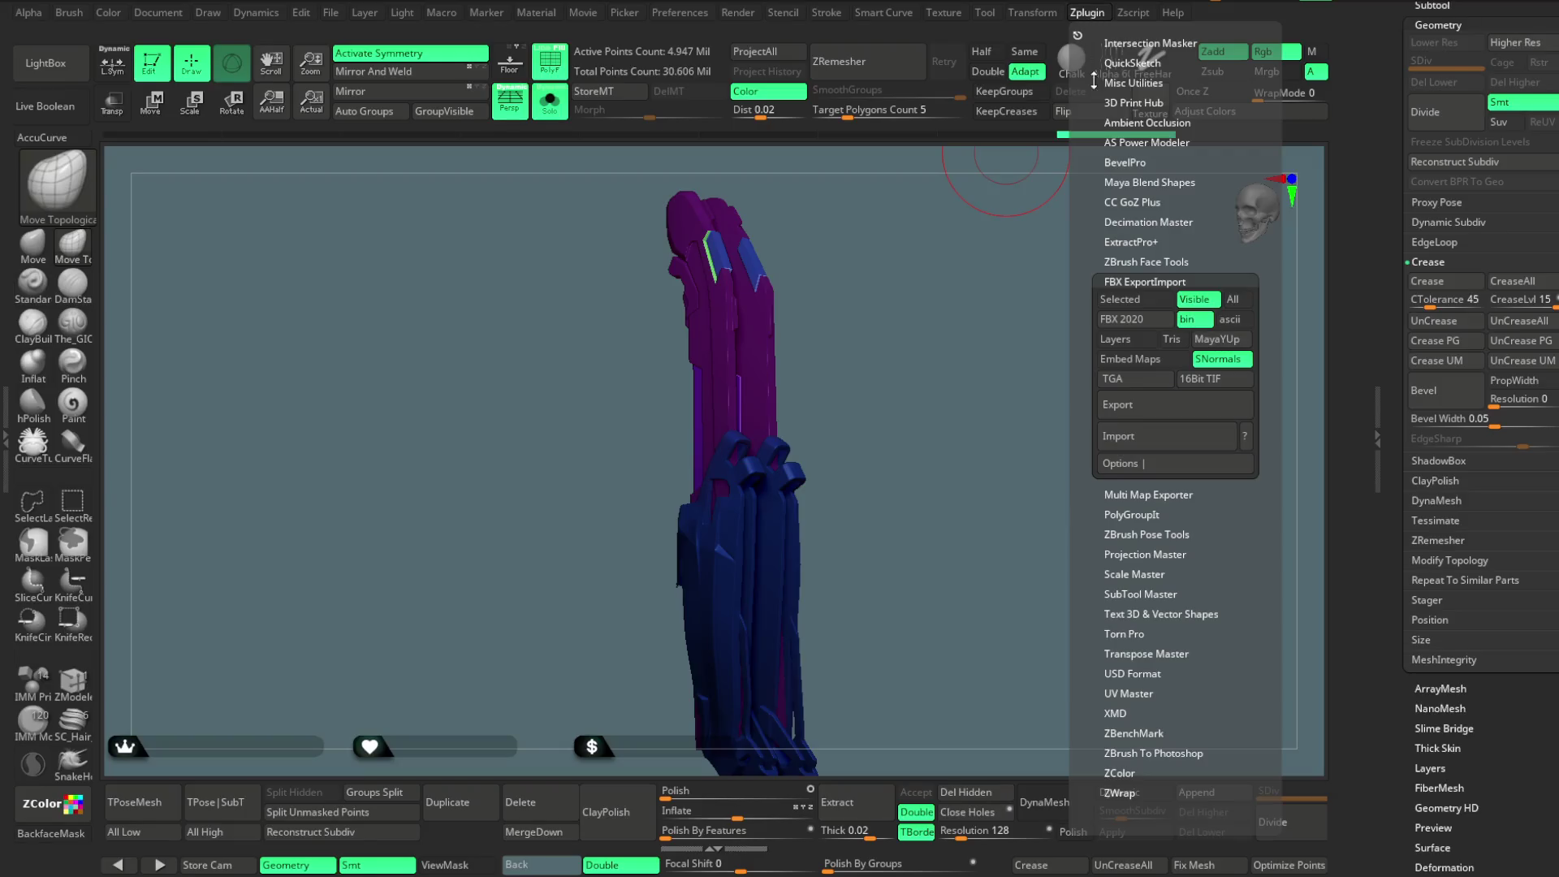
In Zplugin > Decimation Master, decimate the forearm blade with the 150k preset.
{"action": "left_click", "coordinate": [1133, 124]}
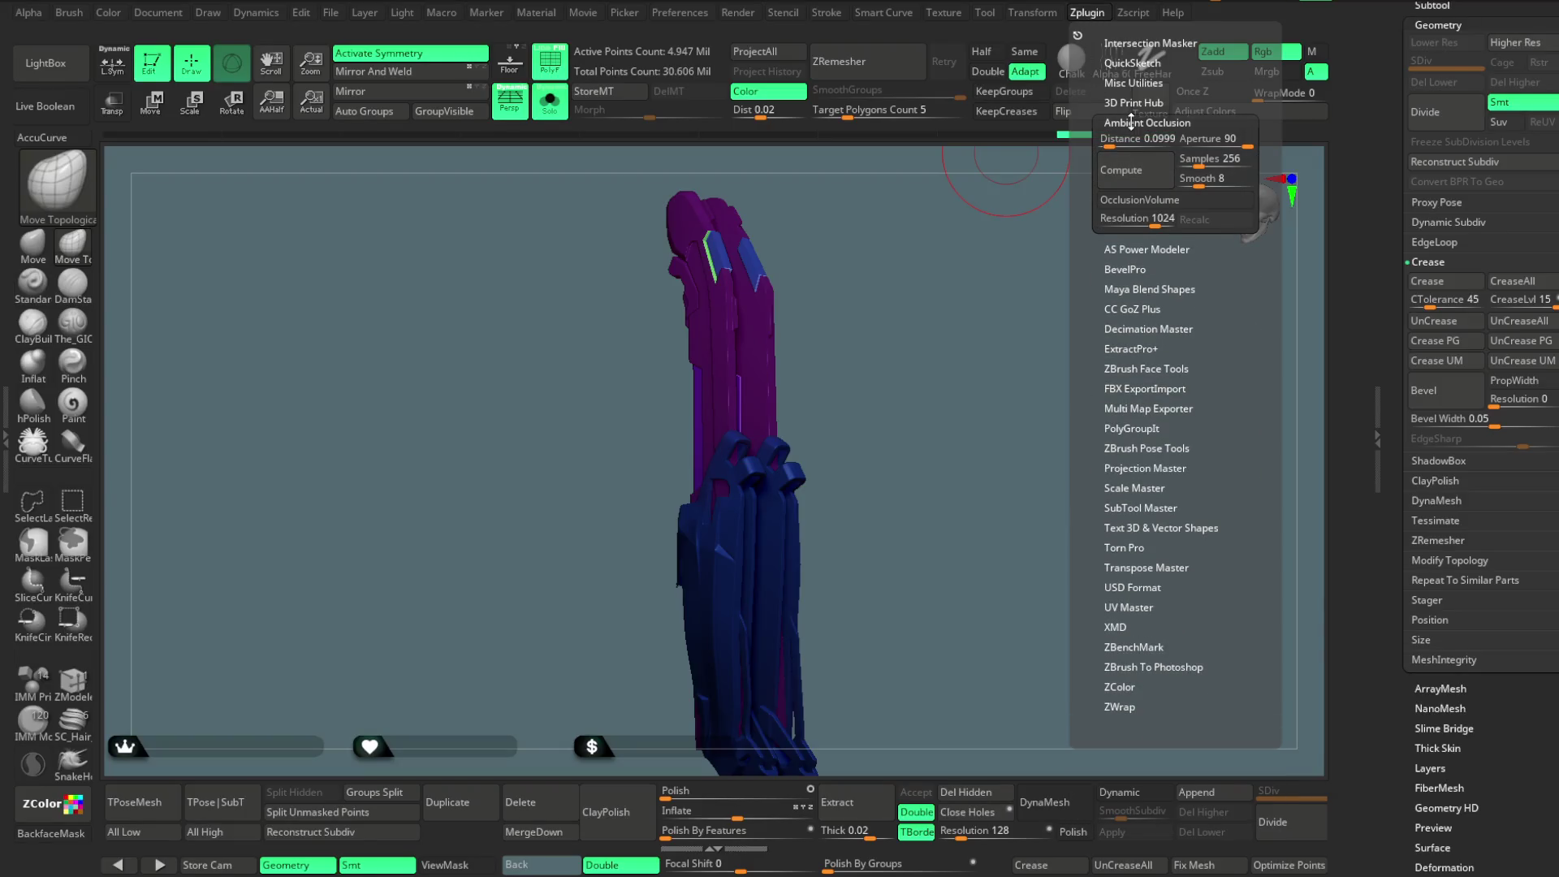
{"action": "left_click", "coordinate": [1133, 122]}
{"action": "left_click", "coordinate": [1129, 222]}
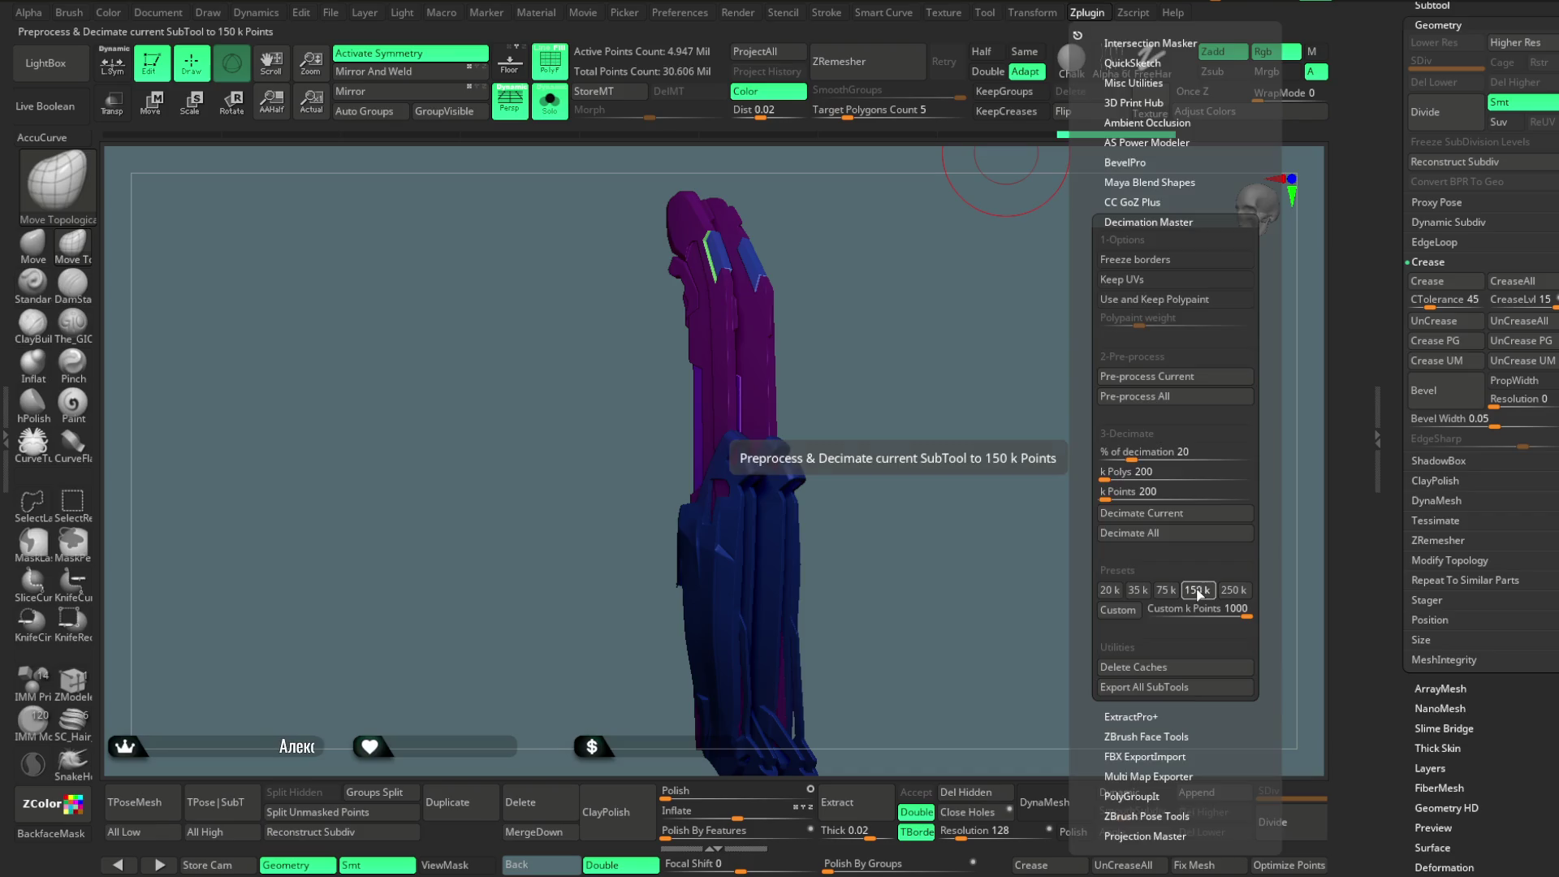
{"action": "left_click", "coordinate": [1200, 593]}
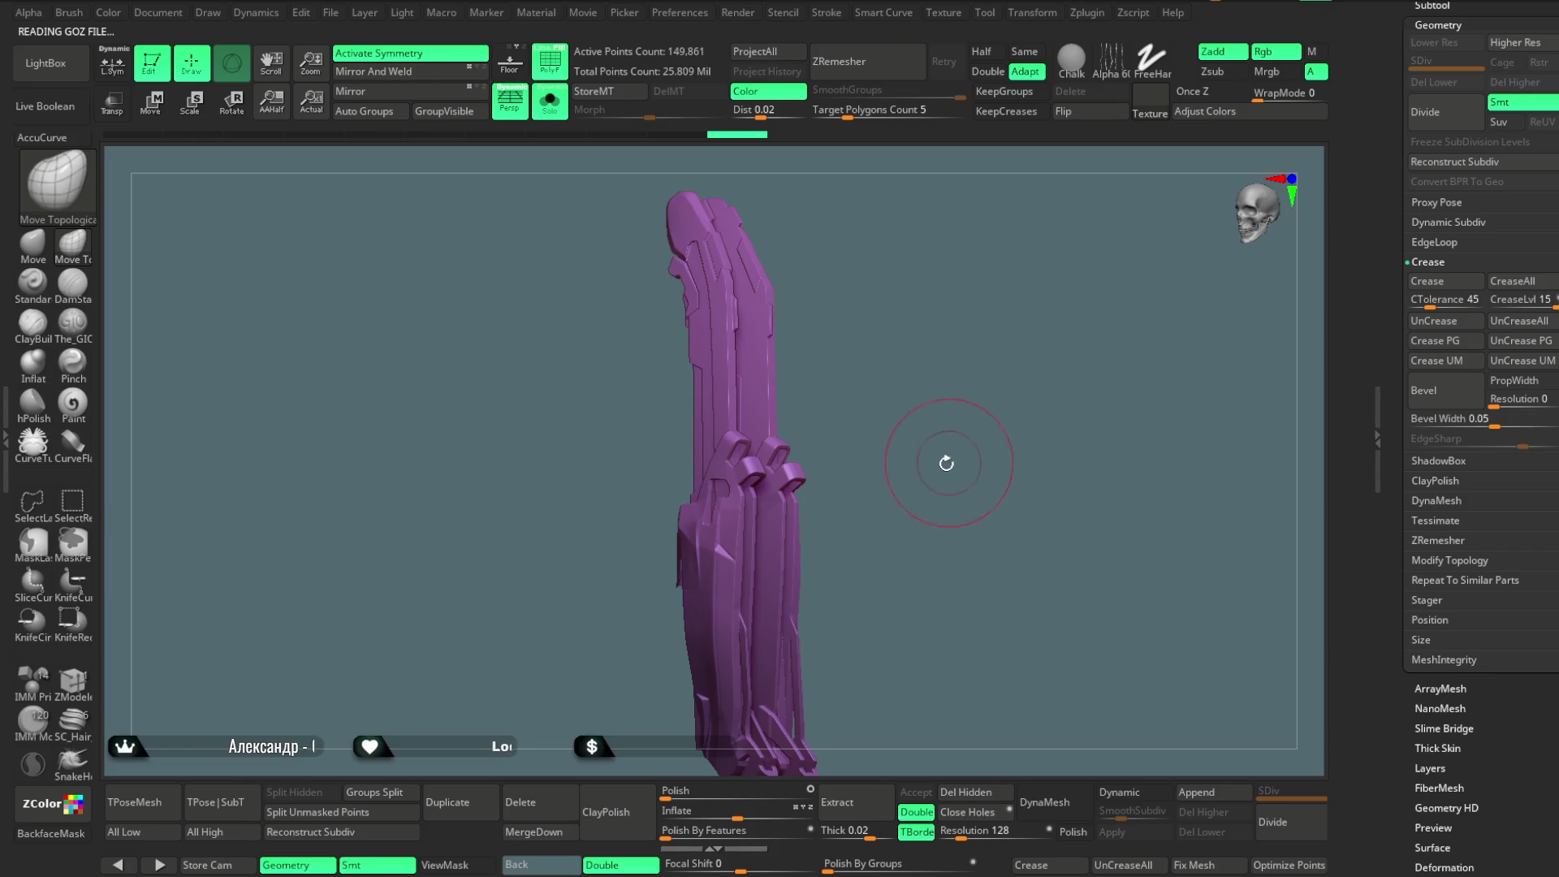
Inspect the decimated blade's wireframe, then turn PolyF and Solo off to show the whole character.
{"action": "left_click_drag", "start_coordinate": [948, 463], "coordinate": [713, 248]}
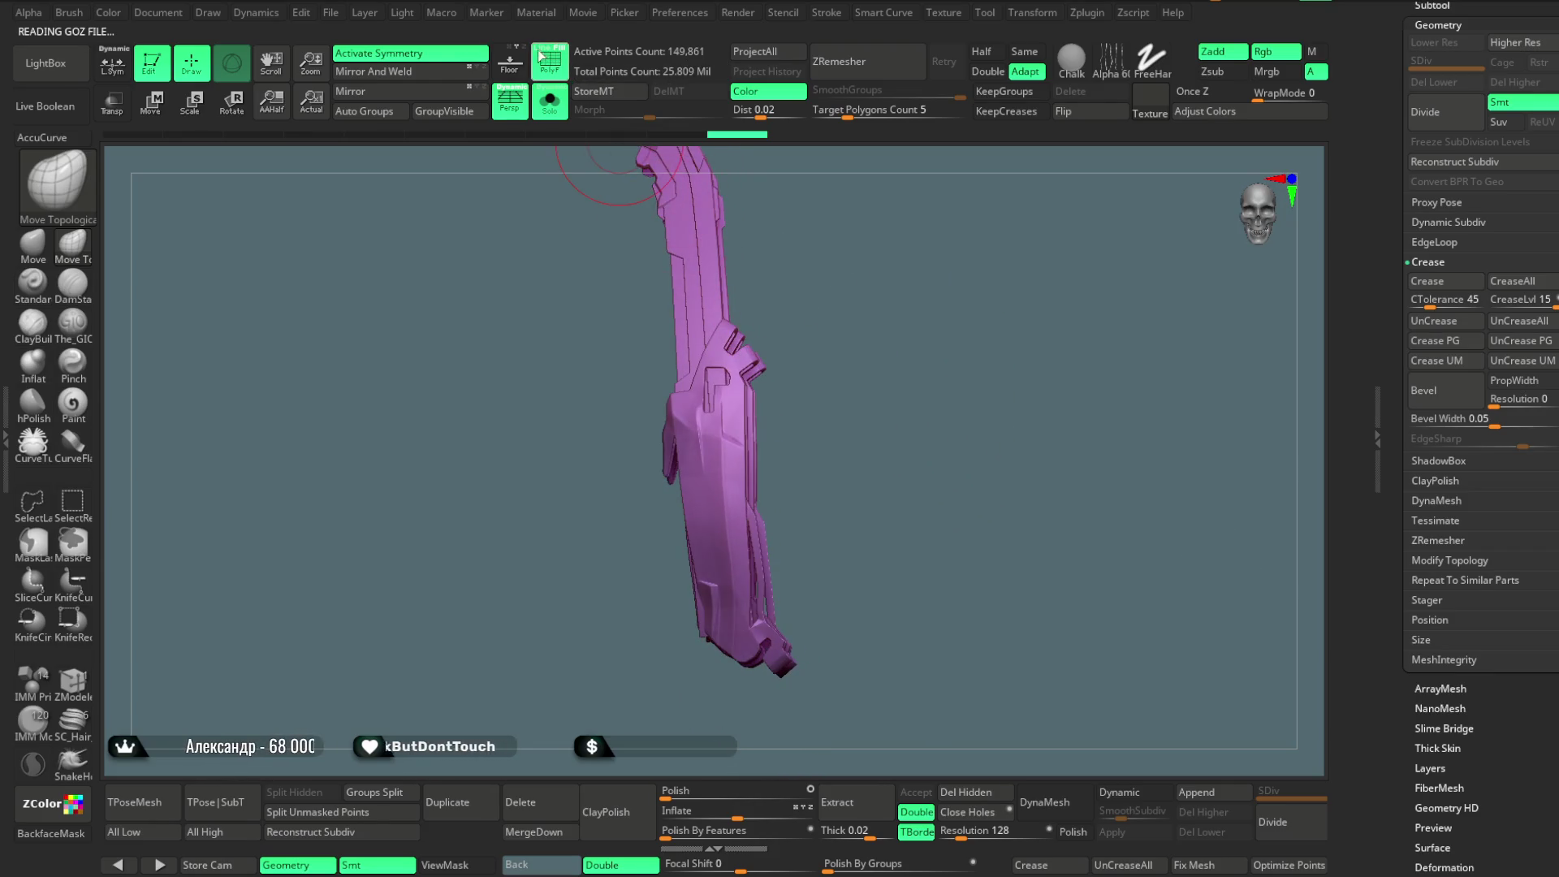
{"action": "left_click", "coordinate": [540, 58]}
{"action": "left_click_drag", "start_coordinate": [795, 260], "coordinate": [781, 264]}
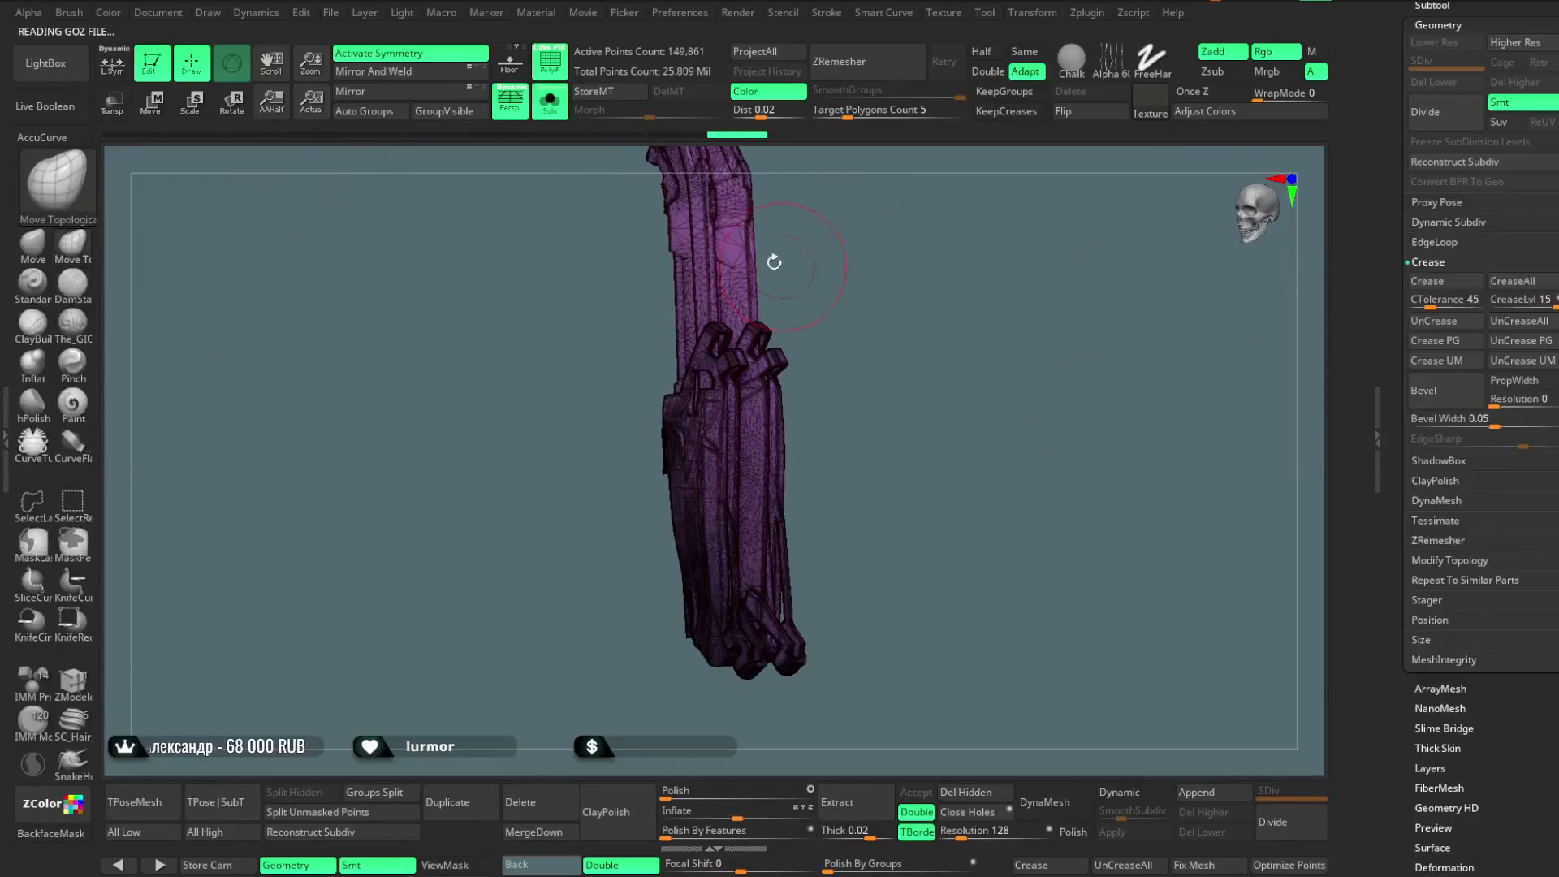
{"action": "left_click", "coordinate": [550, 57]}
{"action": "left_click", "coordinate": [550, 103]}
{"action": "mouse_move", "coordinate": [1057, 332]}
{"action": "left_mouse_down"}
{"action": "mouse_move", "coordinate": [1028, 300]}
{"action": "mouse_move", "coordinate": [811, 497]}
{"action": "left_mouse_up"}
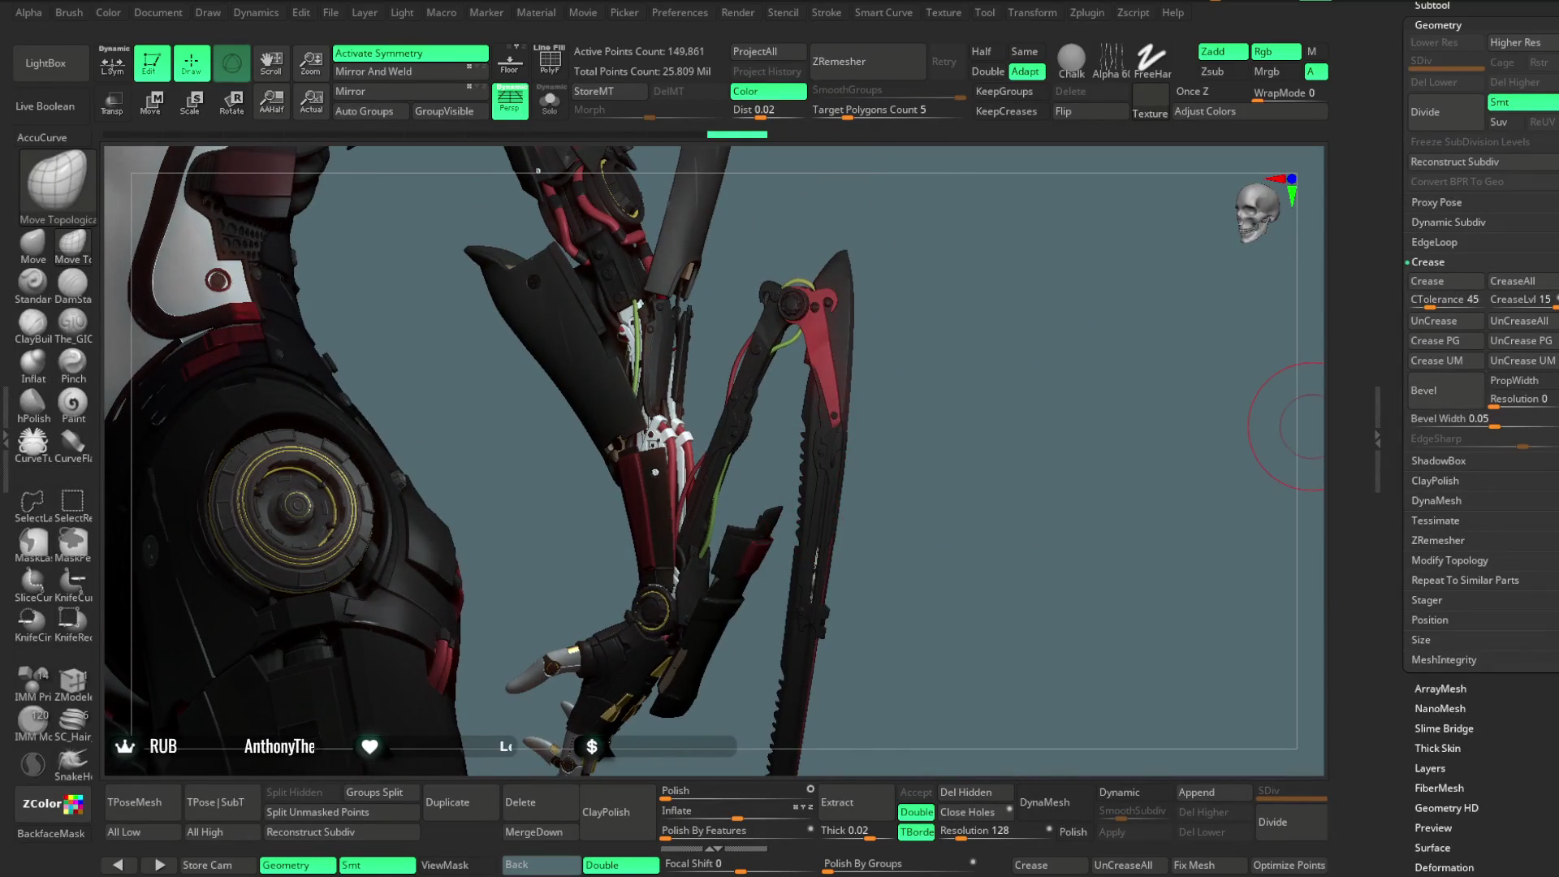
{"action": "scroll", "coordinate": [1481, 439], "scroll_direction": "up", "scroll_amount": 10}
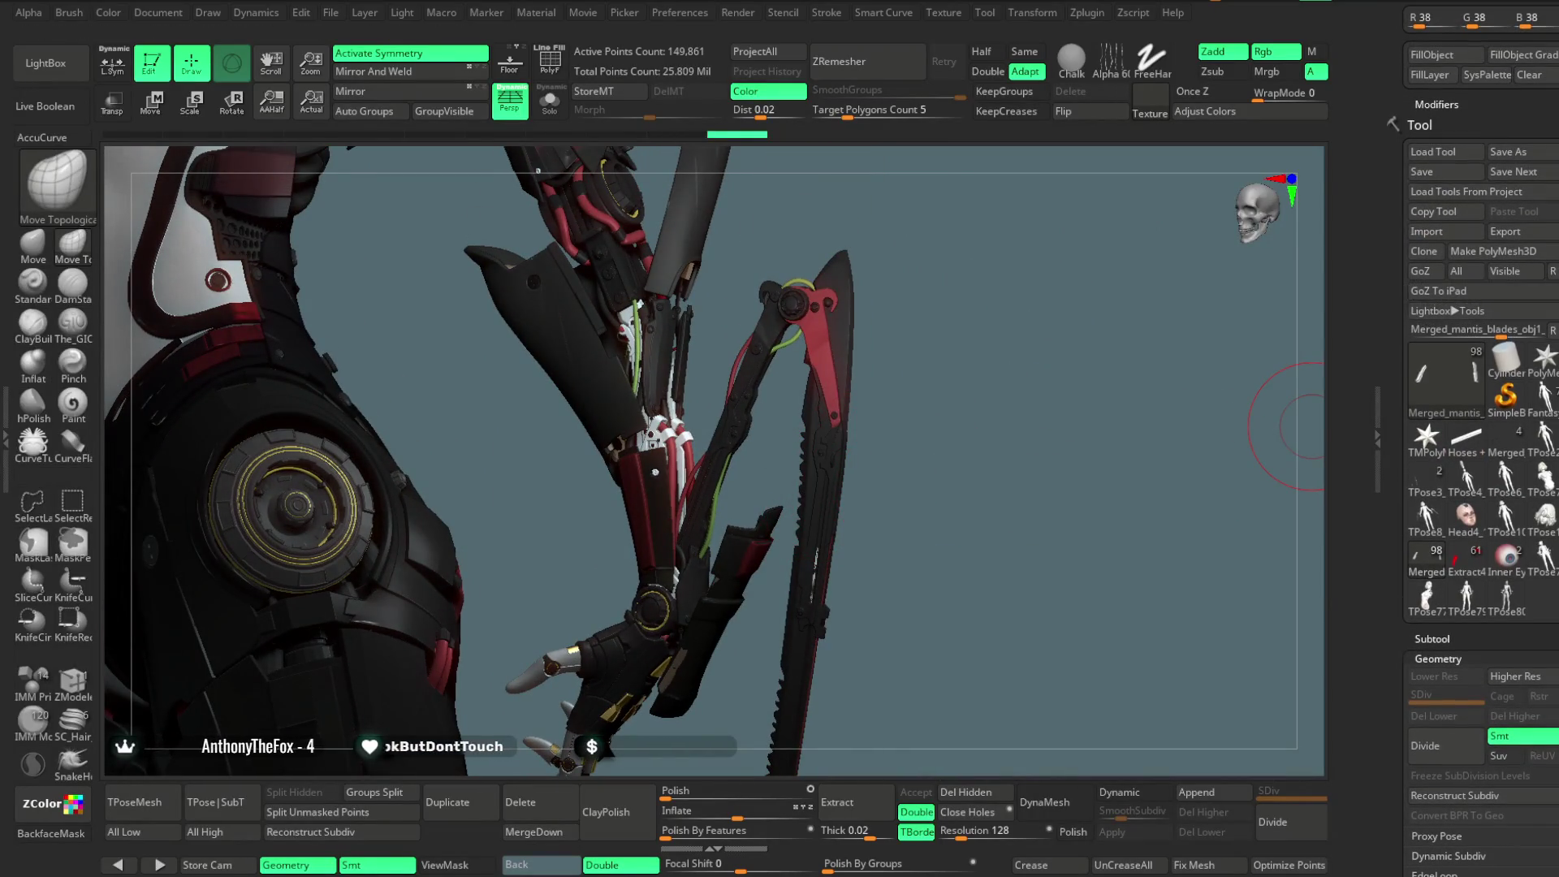
{"action": "scroll", "coordinate": [1501, 252], "scroll_direction": "up", "scroll_amount": 3}
Subdivide the active obj1_3 blade piece once more.
{"action": "mouse_move", "coordinate": [953, 363]}
{"action": "left_mouse_down"}
{"action": "mouse_move", "coordinate": [973, 402]}
{"action": "mouse_move", "coordinate": [938, 446]}
{"action": "left_mouse_up"}
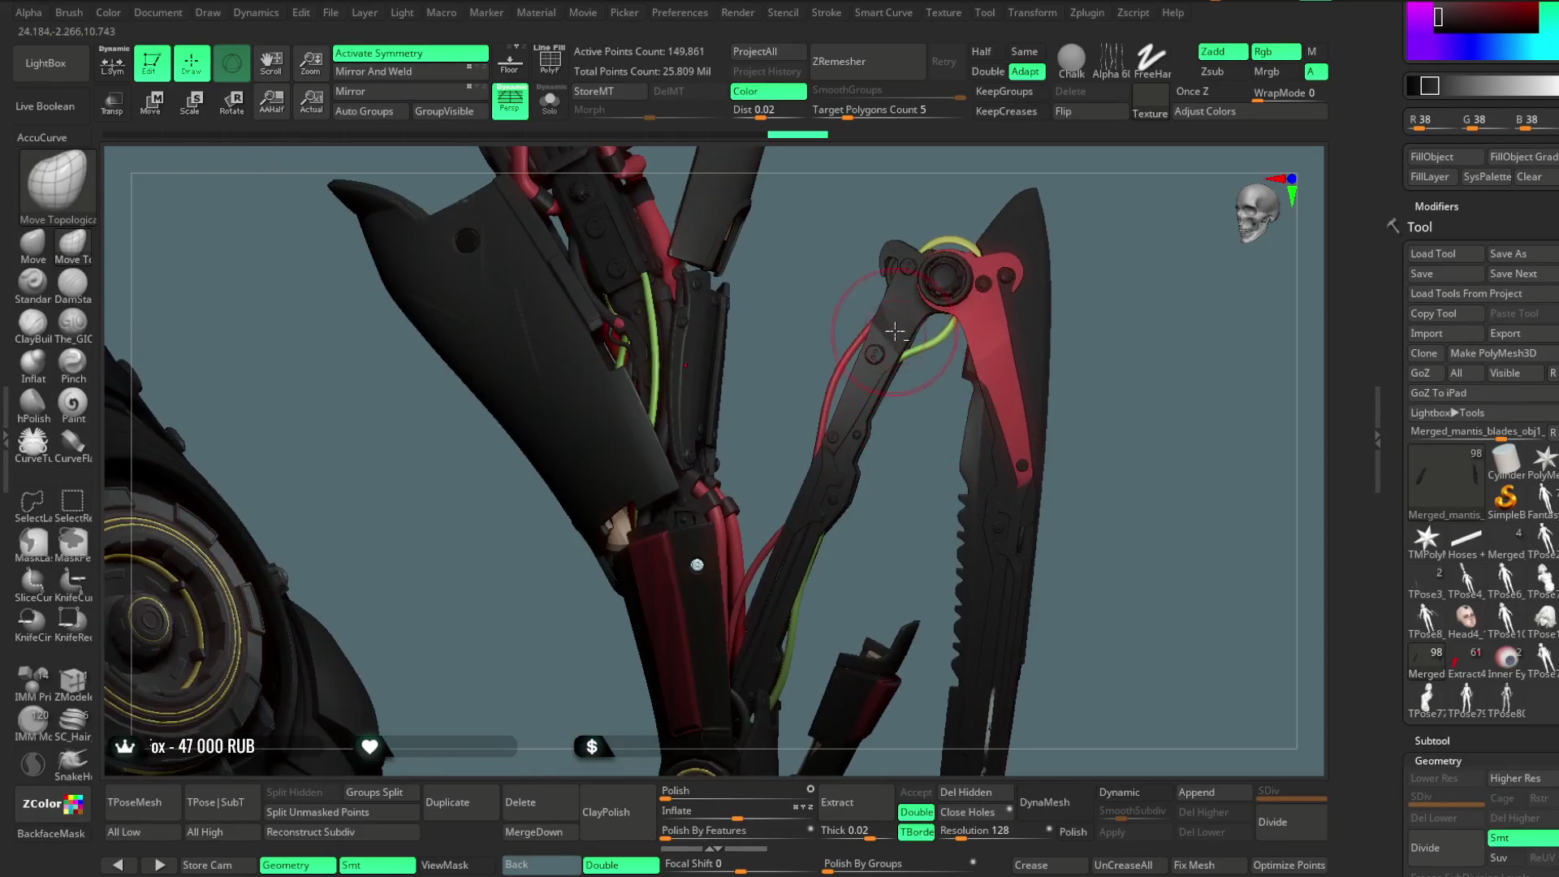
{"action": "left_click_drag", "start_coordinate": [1107, 362], "coordinate": [1114, 623]}
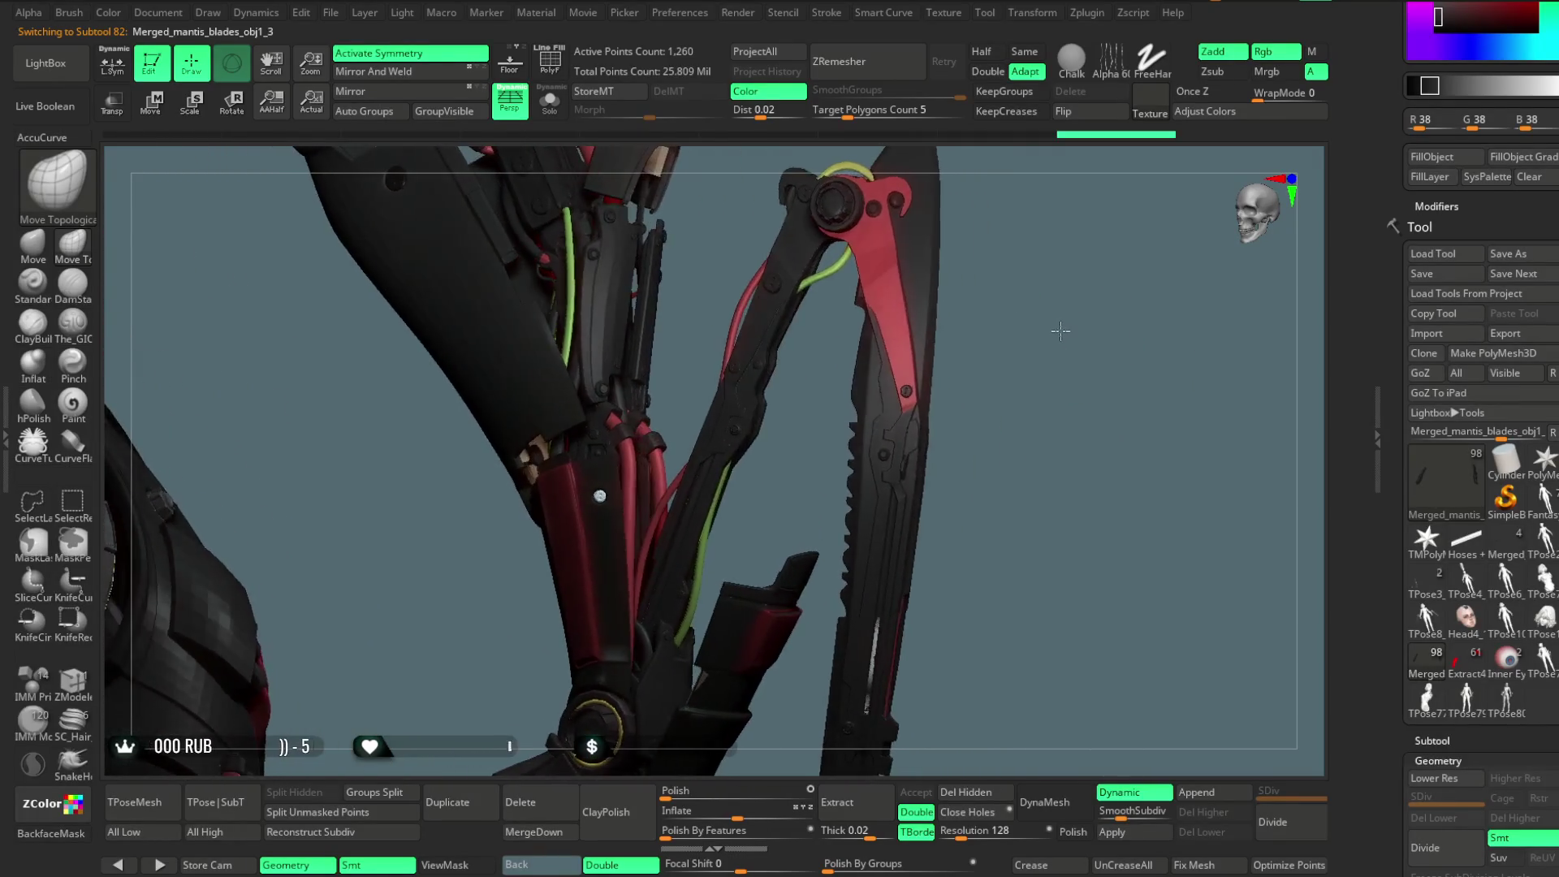
{"action": "left_click_drag", "start_coordinate": [1108, 557], "coordinate": [1101, 560]}
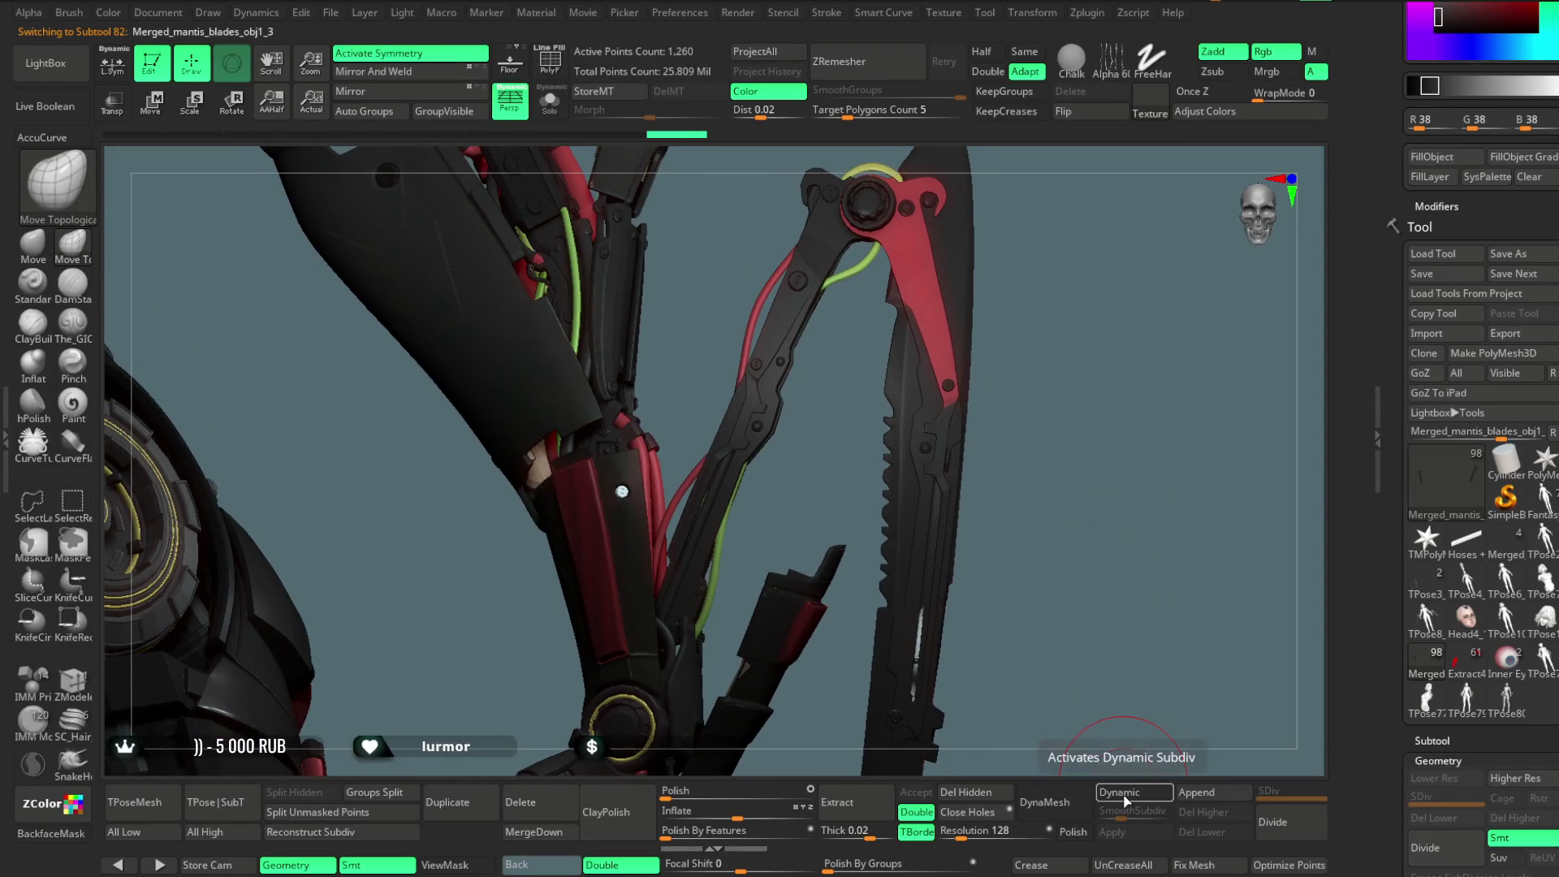
{"action": "left_click", "coordinate": [1269, 823]}
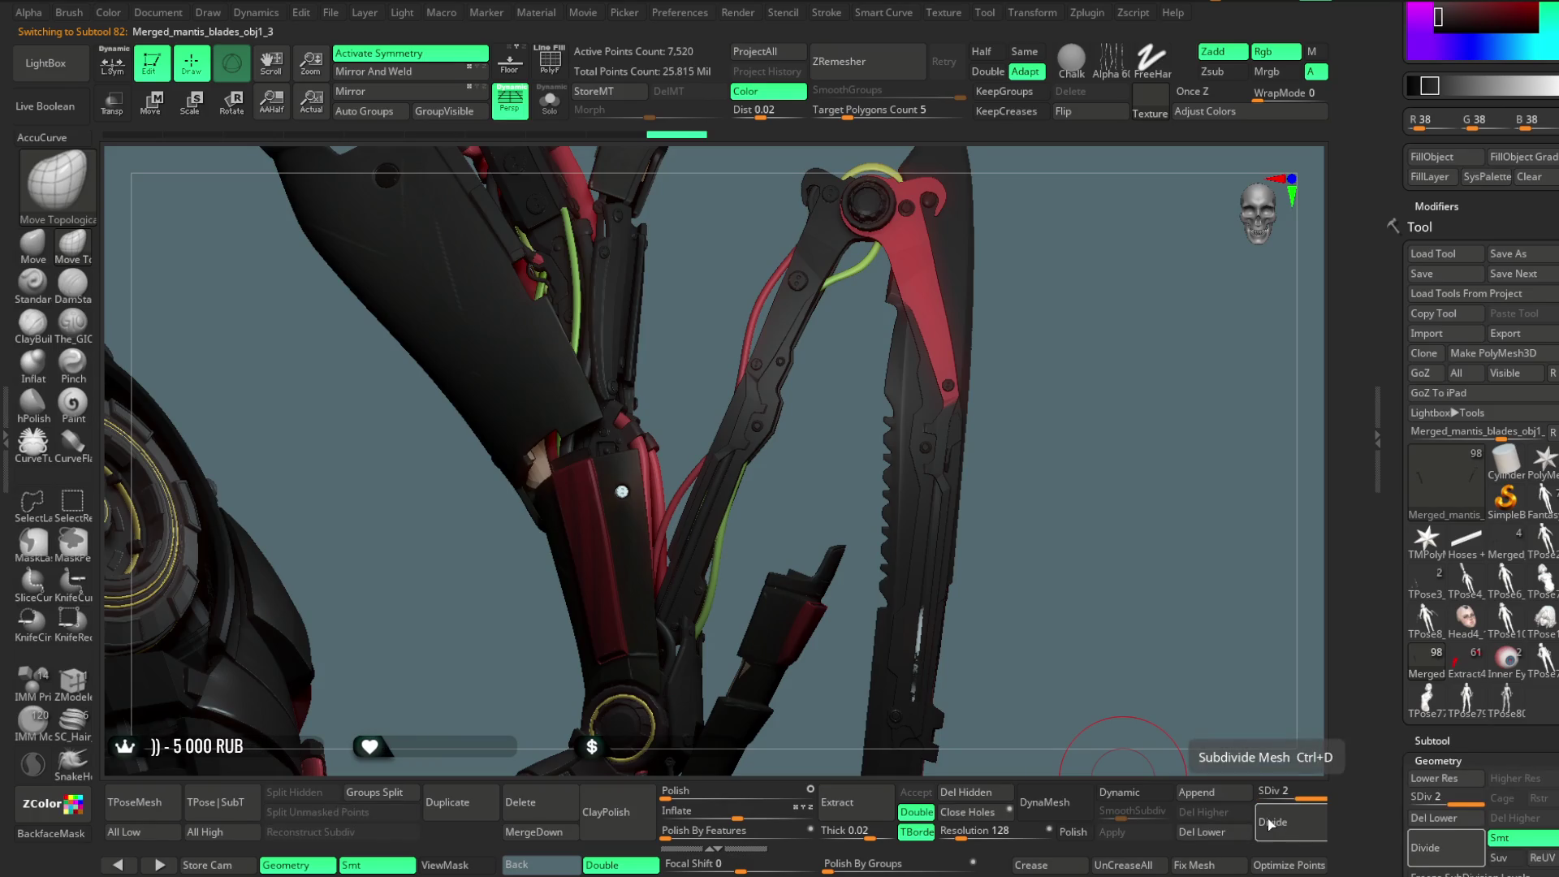
{"action": "left_click_drag", "start_coordinate": [1059, 467], "coordinate": [923, 451]}
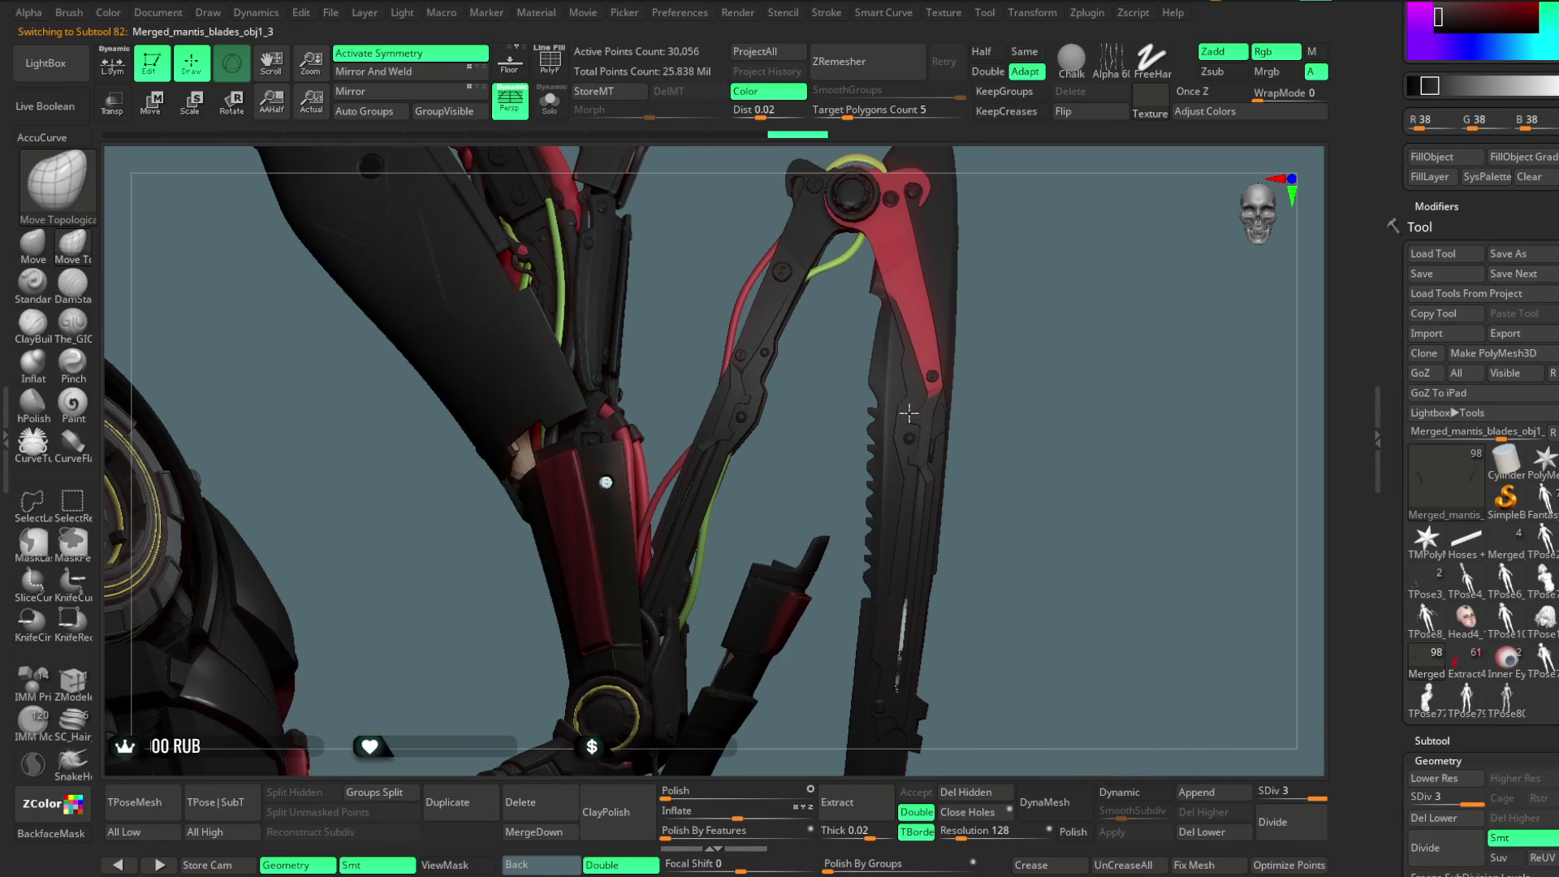
Select obj1_4, turn off Dynamic subdiv and Divide it twice to three levels.
{"action": "left_click", "coordinate": [908, 415], "text": "alt"}
{"action": "left_click", "coordinate": [1132, 803]}
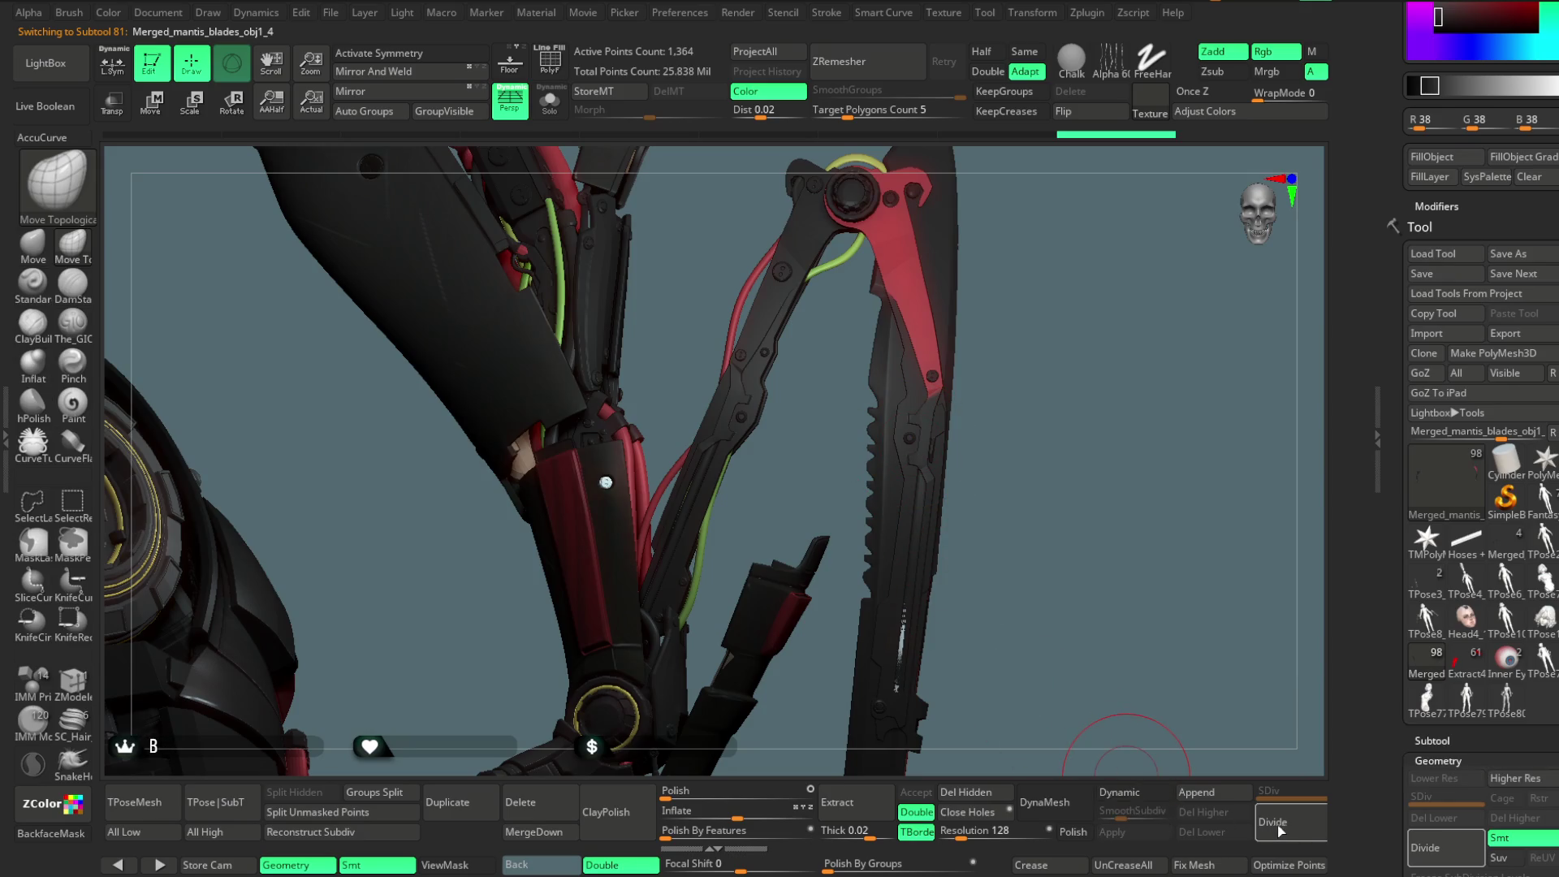
{"action": "left_click", "coordinate": [1278, 824]}
{"action": "left_click", "coordinate": [1279, 829]}
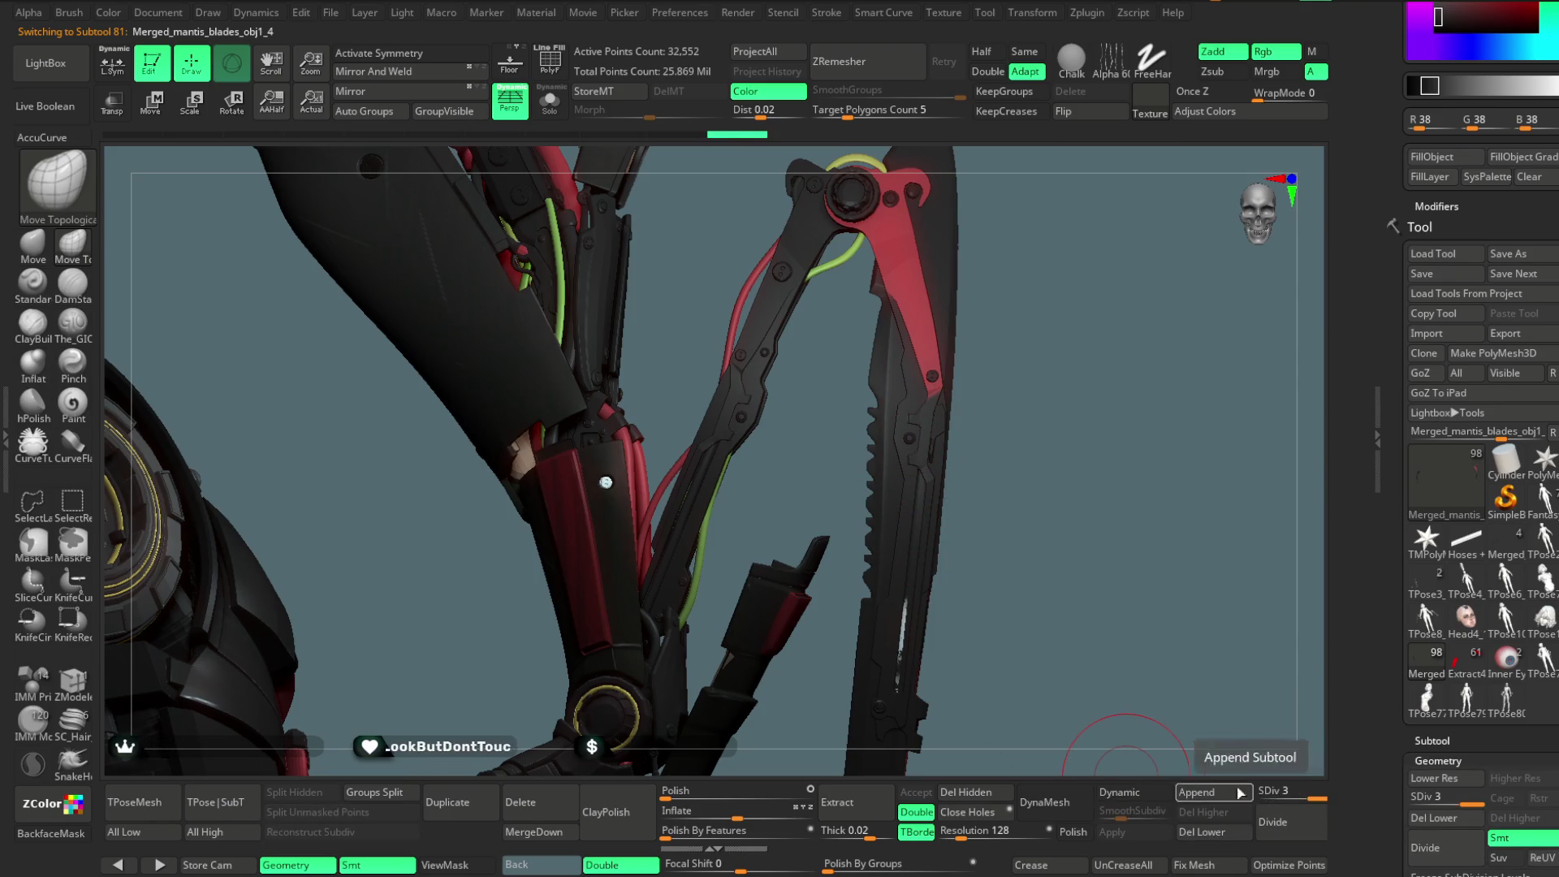
{"action": "mouse_move", "coordinate": [1026, 488]}
{"action": "left_mouse_down"}
{"action": "mouse_move", "coordinate": [1033, 363]}
{"action": "mouse_move", "coordinate": [859, 583]}
{"action": "left_mouse_up"}
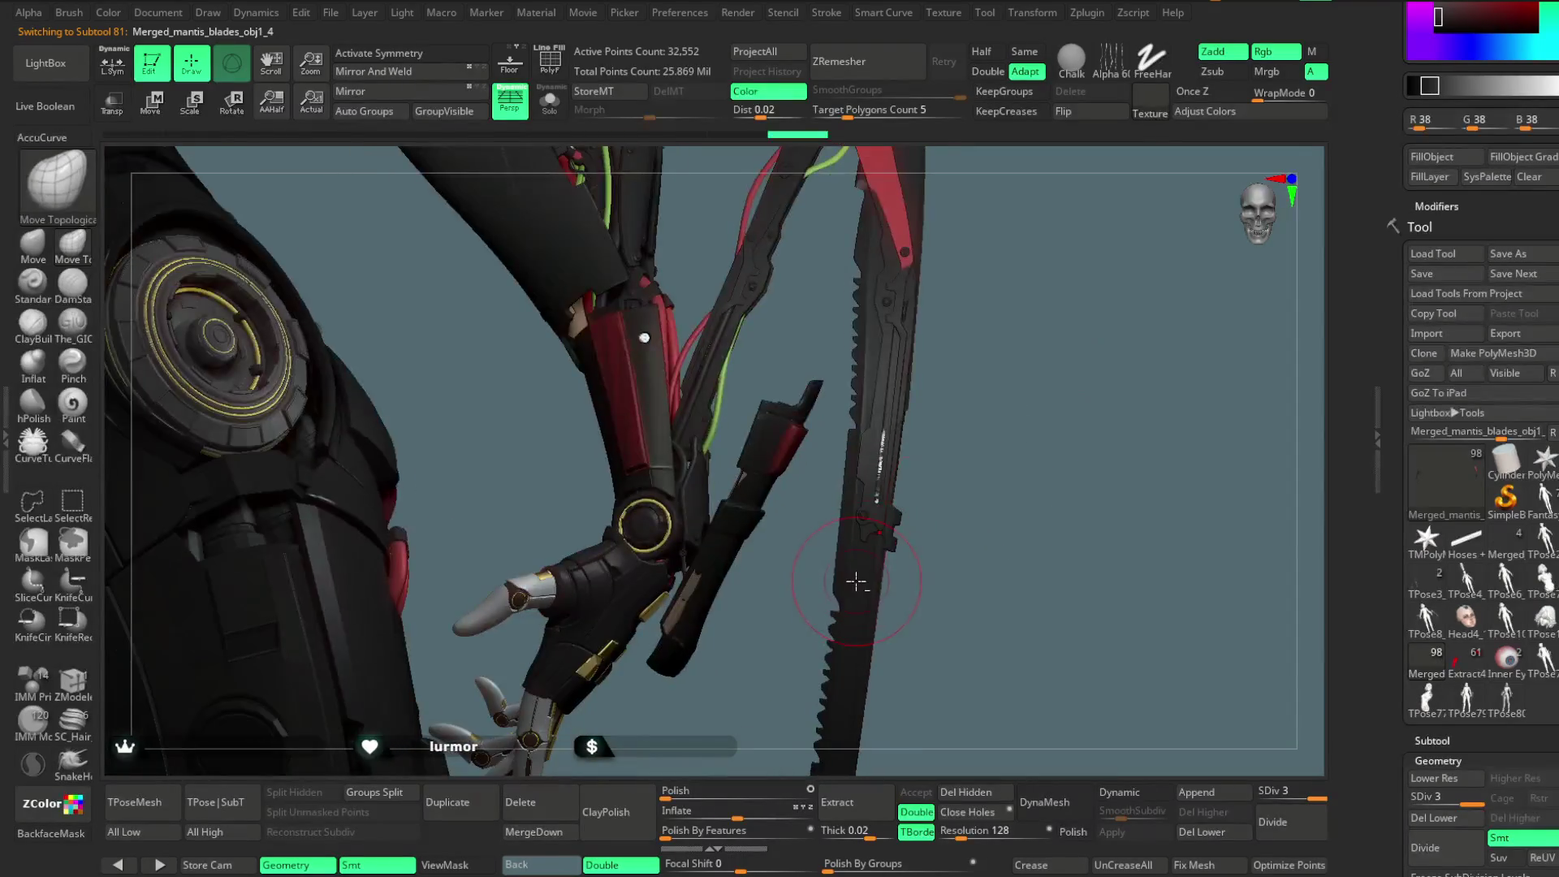
{"action": "mouse_move", "coordinate": [926, 514]}
{"action": "left_mouse_down"}
{"action": "mouse_move", "coordinate": [974, 473]}
{"action": "mouse_move", "coordinate": [916, 344]}
{"action": "left_mouse_up"}
Select the dense serrated blade obj1_2, Solo it and bring up the Zplugin list.
{"action": "left_click", "coordinate": [897, 517], "text": "alt"}
{"action": "left_click", "coordinate": [896, 337], "text": "alt"}
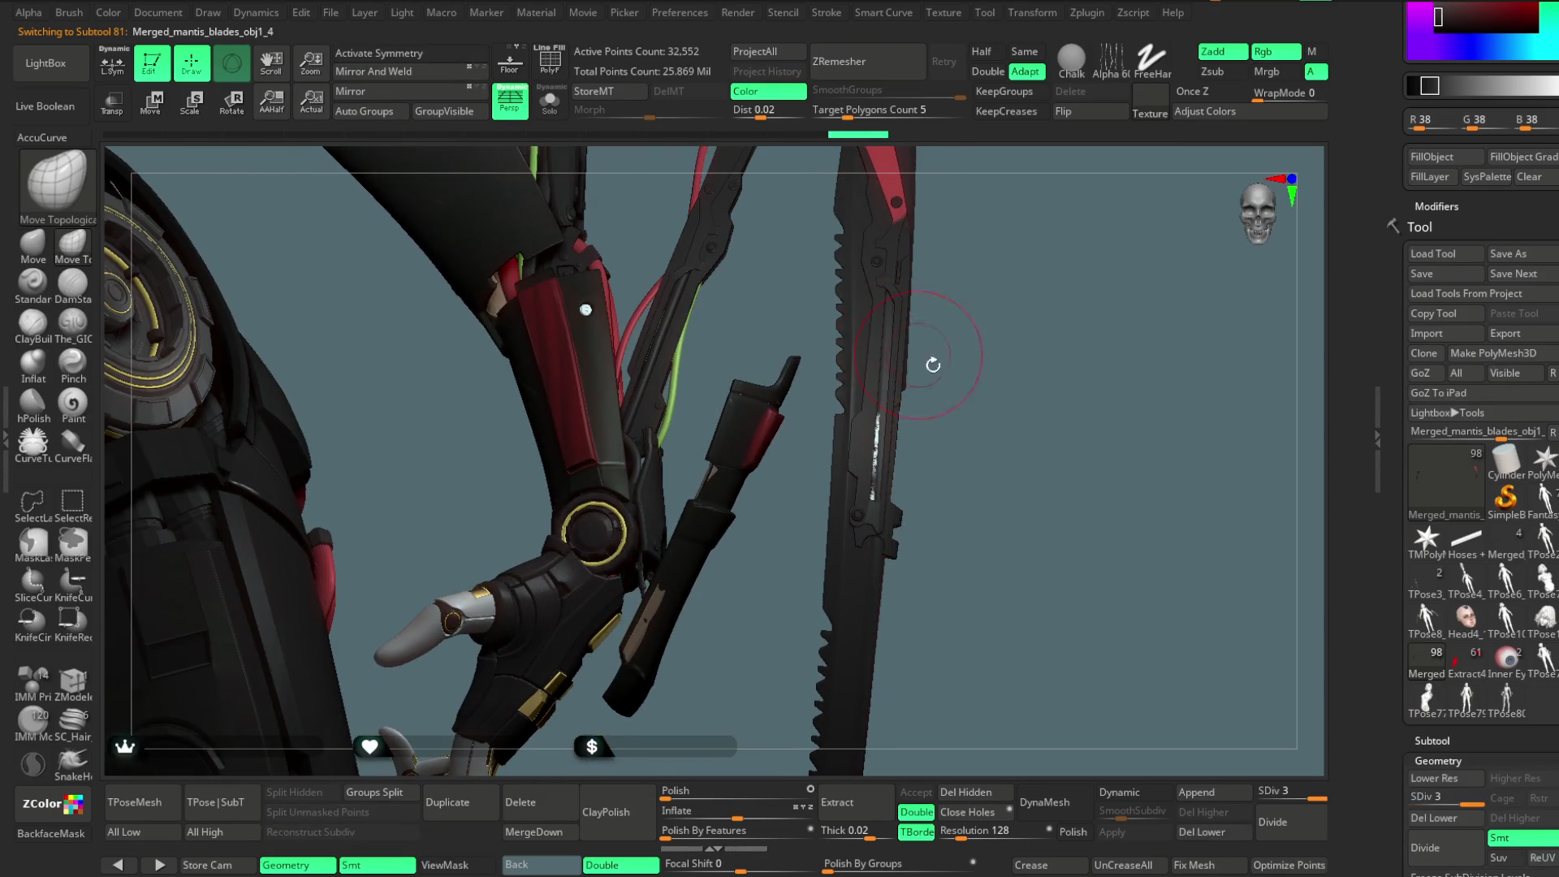
{"action": "mouse_move", "coordinate": [999, 407]}
{"action": "left_mouse_down"}
{"action": "mouse_move", "coordinate": [880, 556]}
{"action": "mouse_move", "coordinate": [978, 477]}
{"action": "mouse_move", "coordinate": [993, 447]}
{"action": "mouse_move", "coordinate": [976, 432]}
{"action": "left_mouse_up"}
{"action": "left_click", "coordinate": [868, 564], "text": "alt"}
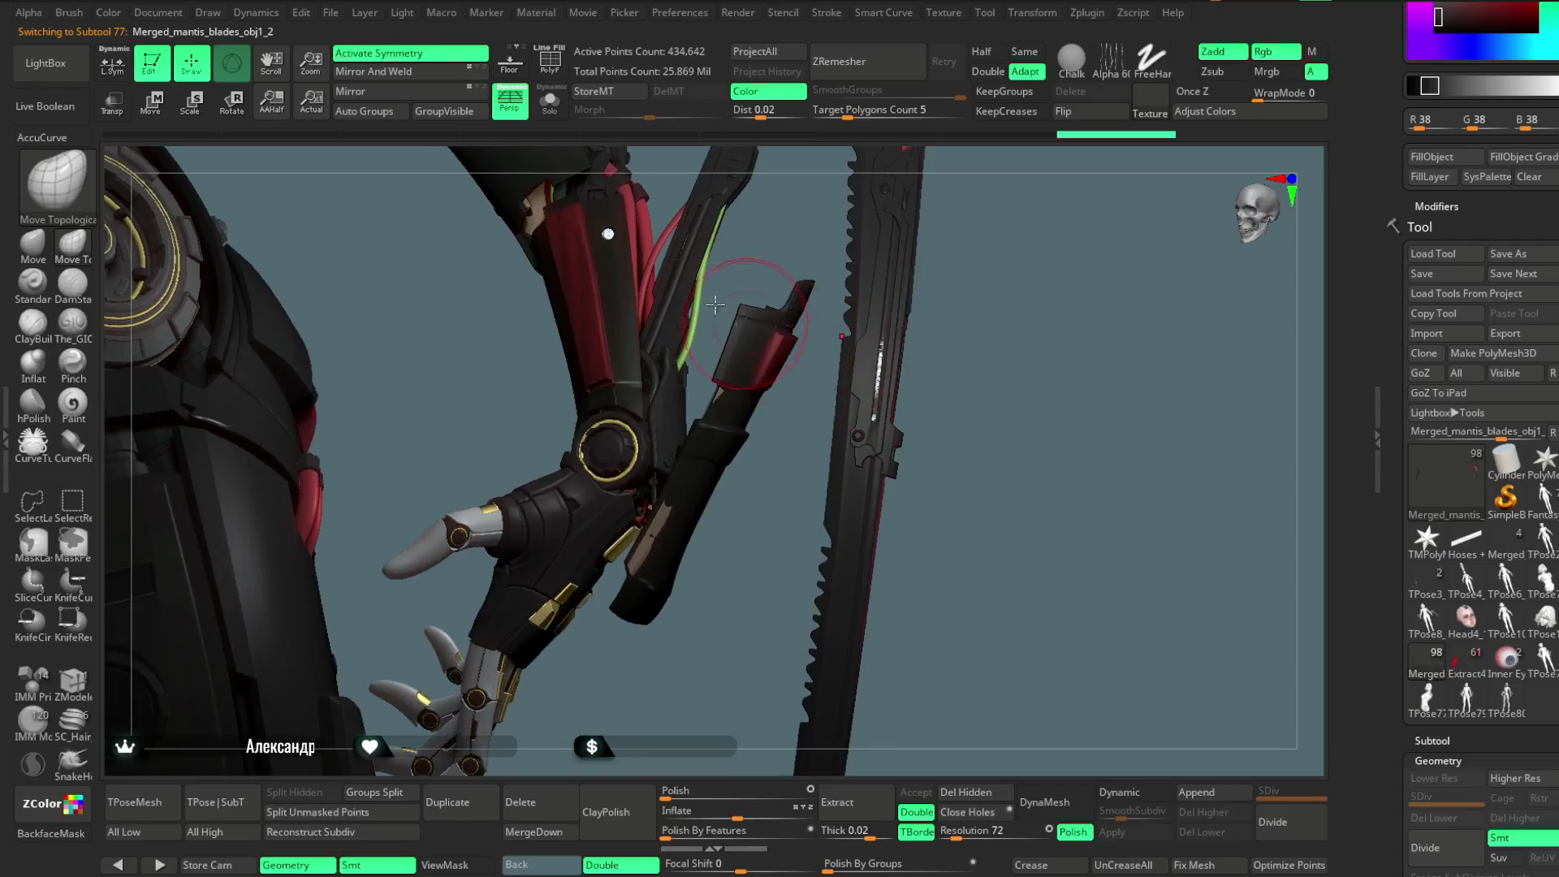
{"action": "left_click", "coordinate": [551, 105]}
{"action": "left_click_drag", "start_coordinate": [973, 258], "coordinate": [994, 318]}
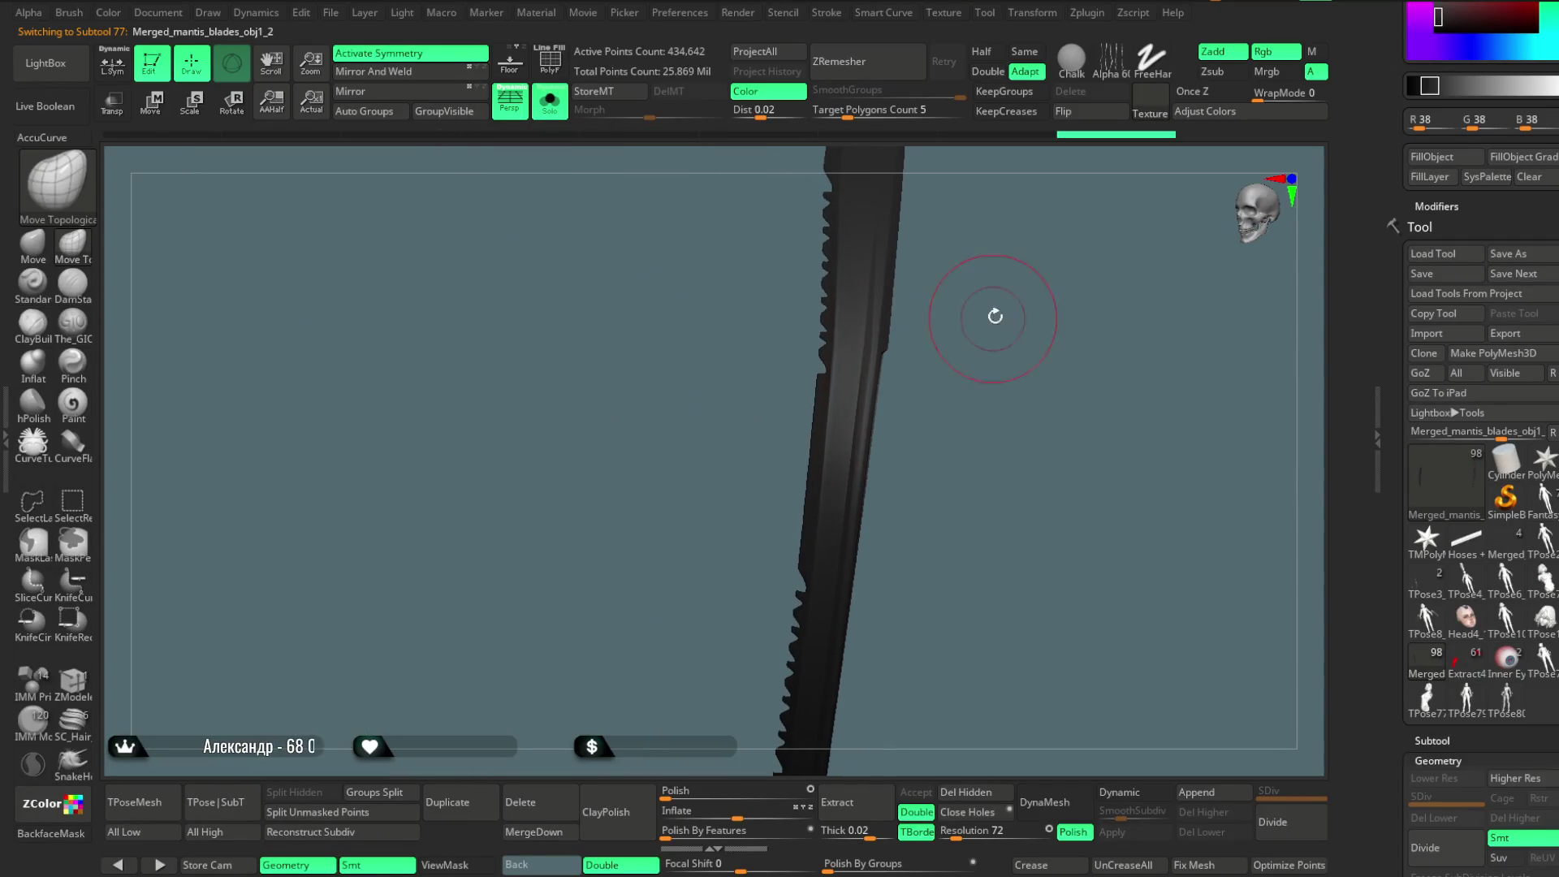
{"action": "left_click", "coordinate": [1086, 13]}
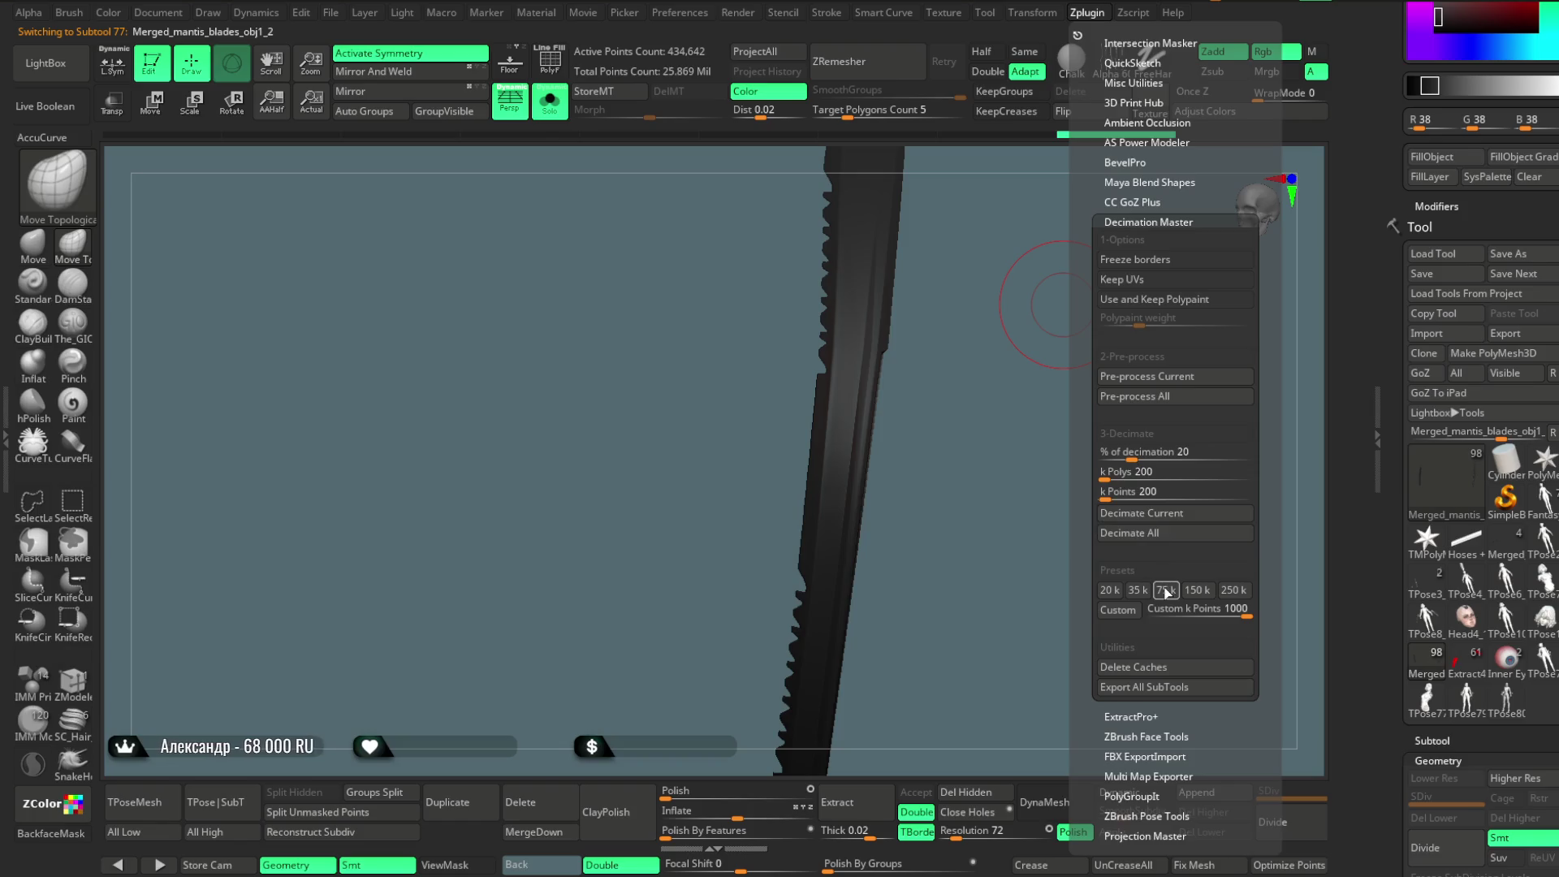
Decimate the serrated blade to 150k points and FillObject it with dark grey.
{"action": "left_click", "coordinate": [1190, 590]}
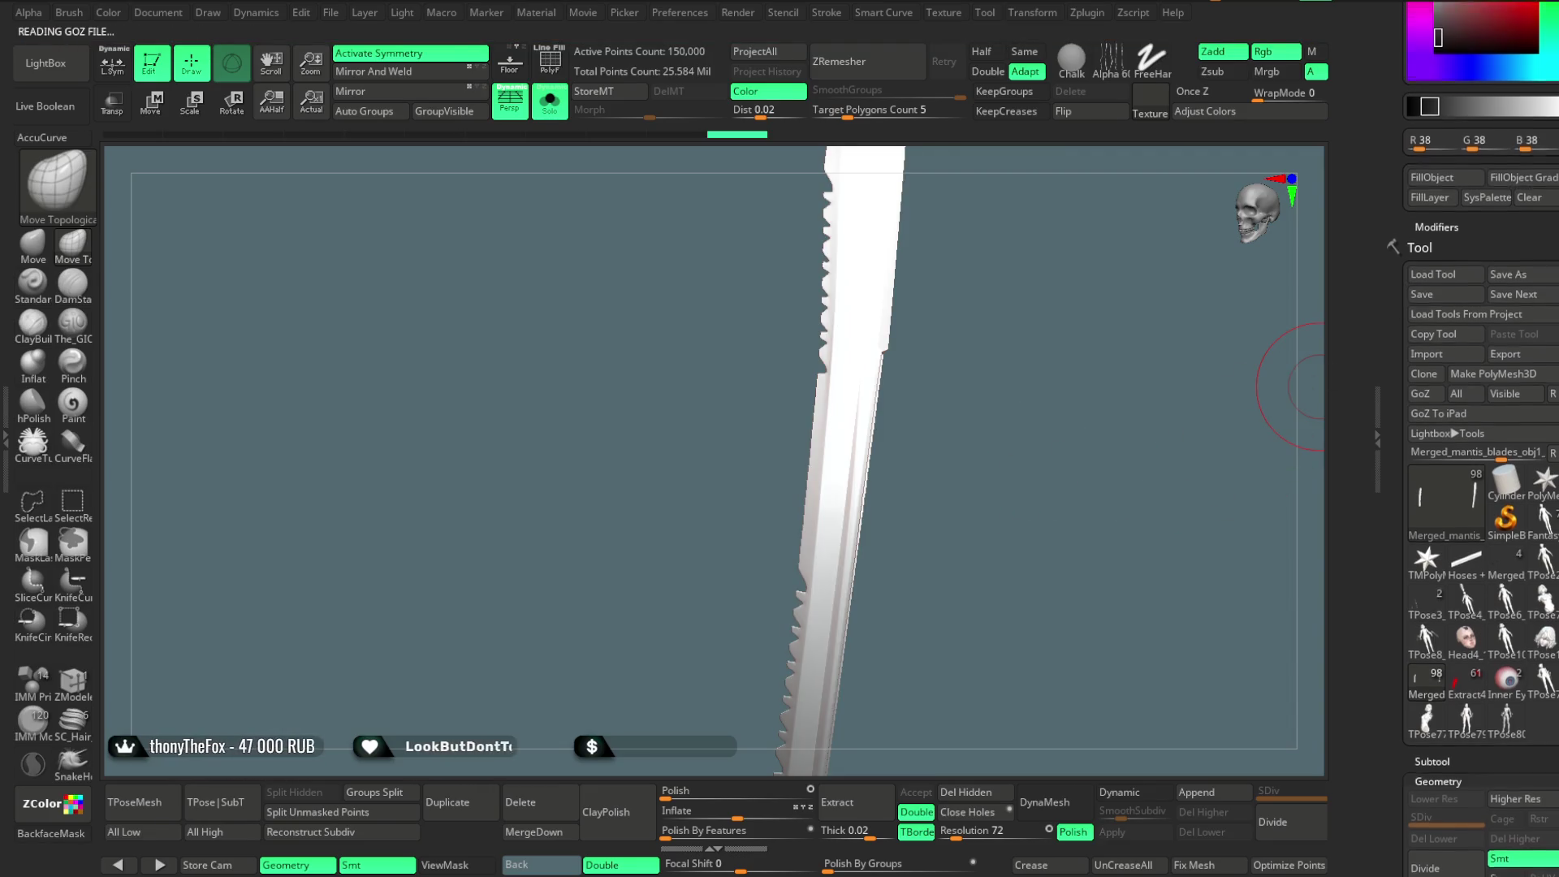
{"action": "scroll", "coordinate": [1487, 245], "scroll_direction": "up", "scroll_amount": 3}
{"action": "left_click", "coordinate": [1439, 371]}
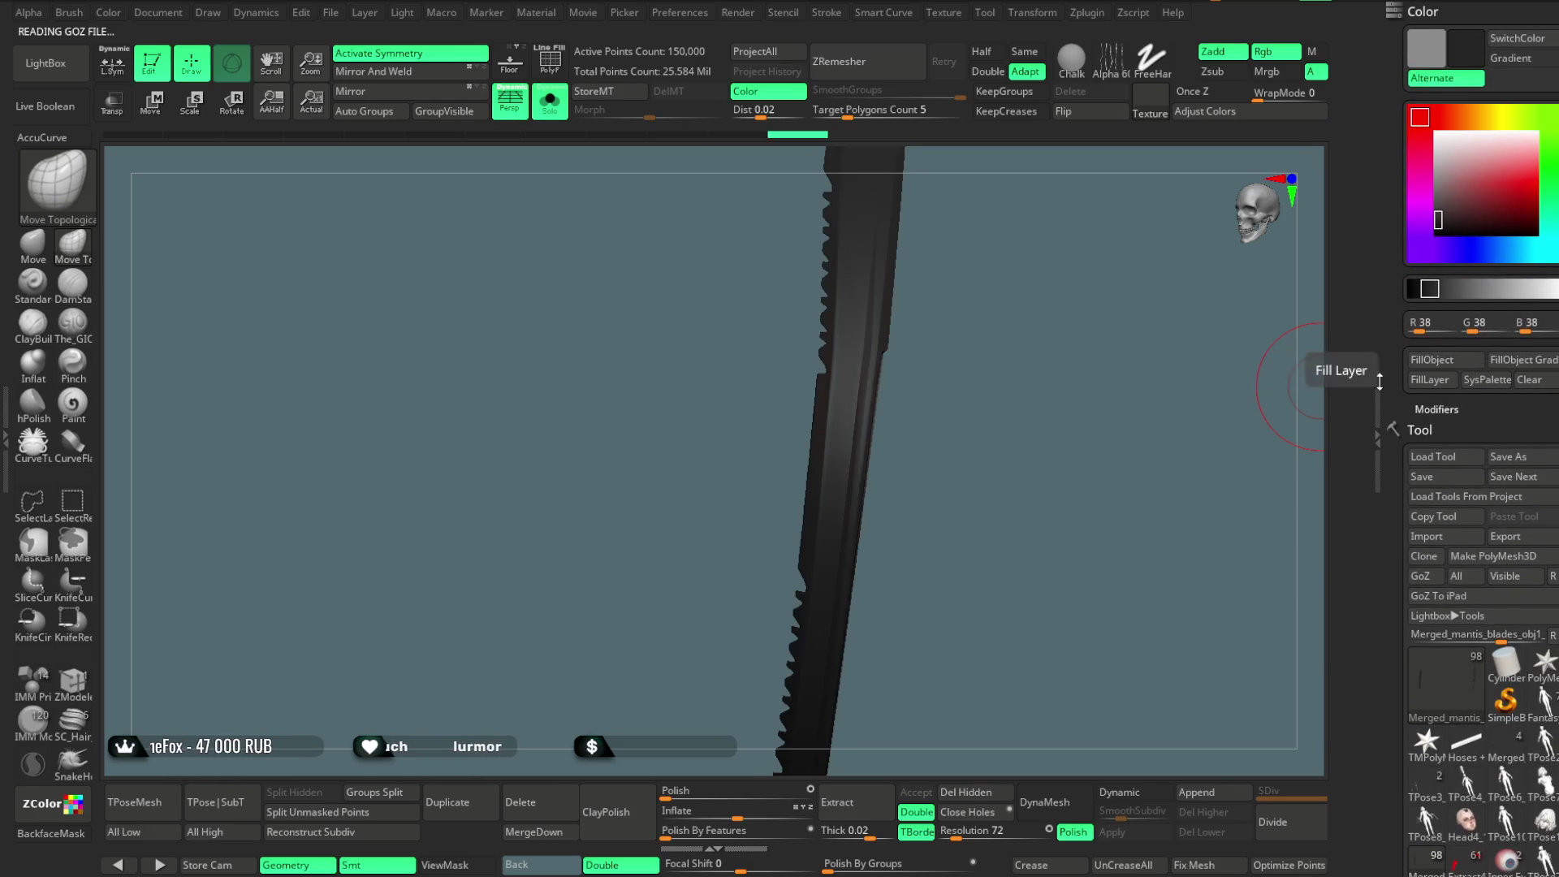
{"action": "left_click", "coordinate": [554, 113]}
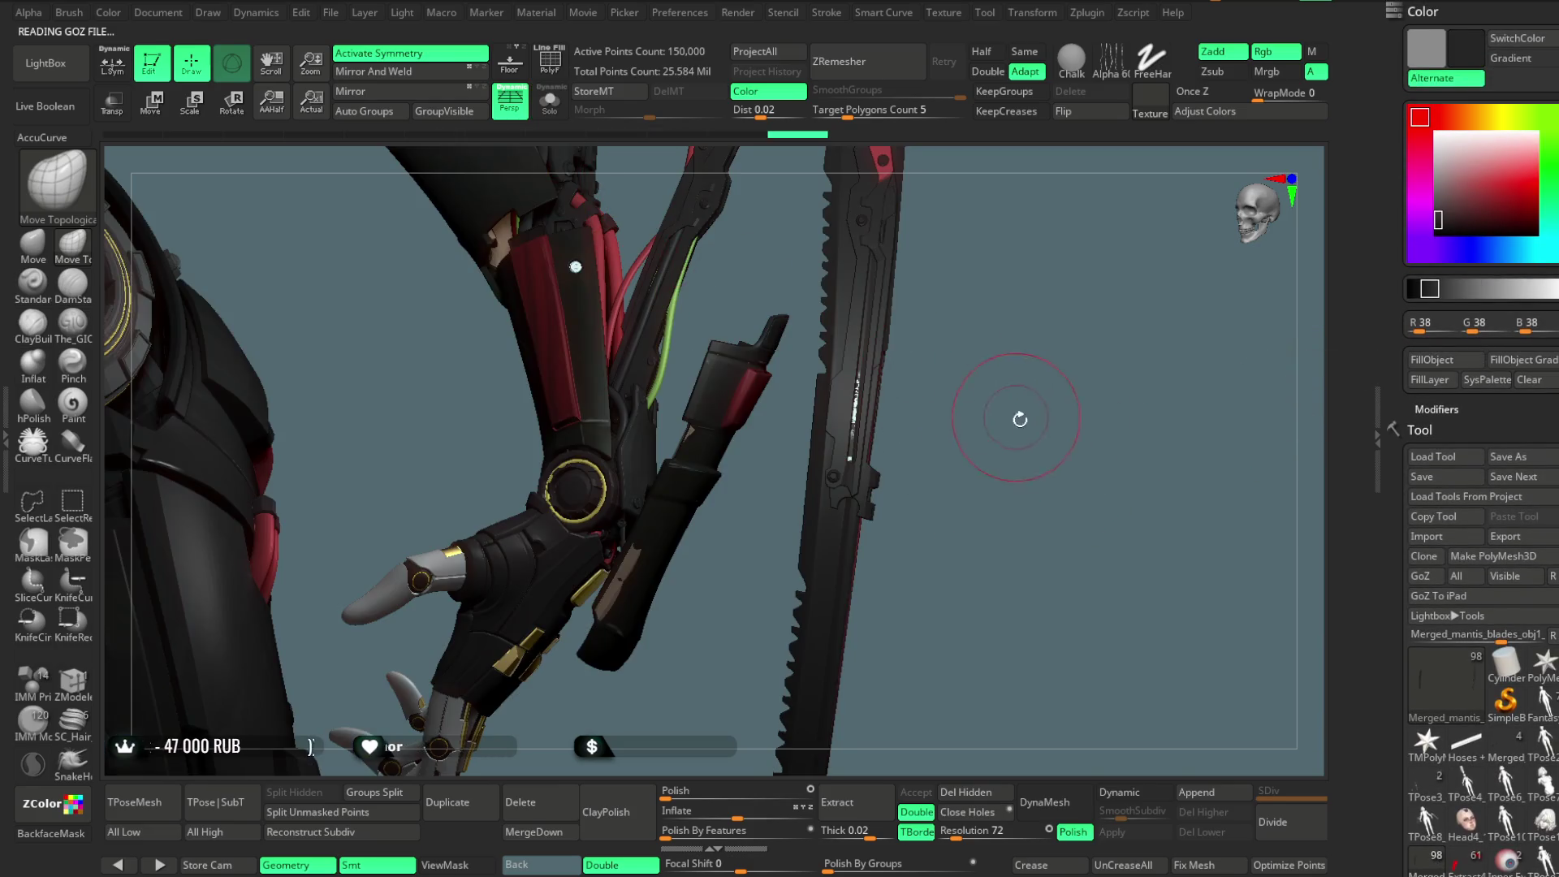
Solo obj1_4 and fill it dark grey to remove white spots, then show all parts and select Fists.
{"action": "left_click", "coordinate": [855, 408], "text": "alt"}
{"action": "left_click", "coordinate": [550, 106]}
{"action": "mouse_move", "coordinate": [954, 297]}
{"action": "left_mouse_down"}
{"action": "mouse_move", "coordinate": [989, 317]}
{"action": "mouse_move", "coordinate": [995, 370]}
{"action": "mouse_move", "coordinate": [1020, 356]}
{"action": "mouse_move", "coordinate": [969, 407]}
{"action": "mouse_move", "coordinate": [977, 390]}
{"action": "left_mouse_up"}
{"action": "left_click", "coordinate": [1438, 360]}
{"action": "left_click", "coordinate": [550, 102]}
{"action": "mouse_move", "coordinate": [1010, 331]}
{"action": "left_mouse_down"}
{"action": "mouse_move", "coordinate": [1013, 268]}
{"action": "mouse_move", "coordinate": [854, 478]}
{"action": "left_mouse_up"}
{"action": "left_click", "coordinate": [665, 591], "text": "alt"}
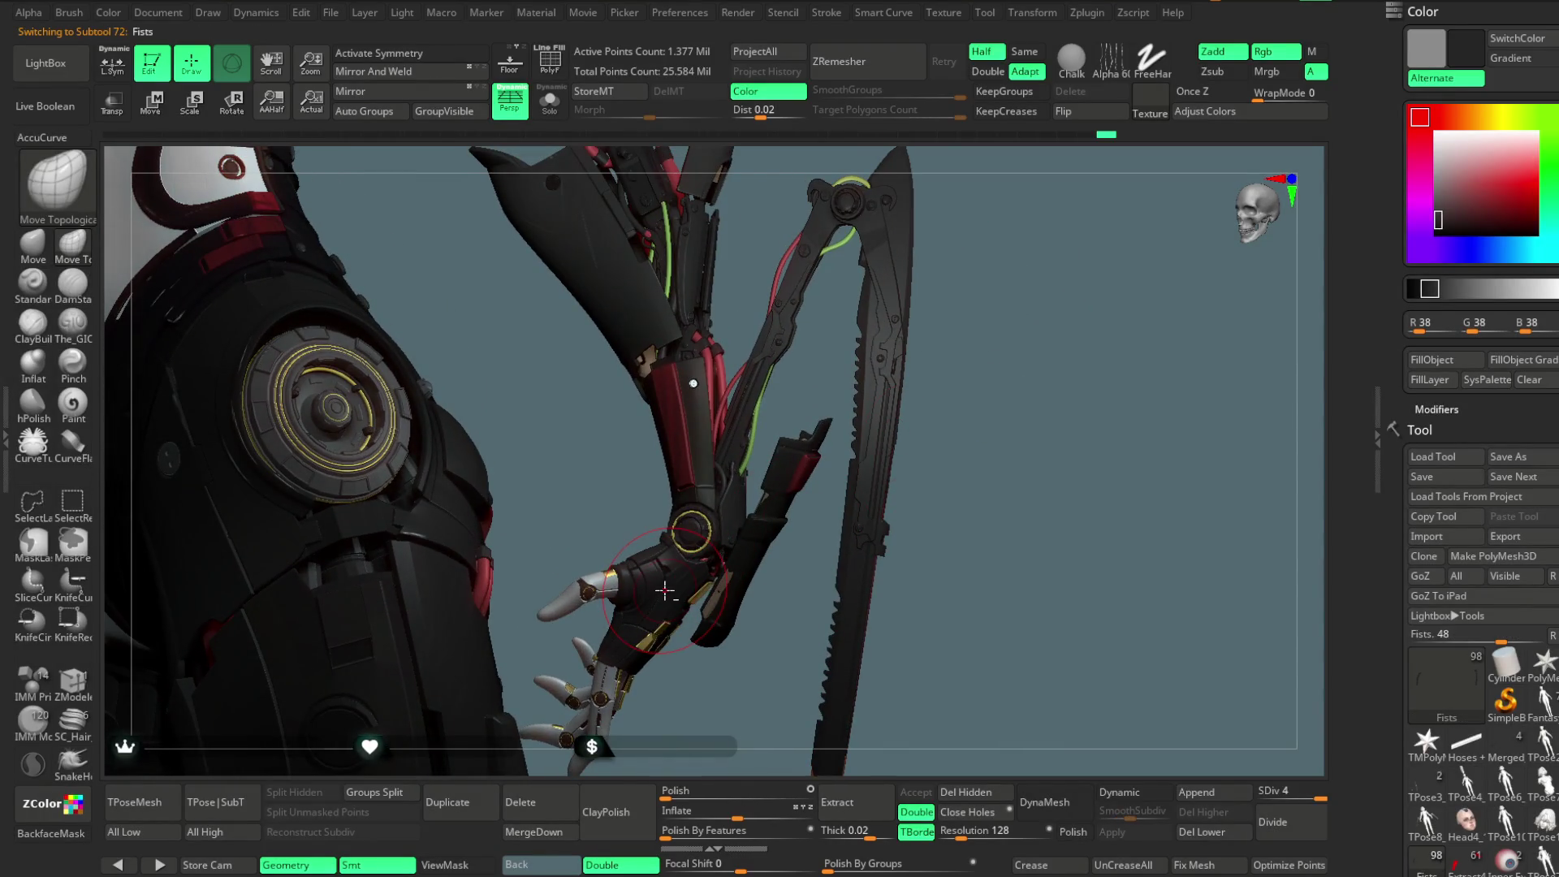
Select Hand_Open1_1, Divide it twice to three levels and show it with Solo.
{"action": "mouse_move", "coordinate": [1034, 329]}
{"action": "left_mouse_down"}
{"action": "mouse_move", "coordinate": [1017, 400]}
{"action": "mouse_move", "coordinate": [999, 407]}
{"action": "mouse_move", "coordinate": [1012, 334]}
{"action": "mouse_move", "coordinate": [1000, 439]}
{"action": "mouse_move", "coordinate": [1037, 329]}
{"action": "mouse_move", "coordinate": [1069, 348]}
{"action": "mouse_move", "coordinate": [702, 391]}
{"action": "left_mouse_up"}
{"action": "left_click", "coordinate": [598, 303], "text": "alt"}
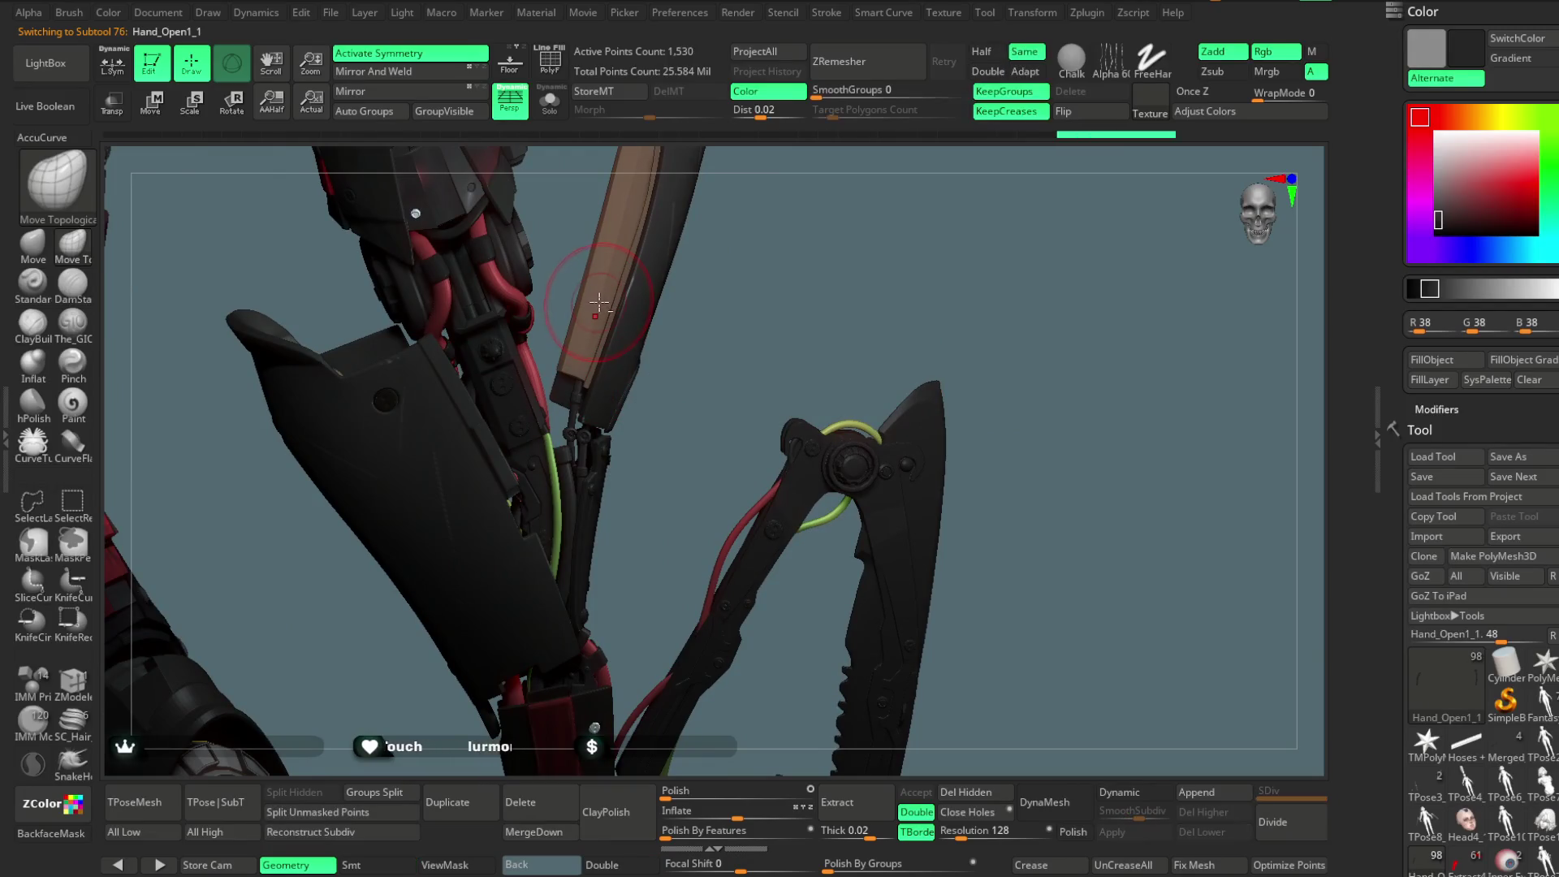
{"action": "left_click", "coordinate": [1276, 825]}
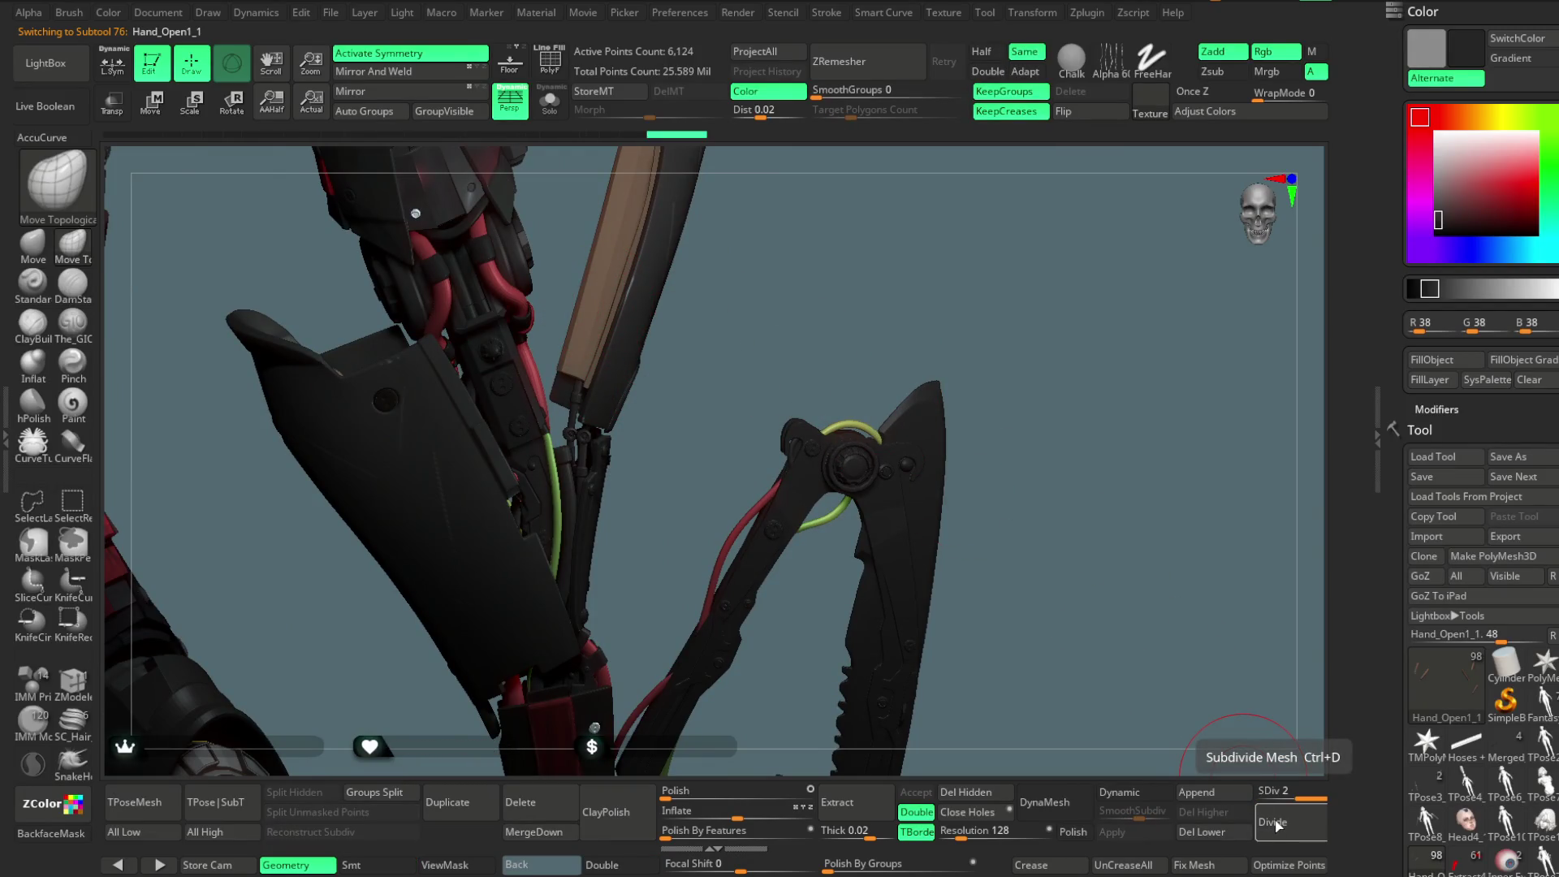
{"action": "left_click", "coordinate": [1276, 824]}
{"action": "mouse_move", "coordinate": [890, 297]}
{"action": "left_mouse_down"}
{"action": "mouse_move", "coordinate": [874, 324]}
{"action": "mouse_move", "coordinate": [896, 348]}
{"action": "left_mouse_up"}
{"action": "left_click", "coordinate": [550, 102]}
{"action": "left_click_drag", "start_coordinate": [682, 337], "coordinate": [755, 461]}
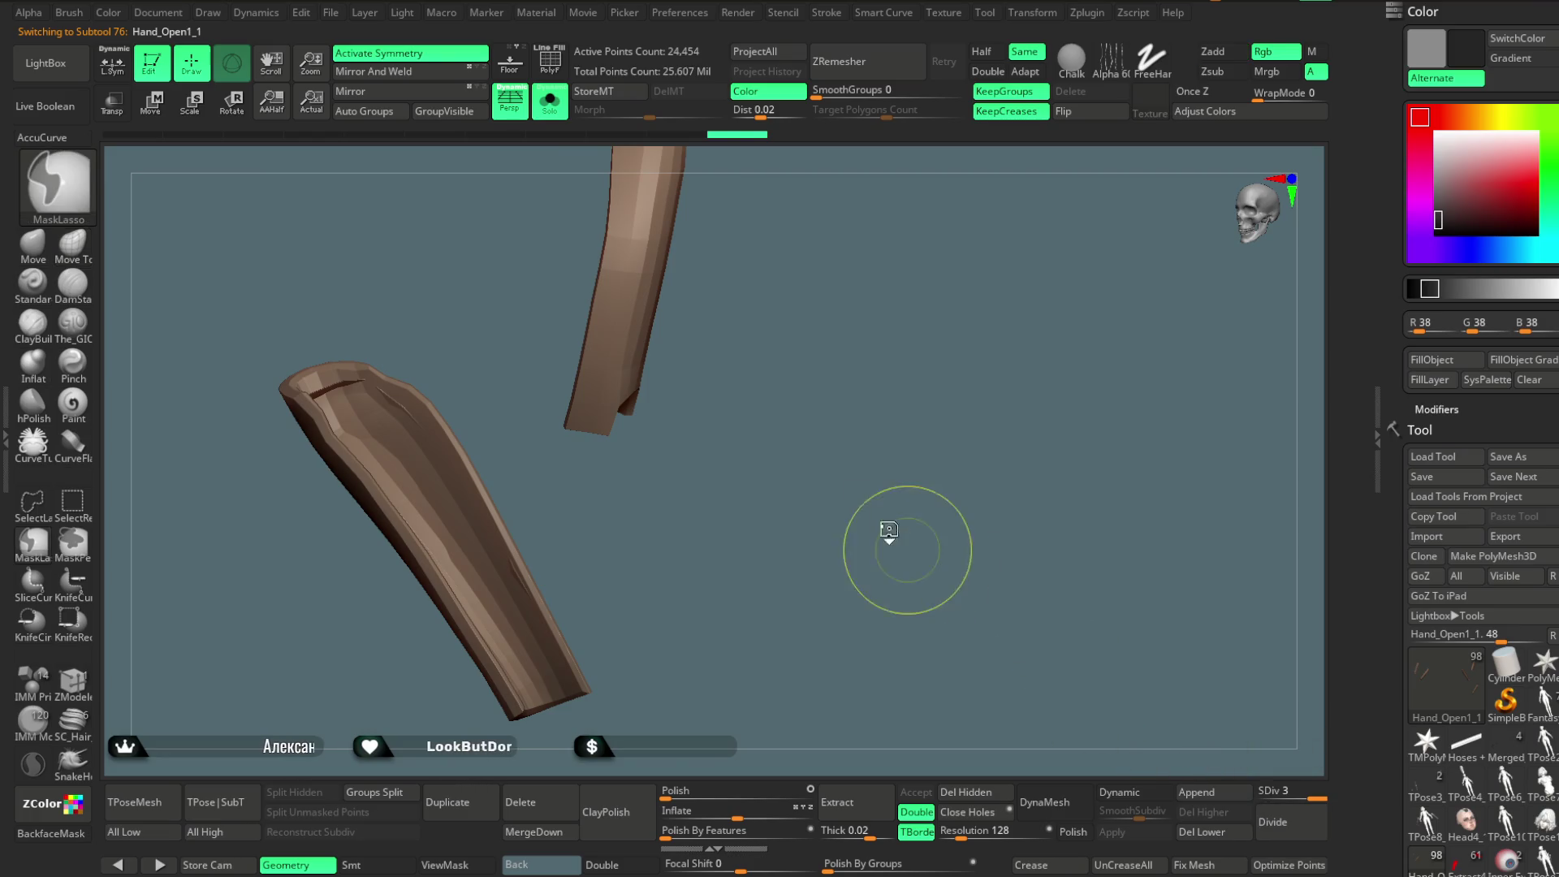
Undo the added subdivision levels and toggle Dynamic subdiv off on the hand plate.
{"action": "key", "text": "ctrl+z"}
{"action": "key", "text": "ctrl+z"}
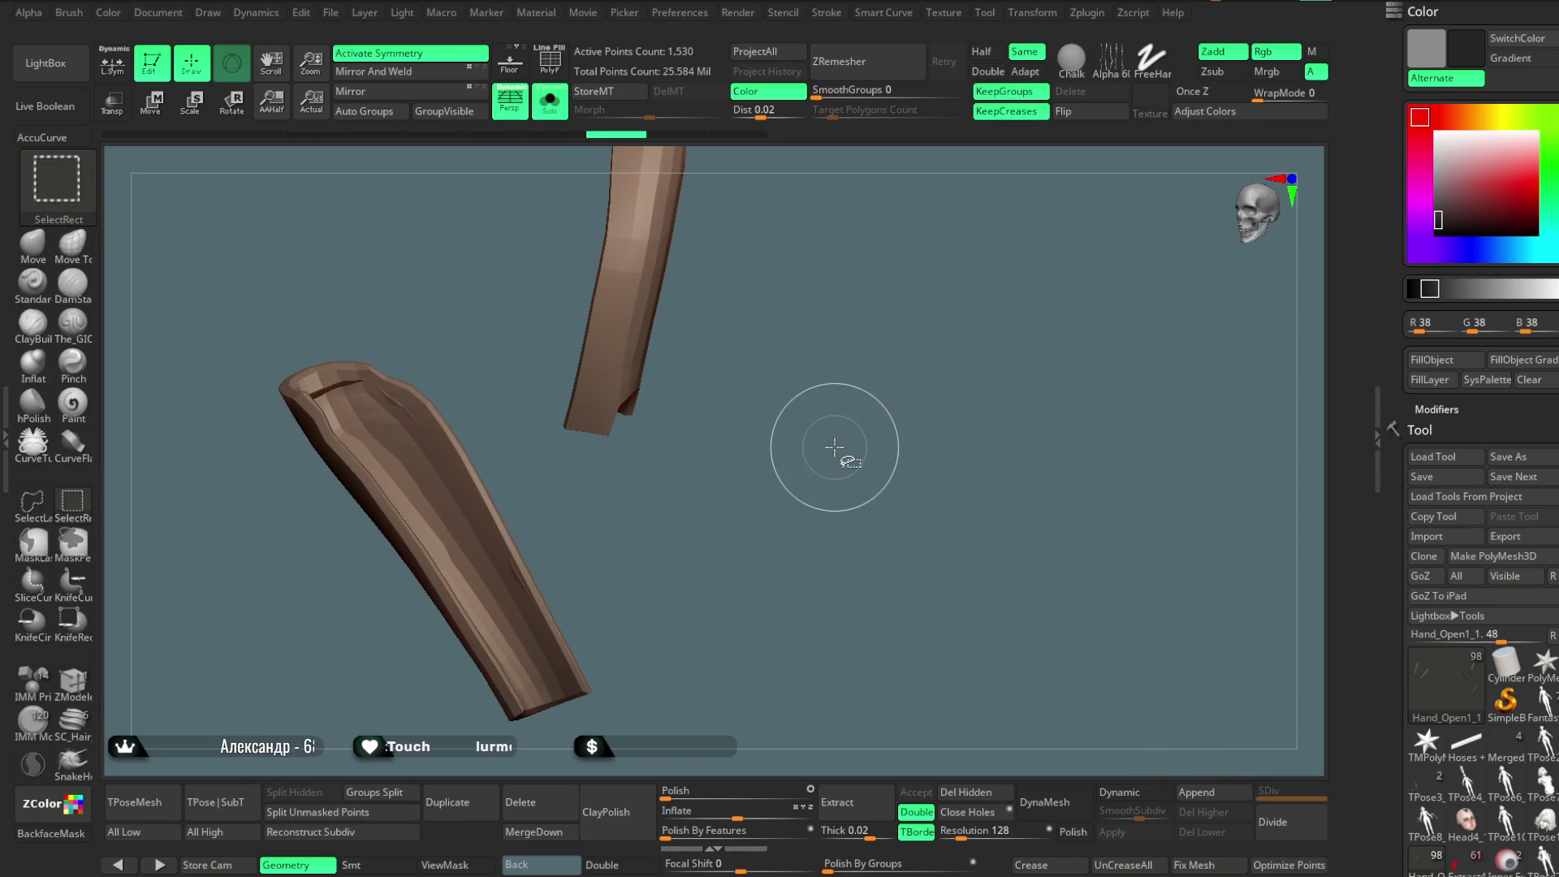
{"action": "mouse_move", "coordinate": [821, 497]}
{"action": "left_mouse_down"}
{"action": "mouse_move", "coordinate": [818, 442]}
{"action": "mouse_move", "coordinate": [871, 365]}
{"action": "mouse_move", "coordinate": [836, 452]}
{"action": "mouse_move", "coordinate": [937, 512]}
{"action": "left_mouse_up"}
{"action": "left_click", "coordinate": [1130, 798]}
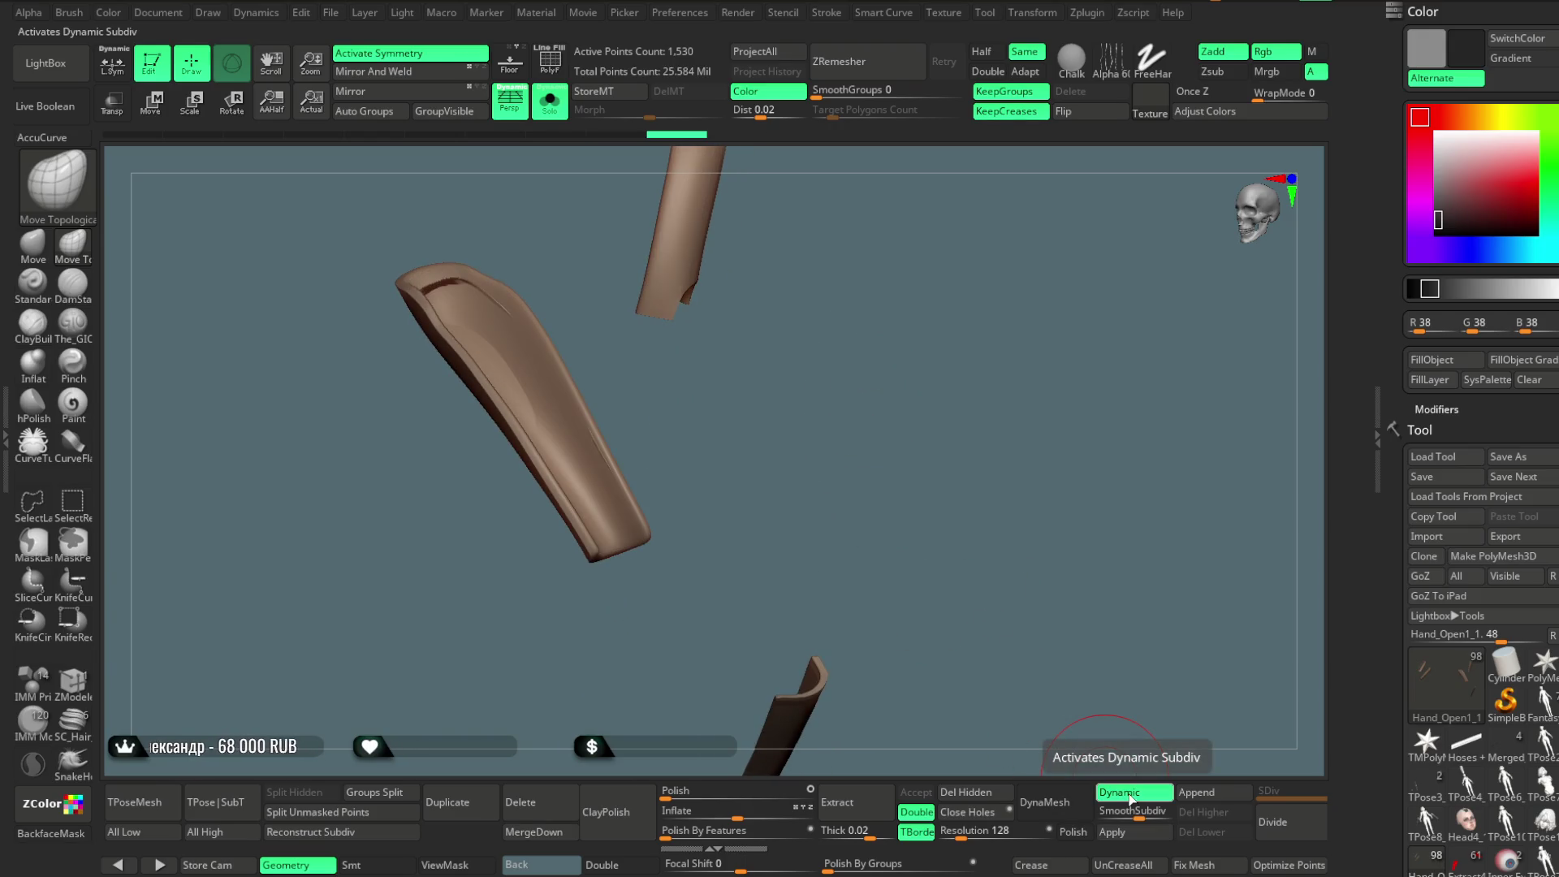
{"action": "left_click", "coordinate": [1120, 793]}
Turn on PolyF and zoom onto the green armor plate, readying rectangle selection for hiding.
{"action": "left_click", "coordinate": [552, 64]}
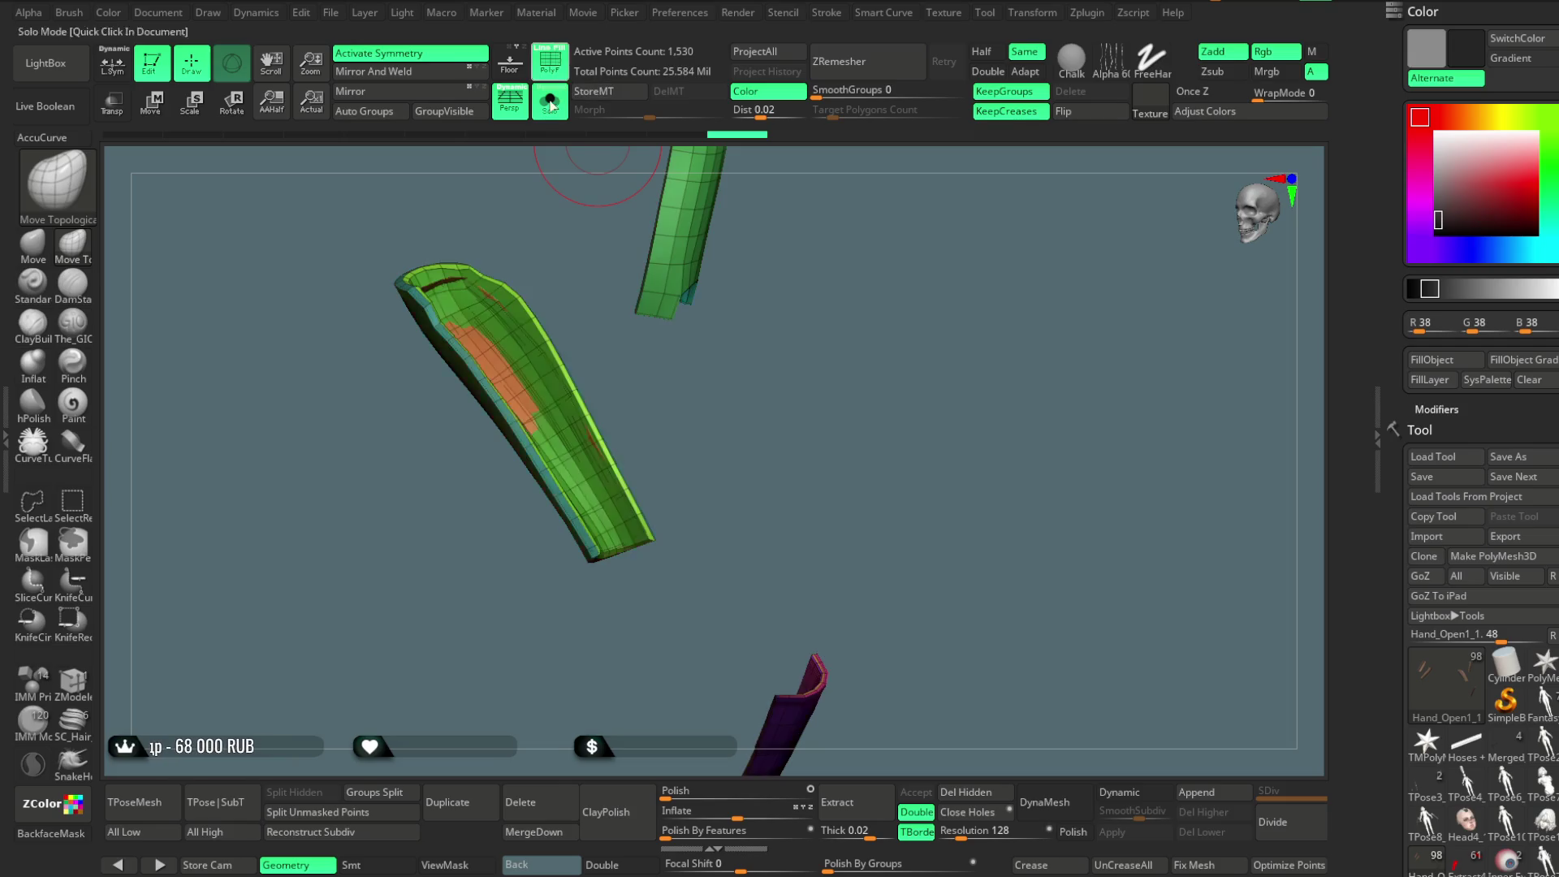
{"action": "scroll", "coordinate": [496, 297], "scroll_direction": "up", "scroll_amount": 3}
{"action": "mouse_move", "coordinate": [497, 297]}
{"action": "left_mouse_down"}
{"action": "mouse_move", "coordinate": [609, 285]}
{"action": "mouse_move", "coordinate": [634, 400]}
{"action": "left_mouse_up"}
{"action": "mouse_move", "coordinate": [519, 453]}
{"action": "right_mouse_down"}
{"action": "mouse_move", "coordinate": [532, 354]}
{"action": "mouse_move", "coordinate": [731, 408]}
{"action": "mouse_move", "coordinate": [593, 331]}
{"action": "right_mouse_up"}
{"action": "key", "text": "ctrl+shift"}
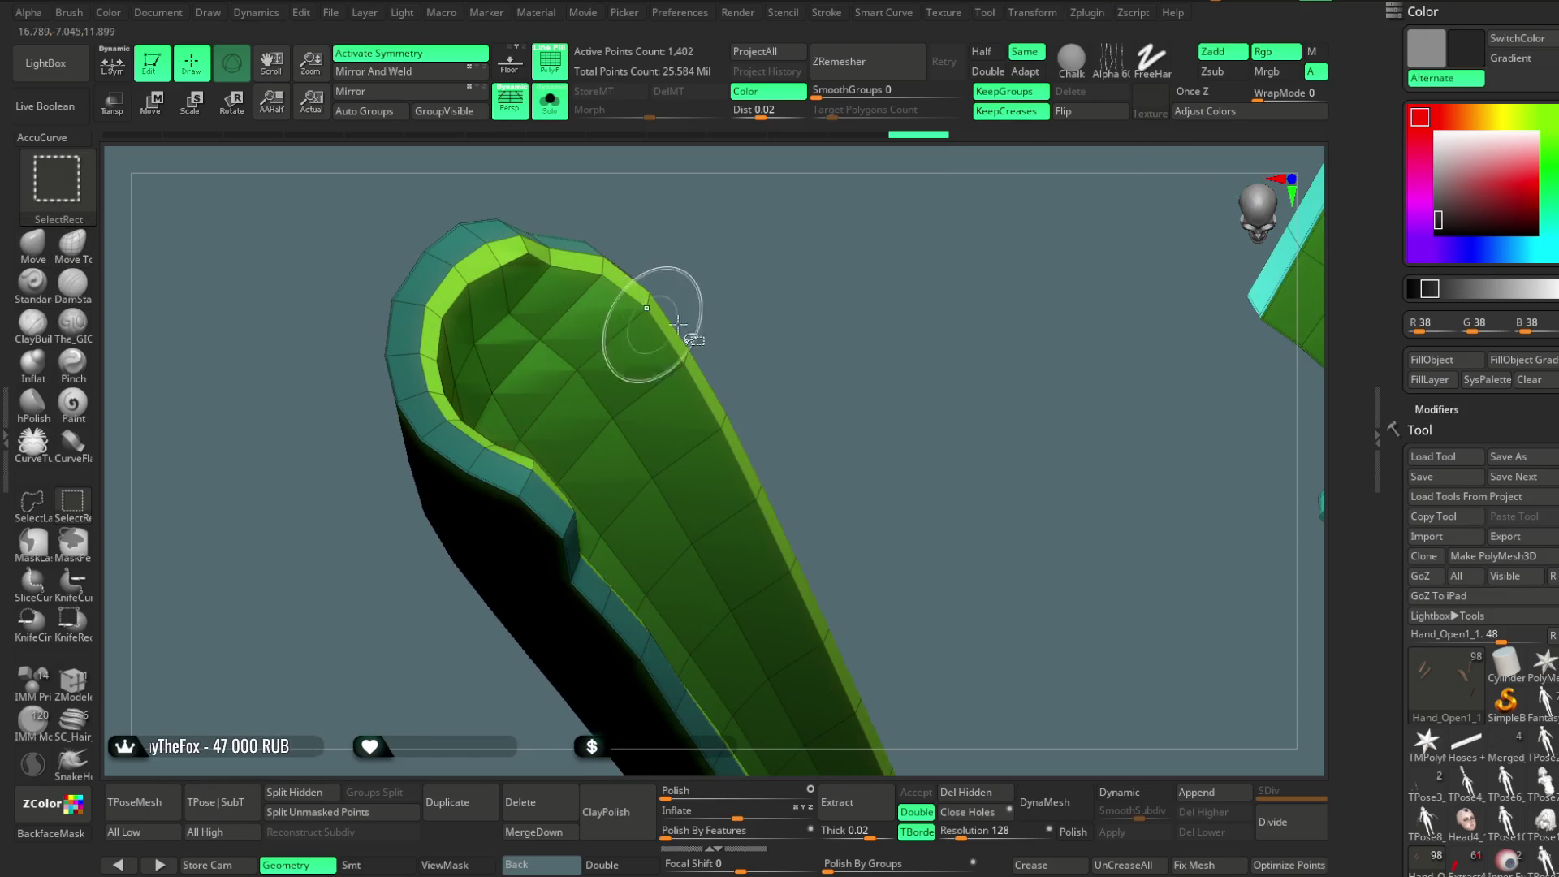
Ctrl+Shift-click to isolate the inner orange polygroup, test Flip and undo it.
{"action": "left_click", "coordinate": [646, 308], "text": "ctrl+shift"}
{"action": "mouse_move", "coordinate": [894, 434]}
{"action": "right_mouse_down"}
{"action": "mouse_move", "coordinate": [849, 435]}
{"action": "mouse_move", "coordinate": [806, 377]}
{"action": "mouse_move", "coordinate": [893, 344]}
{"action": "mouse_move", "coordinate": [877, 404]}
{"action": "mouse_move", "coordinate": [885, 647]}
{"action": "mouse_move", "coordinate": [850, 362]}
{"action": "mouse_move", "coordinate": [915, 324]}
{"action": "mouse_move", "coordinate": [968, 201]}
{"action": "mouse_move", "coordinate": [886, 395]}
{"action": "right_mouse_up"}
{"action": "left_click", "coordinate": [1088, 113]}
{"action": "key", "text": "ctrl+z"}
{"action": "left_click", "coordinate": [871, 401], "text": "ctrl+shift"}
{"action": "key", "text": "ctrl+z"}
Unhide the green shell, then Ctrl+Shift-drag SelectRect to hide the outer bevelled rim.
{"action": "mouse_move", "coordinate": [892, 309]}
{"action": "right_mouse_down"}
{"action": "mouse_move", "coordinate": [877, 390]}
{"action": "mouse_move", "coordinate": [962, 447]}
{"action": "mouse_move", "coordinate": [679, 550]}
{"action": "right_mouse_up"}
{"action": "mouse_move", "coordinate": [902, 402]}
{"action": "right_mouse_down"}
{"action": "mouse_move", "coordinate": [933, 337]}
{"action": "mouse_move", "coordinate": [963, 402]}
{"action": "right_mouse_up"}
{"action": "left_click", "coordinate": [985, 383], "text": "alt"}
{"action": "mouse_move", "coordinate": [973, 461]}
{"action": "right_mouse_down"}
{"action": "mouse_move", "coordinate": [941, 417]}
{"action": "mouse_move", "coordinate": [1011, 477]}
{"action": "mouse_move", "coordinate": [947, 429]}
{"action": "mouse_move", "coordinate": [749, 697]}
{"action": "right_mouse_up"}
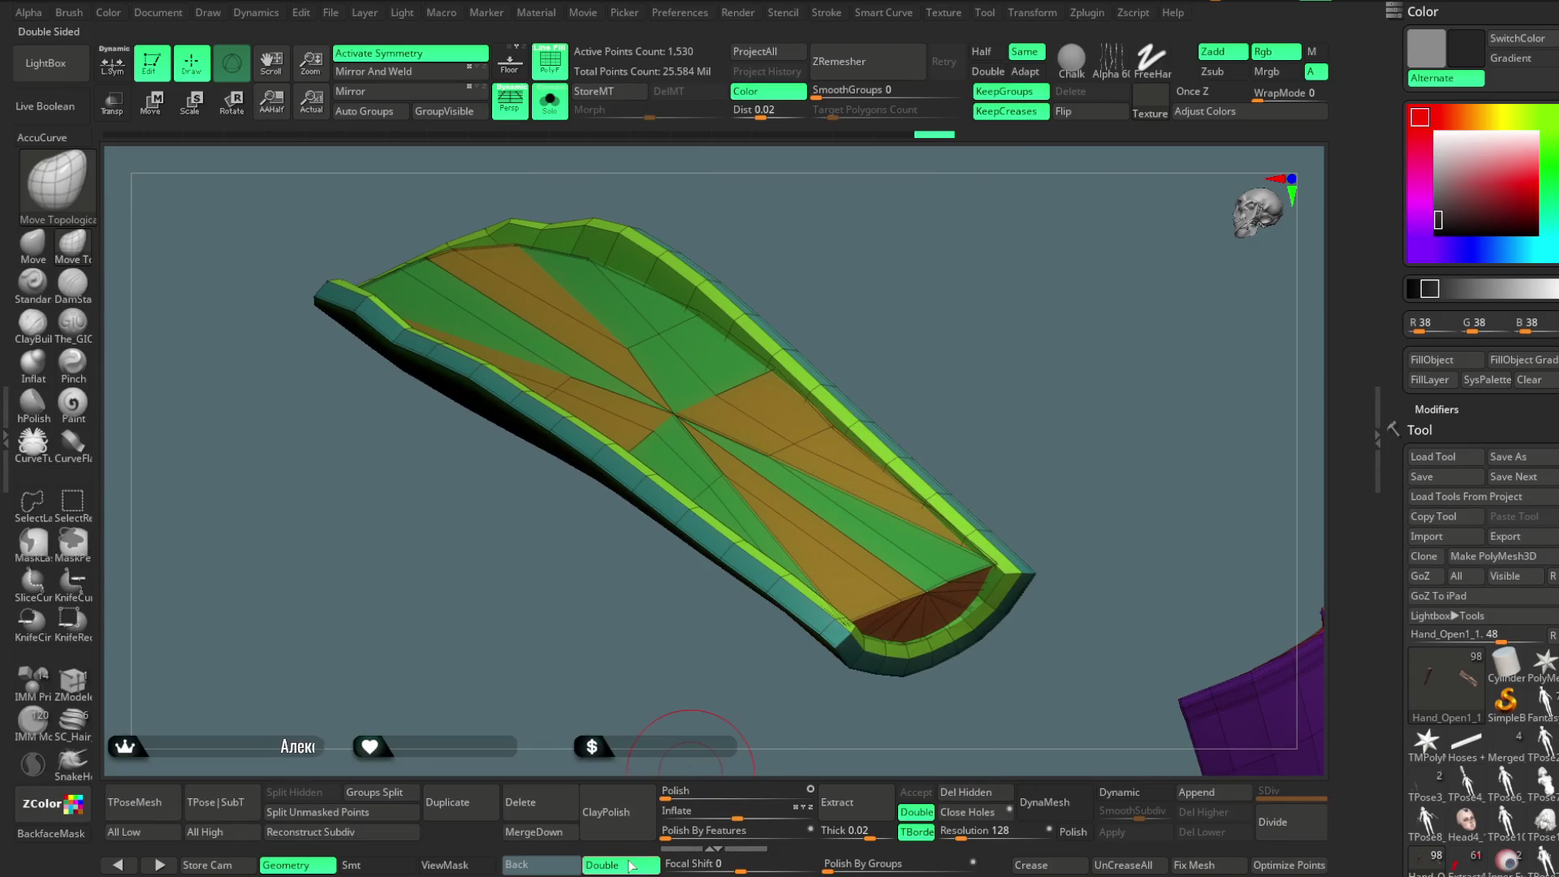
{"action": "mouse_move", "coordinate": [958, 366]}
{"action": "right_mouse_down"}
{"action": "mouse_move", "coordinate": [919, 615]}
{"action": "mouse_move", "coordinate": [992, 411]}
{"action": "mouse_move", "coordinate": [1018, 379]}
{"action": "mouse_move", "coordinate": [1064, 584]}
{"action": "mouse_move", "coordinate": [1010, 452]}
{"action": "mouse_move", "coordinate": [984, 458]}
{"action": "right_mouse_up"}
{"action": "left_click", "coordinate": [930, 617], "text": "ctrl+shift"}
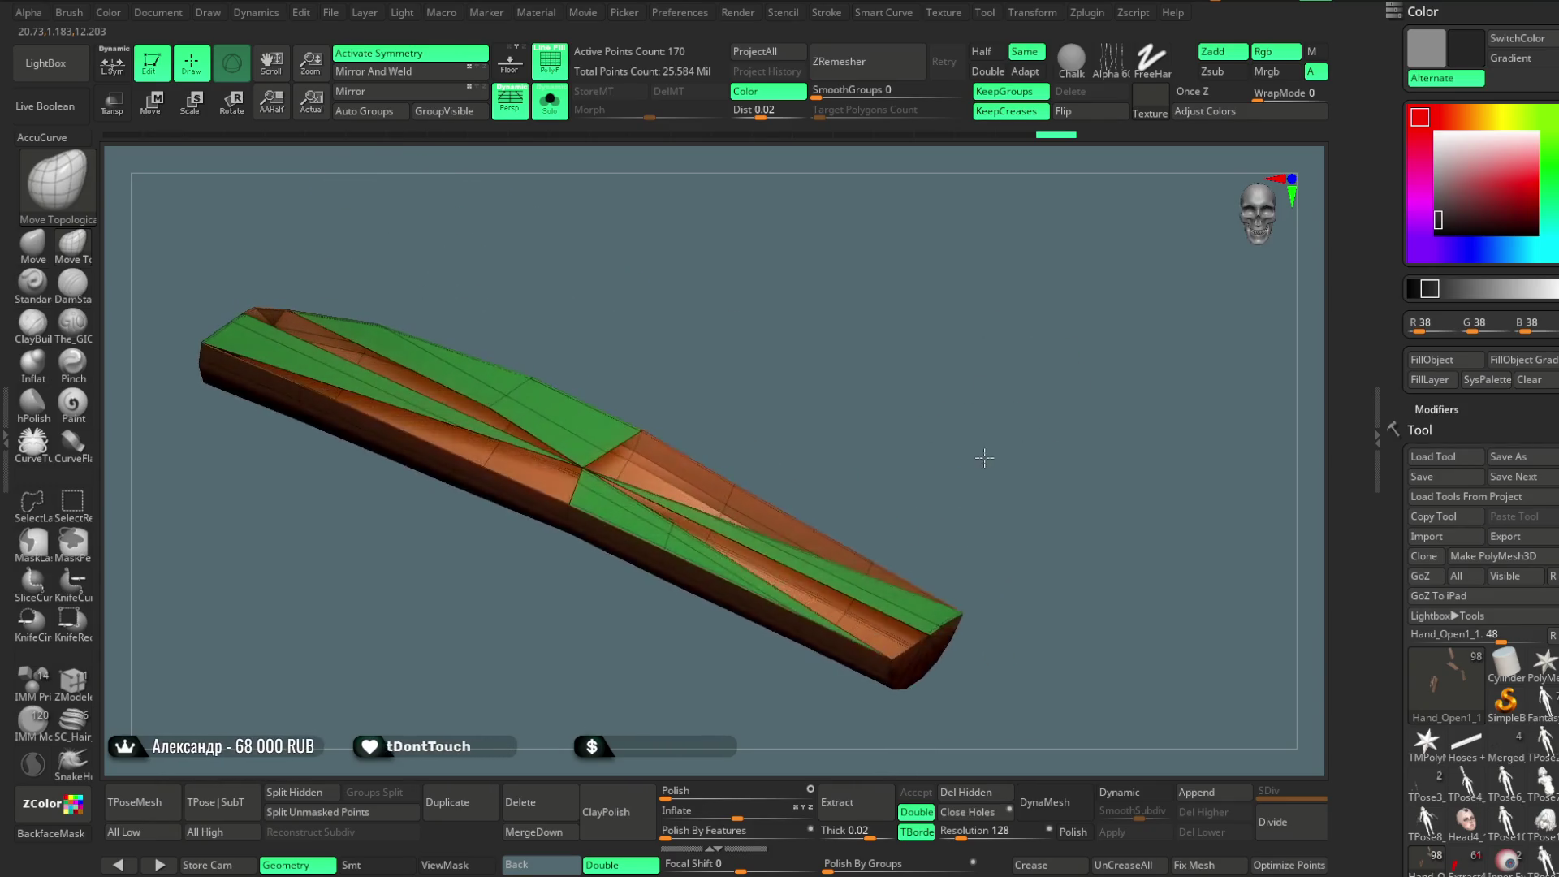
Try polishing the inner panel, undo it, and step through history checking back faces and the bevelled shell.
{"action": "left_click", "coordinate": [642, 813]}
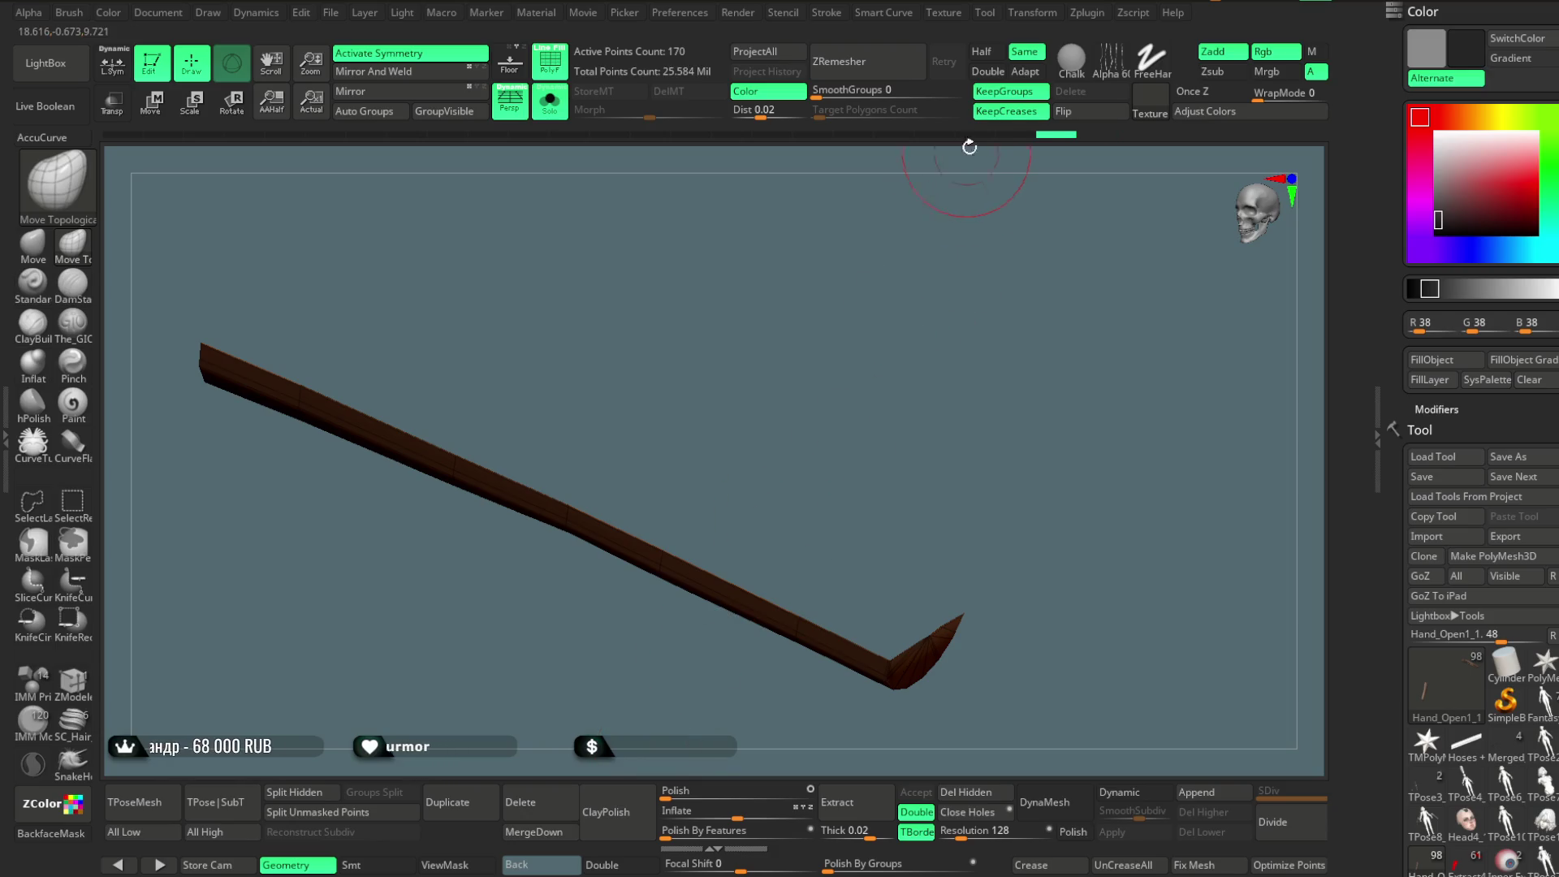
{"action": "key", "text": "ctrl+z"}
{"action": "mouse_move", "coordinate": [894, 394]}
{"action": "right_mouse_down"}
{"action": "mouse_move", "coordinate": [853, 318]}
{"action": "mouse_move", "coordinate": [892, 417]}
{"action": "right_mouse_up"}
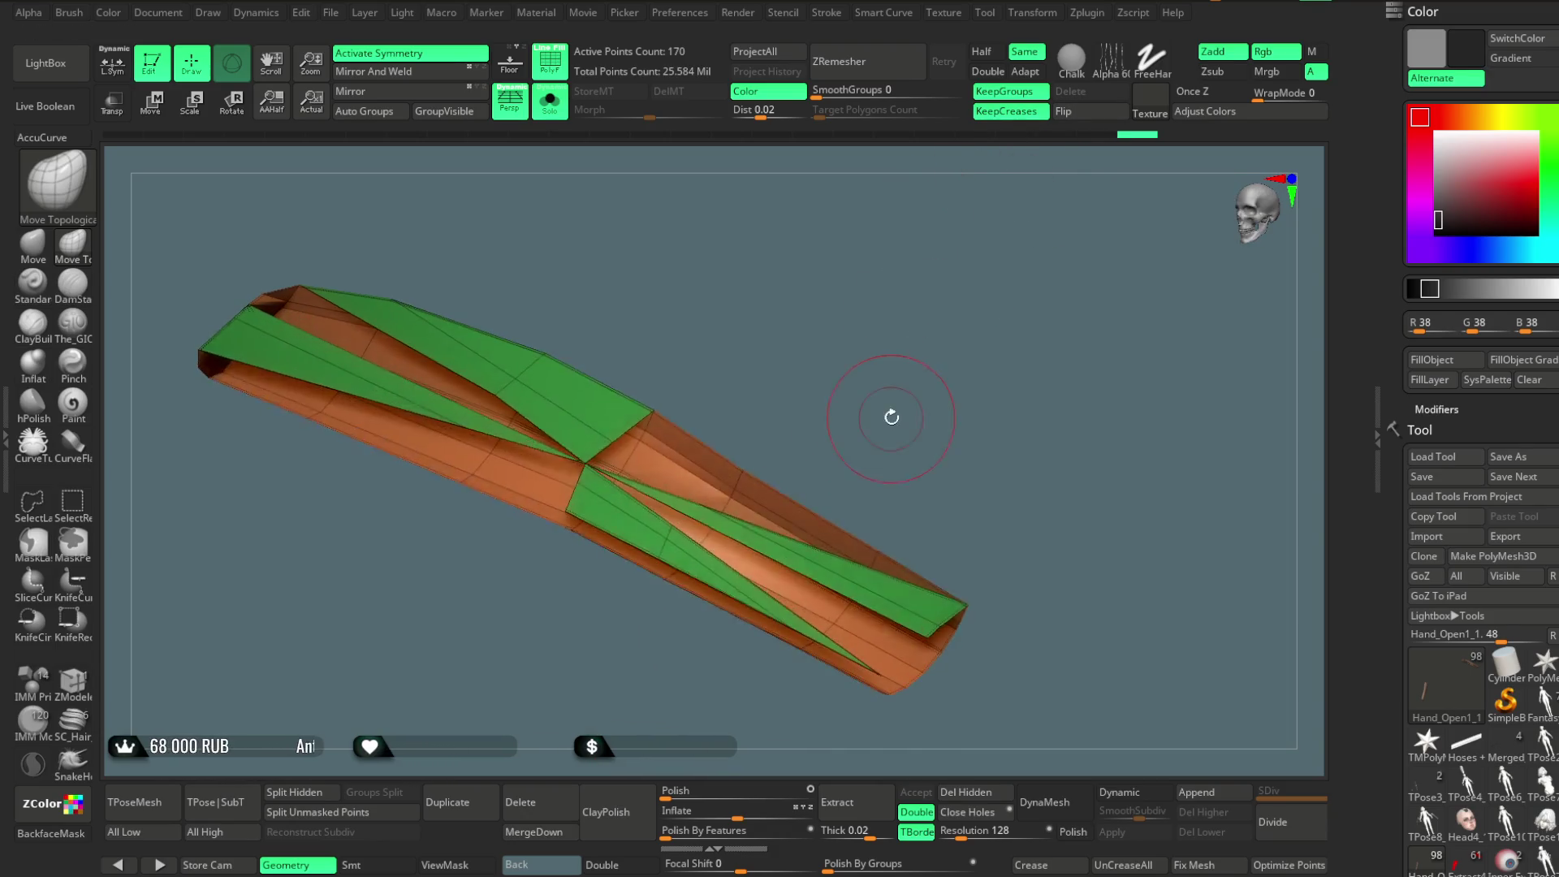
{"action": "key", "text": "ctrl+shift+z"}
{"action": "key", "text": "ctrl+shift+z"}
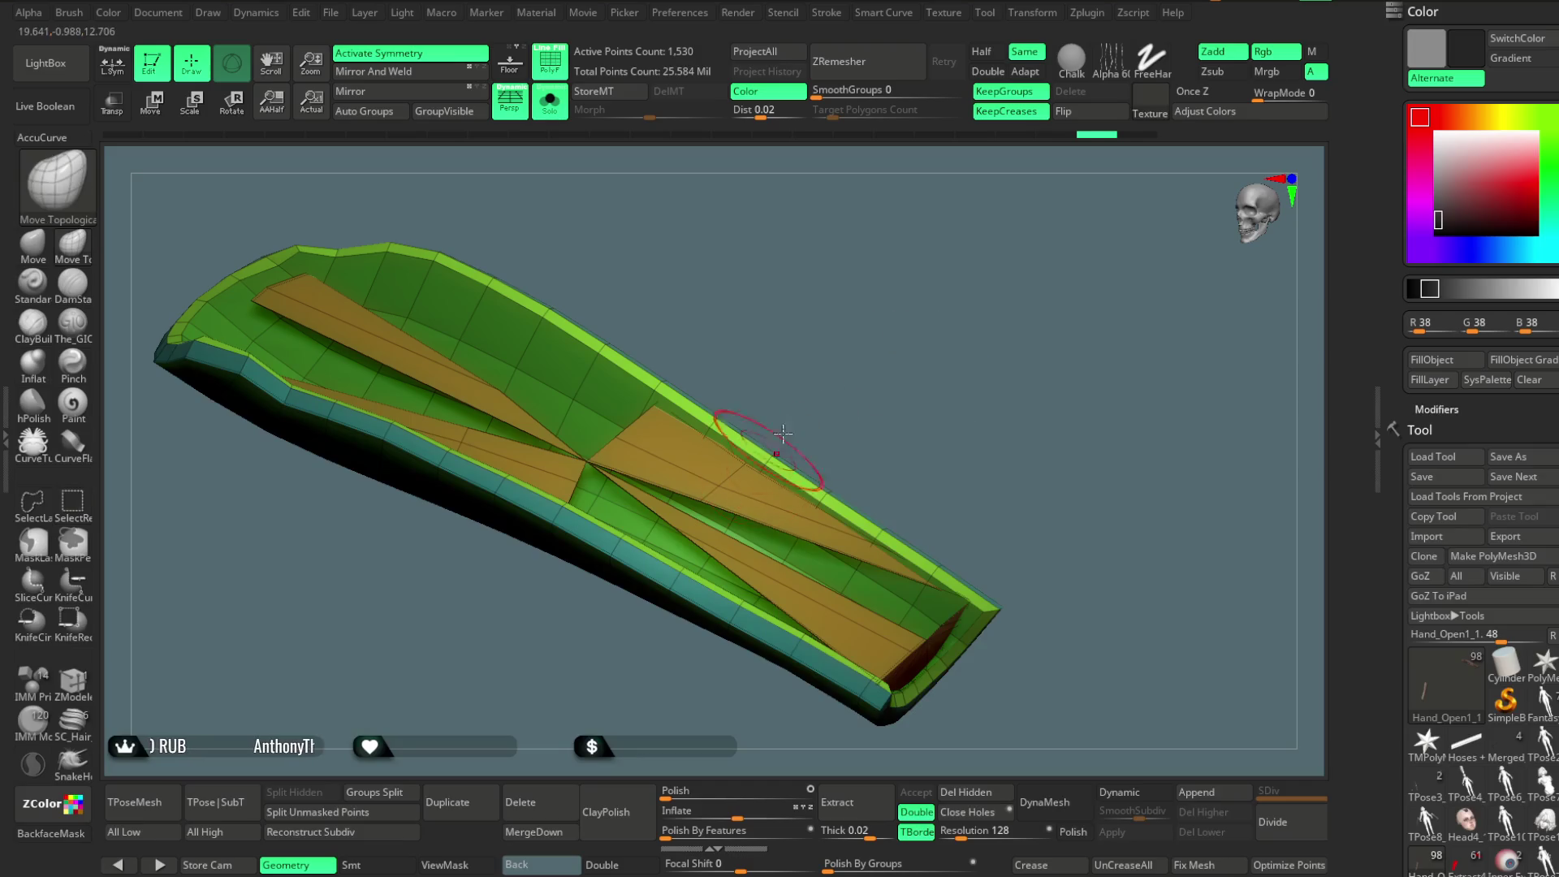
{"action": "left_click", "coordinate": [621, 865]}
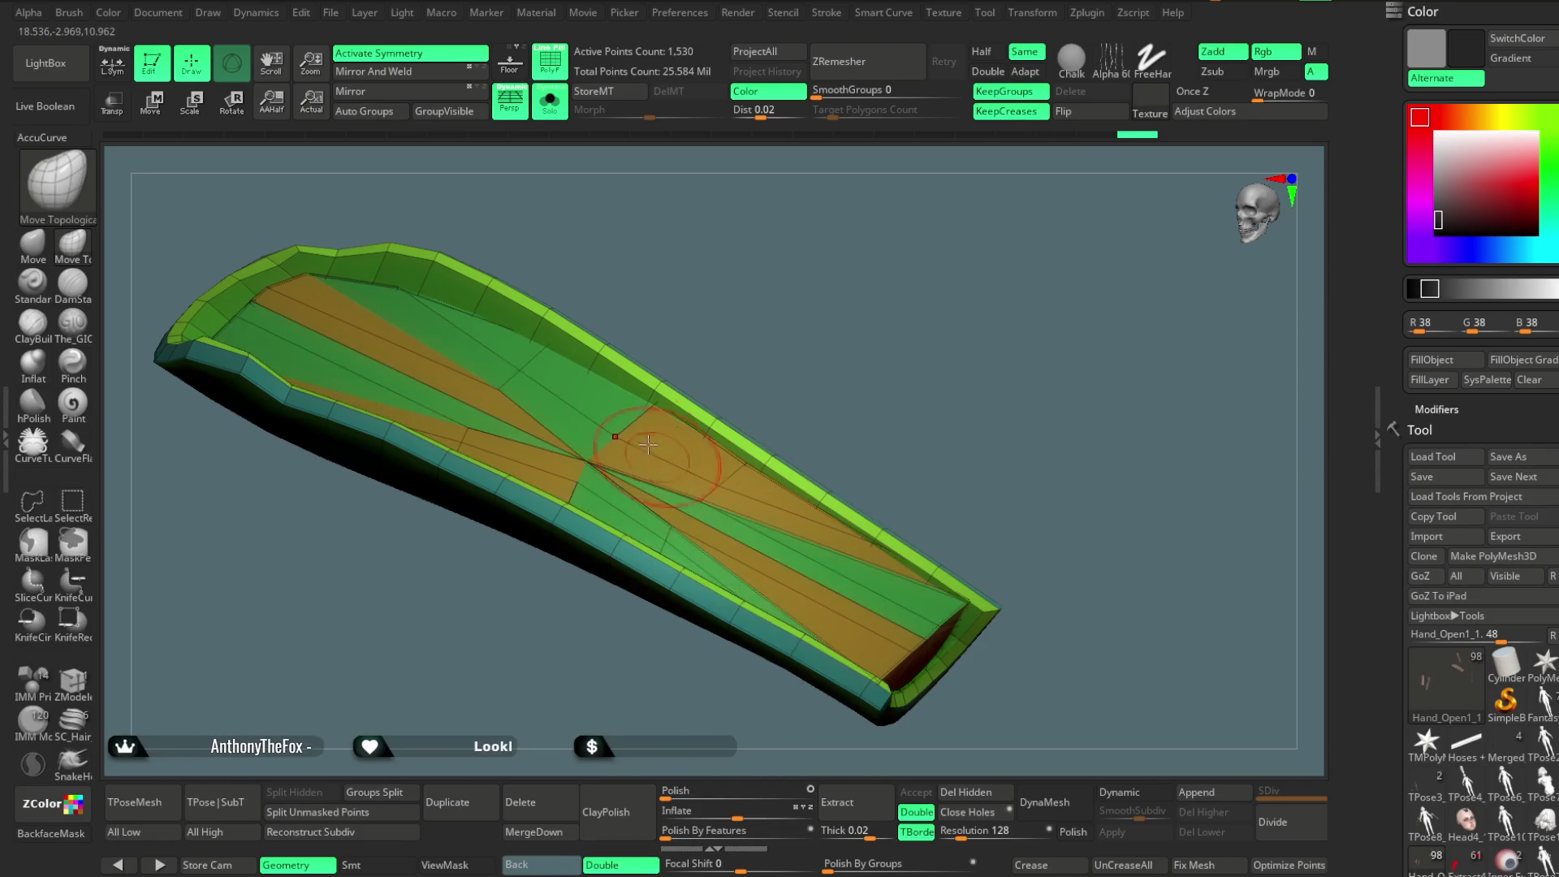
{"action": "key", "text": "ctrl+z"}
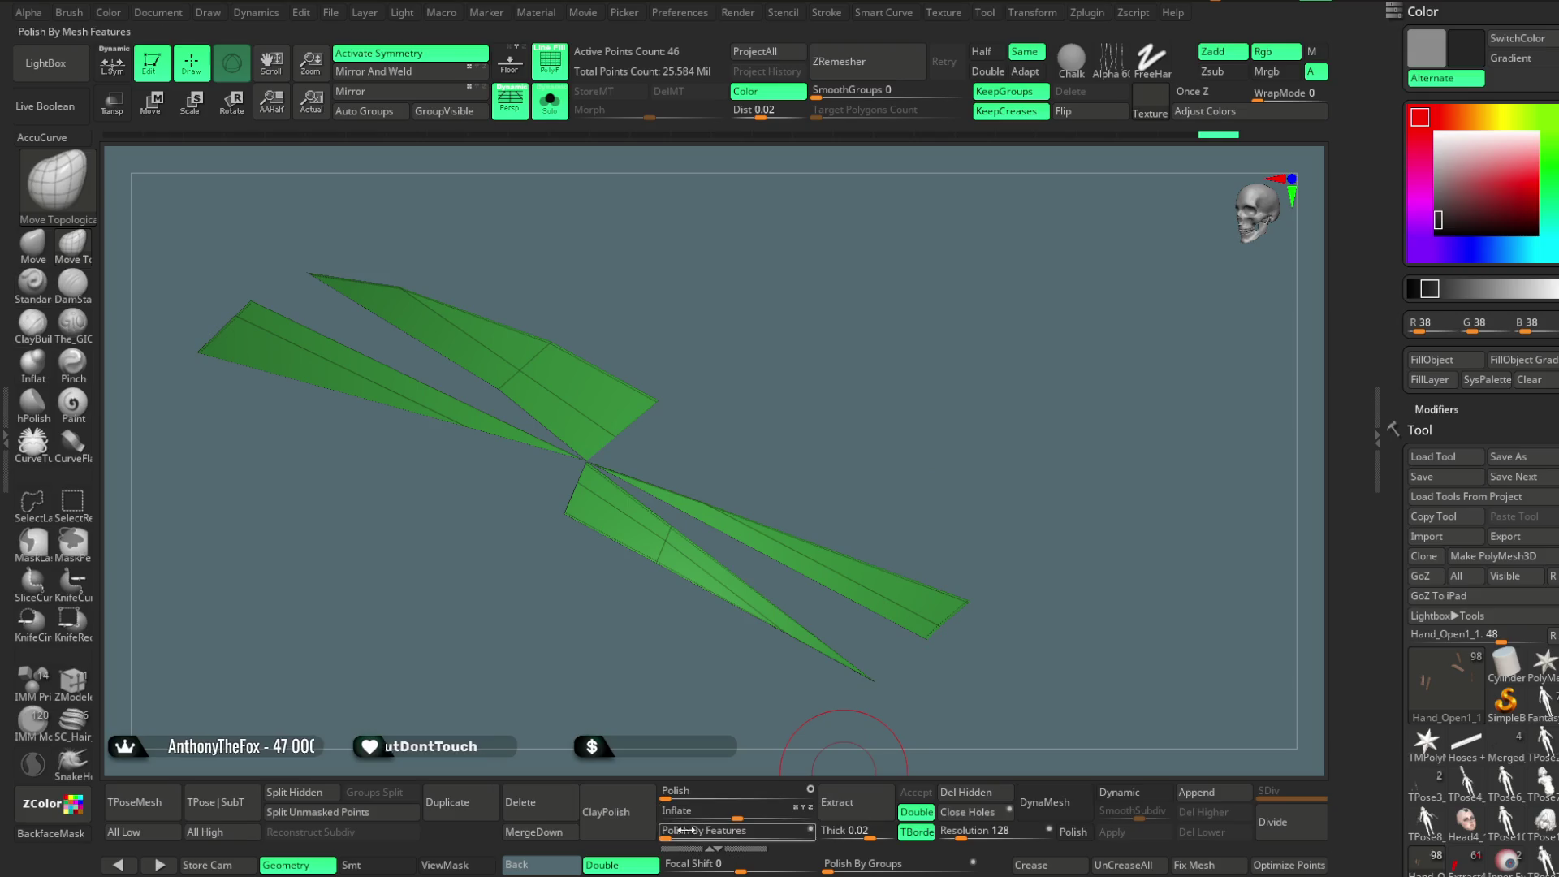
{"action": "left_click", "coordinate": [621, 865]}
{"action": "key", "text": "ctrl+z"}
{"action": "mouse_move", "coordinate": [870, 393]}
{"action": "left_mouse_down"}
{"action": "mouse_move", "coordinate": [870, 366]}
{"action": "mouse_move", "coordinate": [873, 453]}
{"action": "mouse_move", "coordinate": [783, 593]}
{"action": "left_mouse_up"}
{"action": "key", "text": "ctrl+z"}
{"action": "mouse_move", "coordinate": [906, 390]}
{"action": "left_mouse_down"}
{"action": "mouse_move", "coordinate": [939, 280]}
{"action": "mouse_move", "coordinate": [927, 318]}
{"action": "left_mouse_up"}
Merge the visible inner panel into one polygroup and unhide the bevelled rim around it.
{"action": "left_click", "coordinate": [445, 111]}
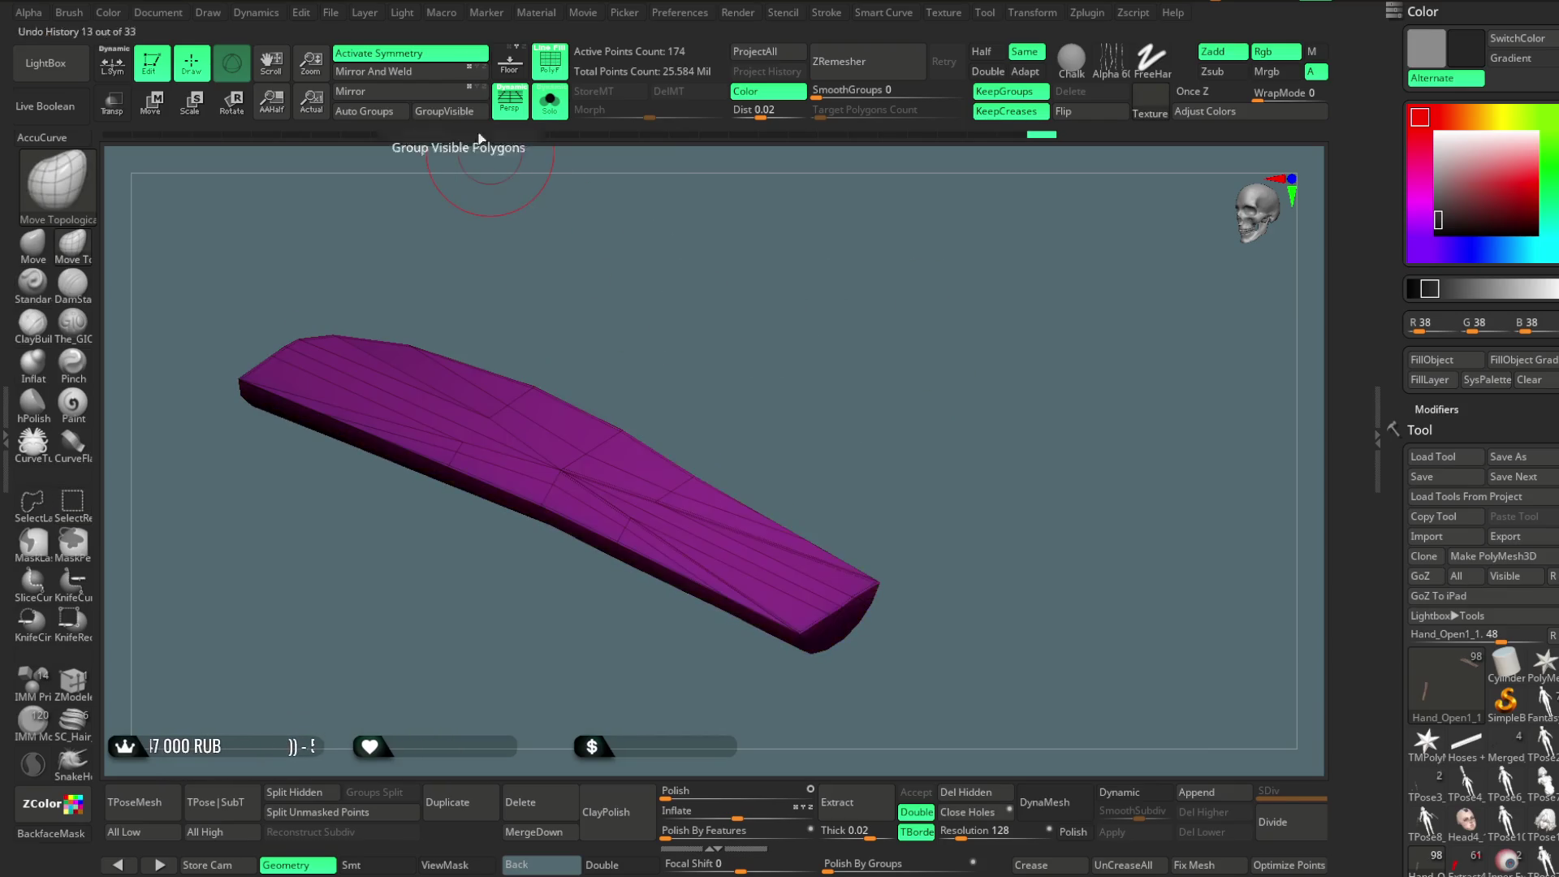
{"action": "key", "text": "ctrl+shift+z"}
{"action": "left_click_drag", "start_coordinate": [863, 373], "coordinate": [921, 413]}
{"action": "left_click", "coordinate": [1115, 794]}
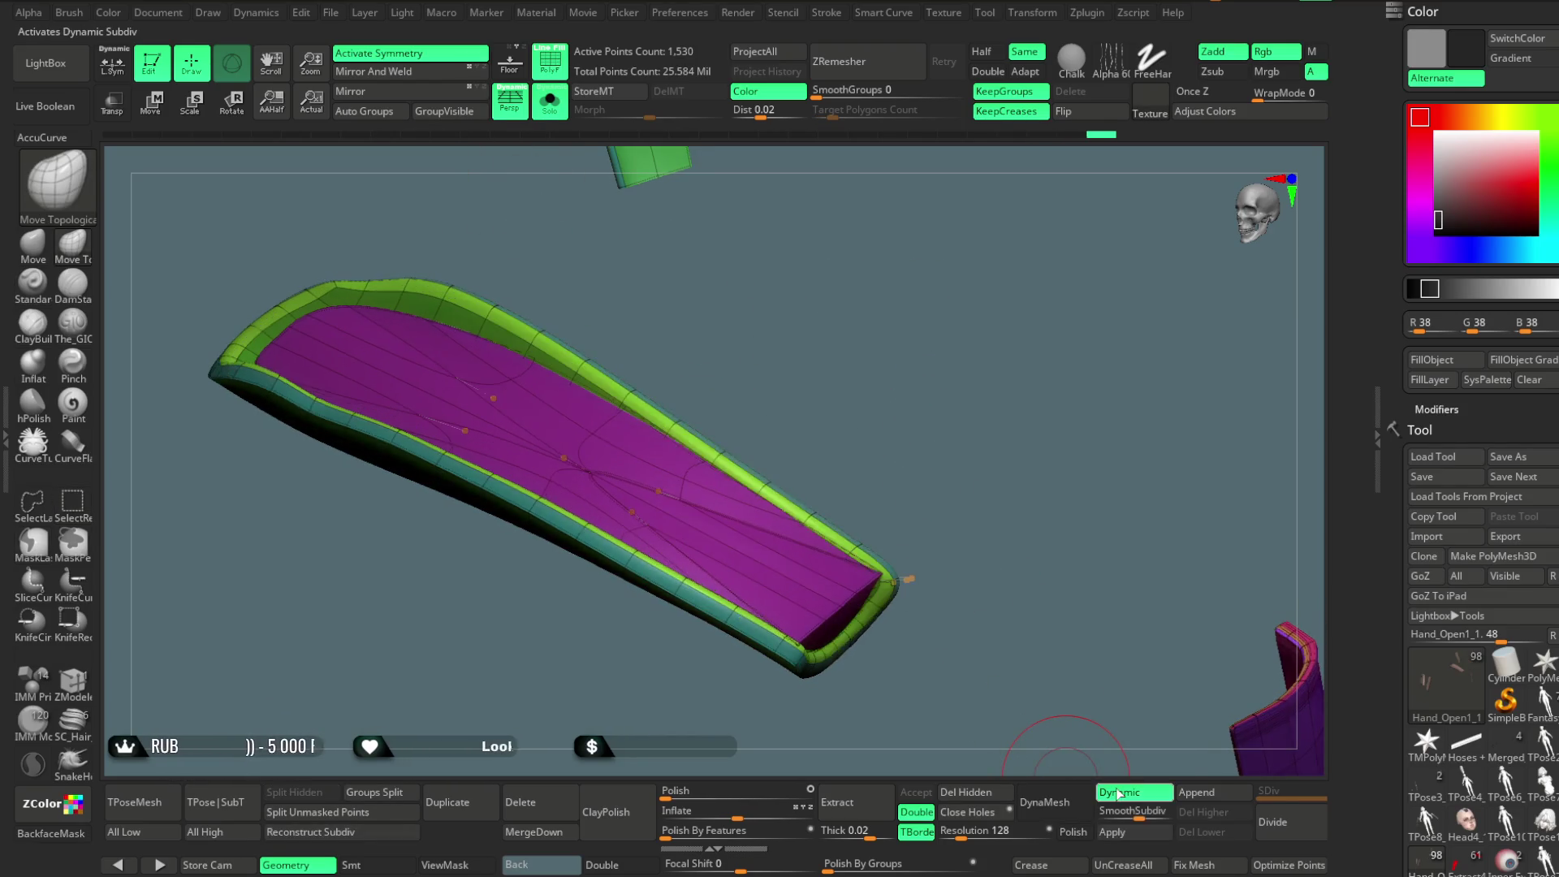
Undo a manual subdivide, then bake the smooth dynamic subdivision into three real levels (~24,000 points).
{"action": "left_click_drag", "start_coordinate": [1072, 761], "coordinate": [1039, 628], "text": "alt"}
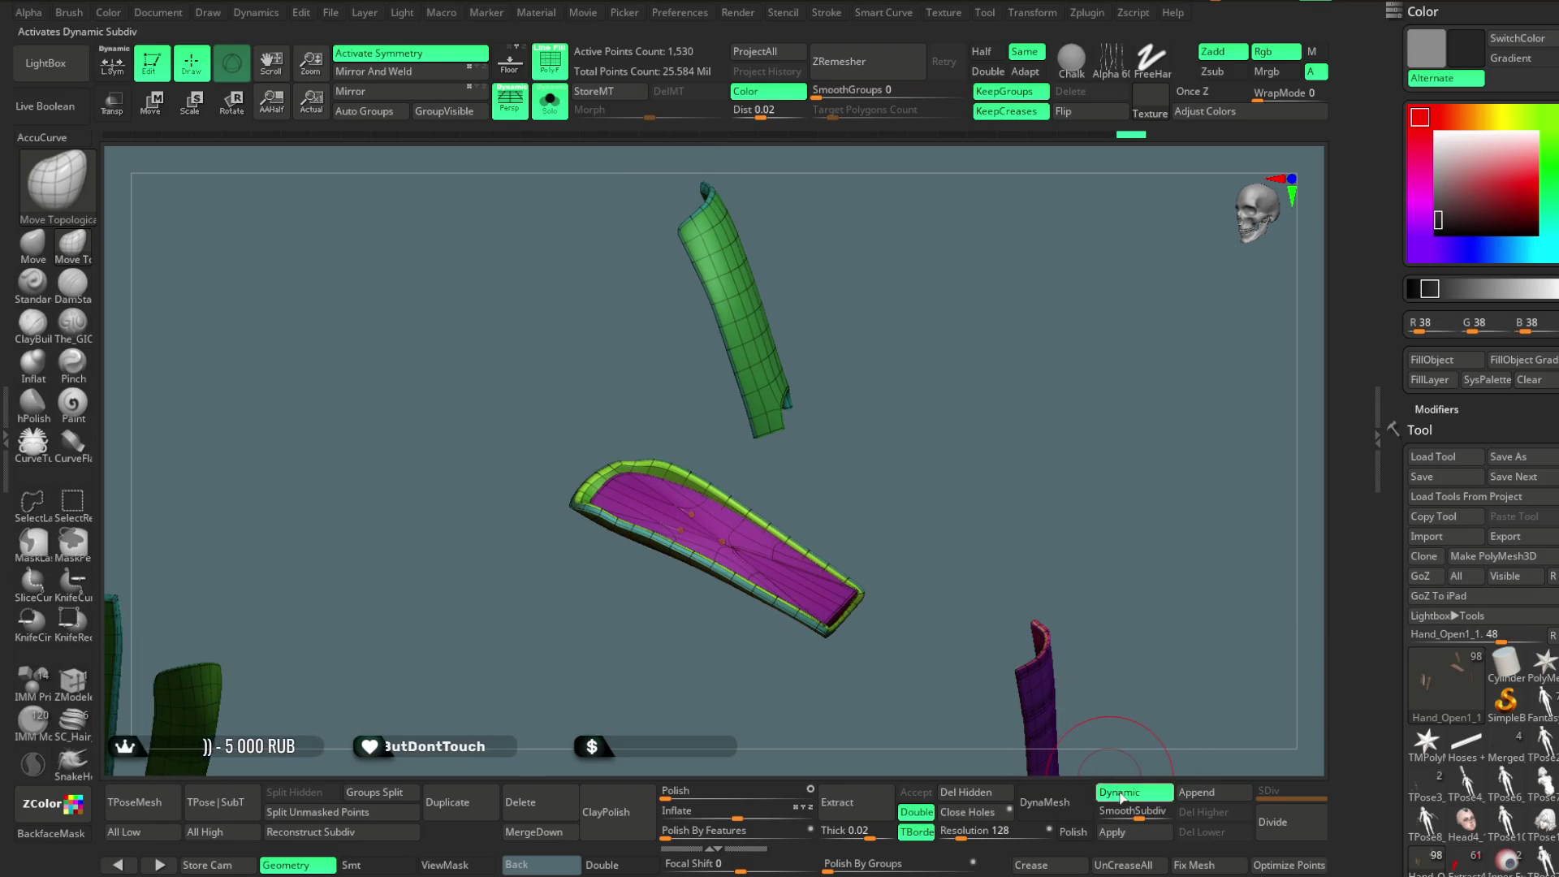
{"action": "key", "text": "ctrl+d"}
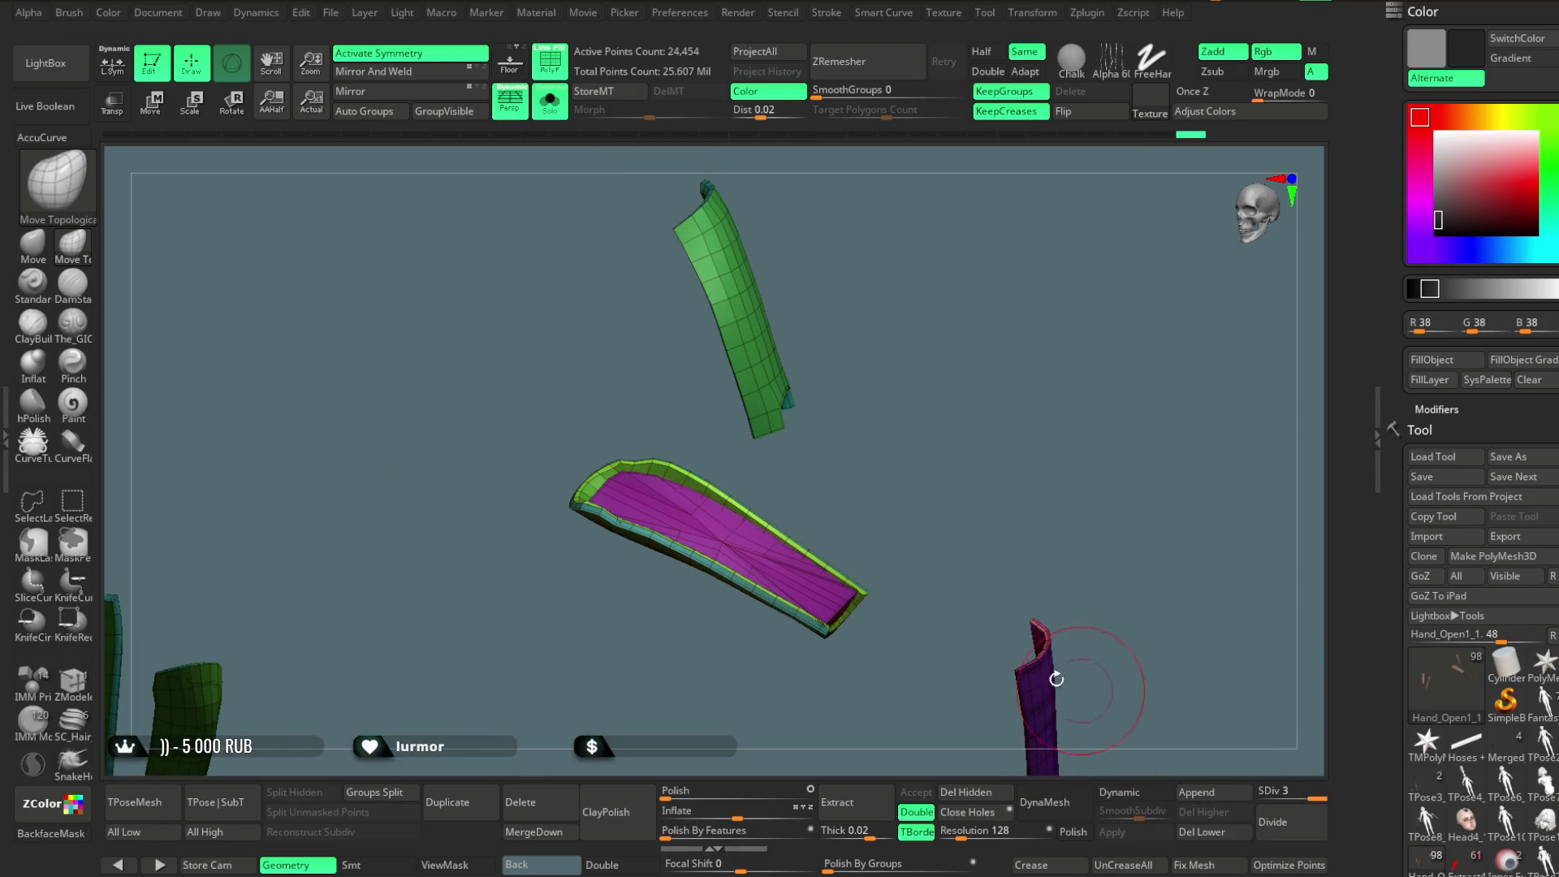
{"action": "key", "text": "ctrl+z"}
{"action": "left_click_drag", "start_coordinate": [901, 495], "coordinate": [945, 650], "text": "alt"}
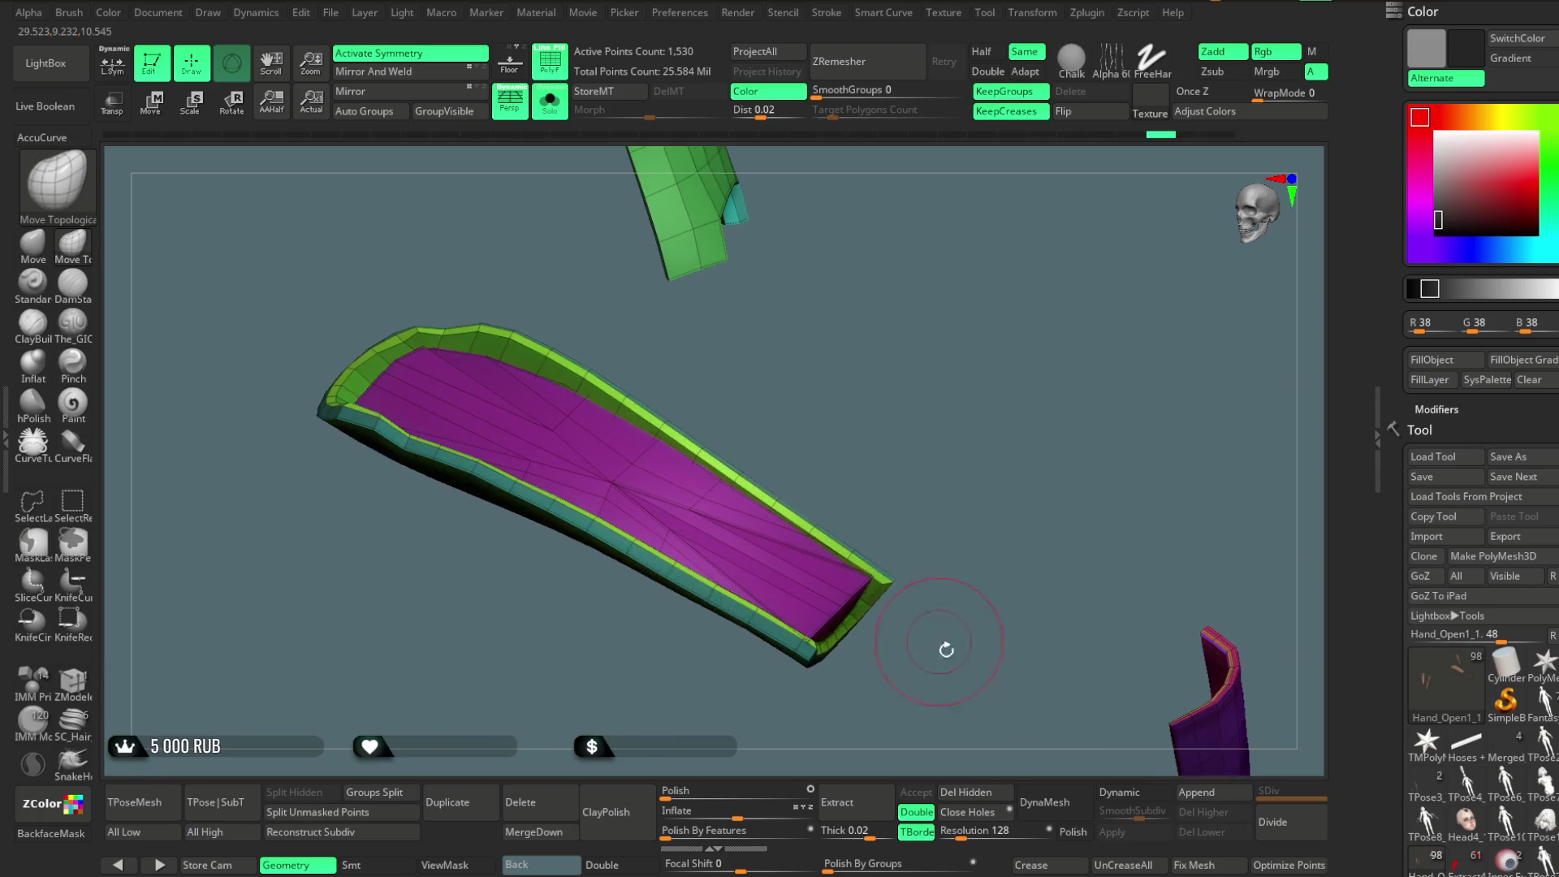
{"action": "left_click", "coordinate": [1121, 794]}
{"action": "left_click", "coordinate": [1112, 833]}
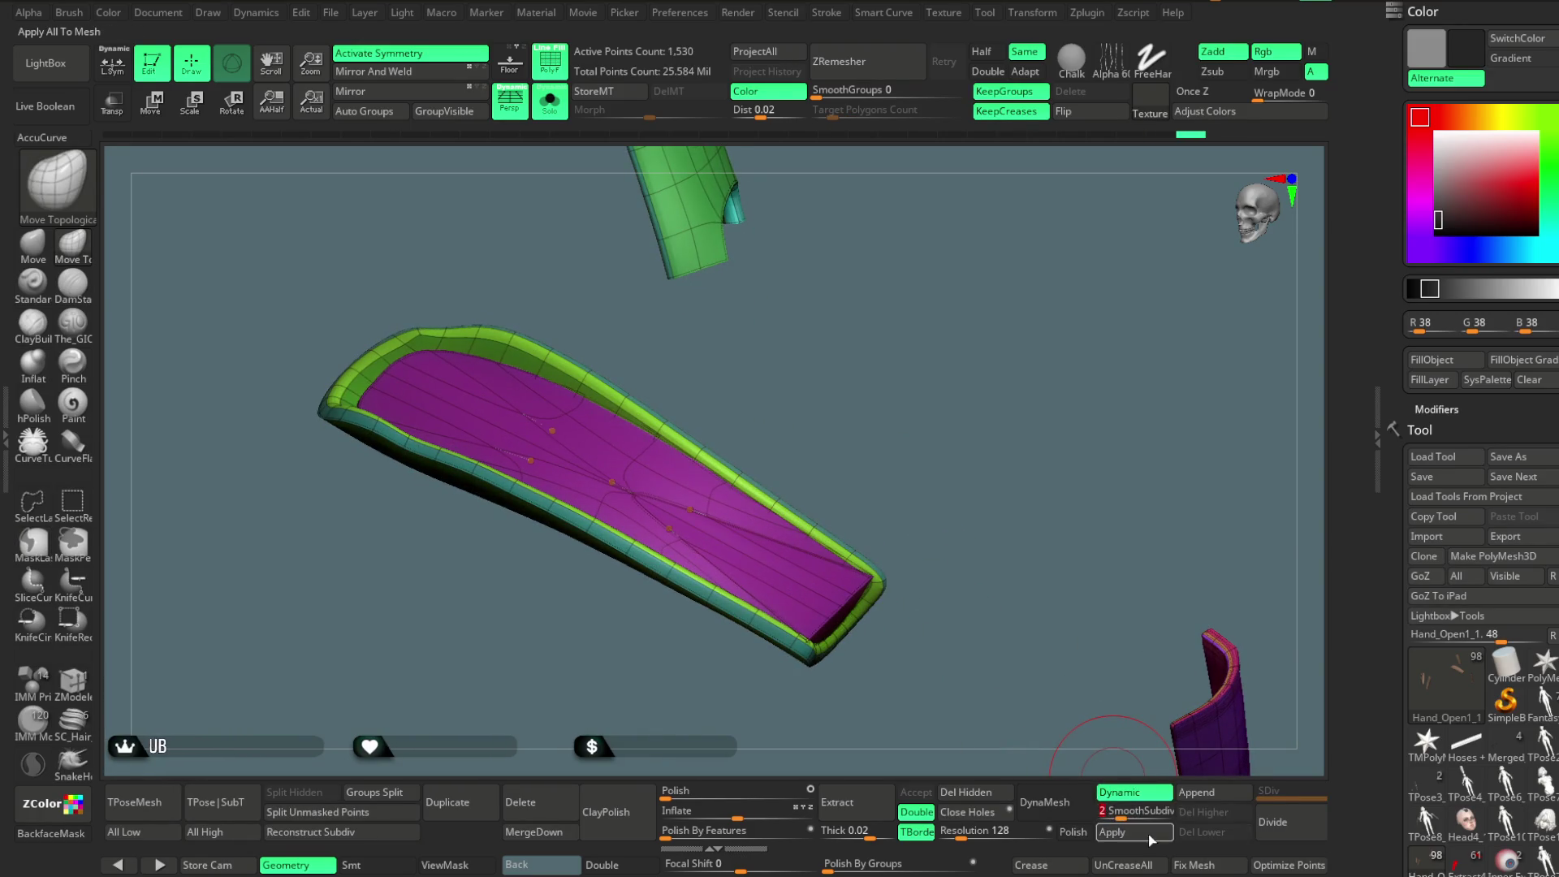
Leave Solo mode and turn off the PolyFrame overlay to view the whole character's torso.
{"action": "left_click_drag", "start_coordinate": [934, 533], "coordinate": [920, 452]}
{"action": "left_click", "coordinate": [549, 100]}
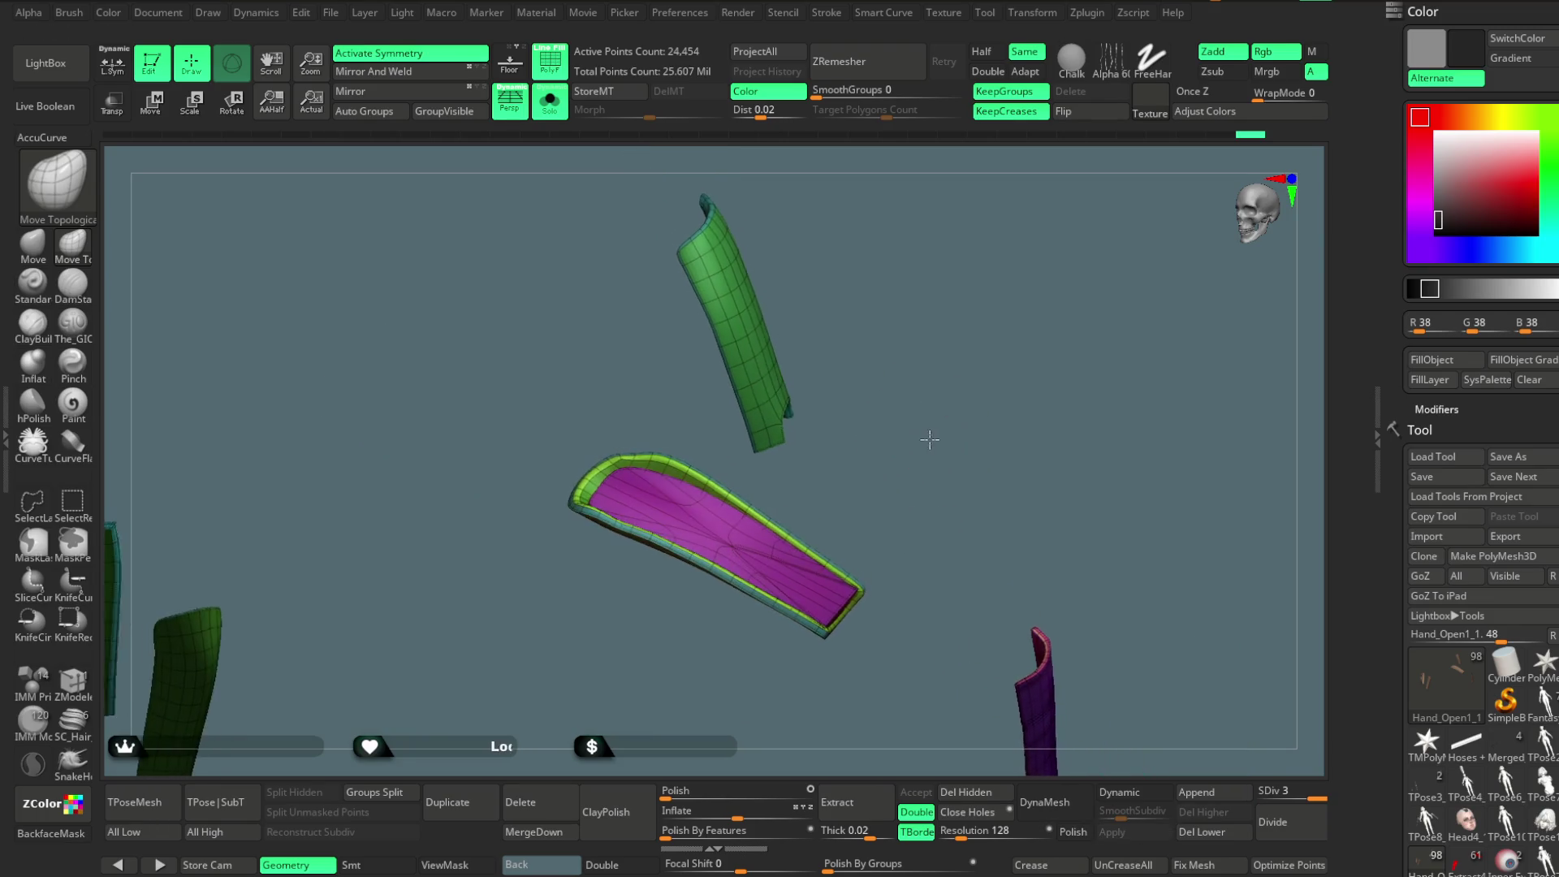
{"action": "key", "text": "shift+f"}
{"action": "mouse_move", "coordinate": [971, 353]}
{"action": "left_mouse_down"}
{"action": "mouse_move", "coordinate": [987, 335]}
{"action": "mouse_move", "coordinate": [984, 383]}
{"action": "mouse_move", "coordinate": [959, 376]}
{"action": "mouse_move", "coordinate": [1017, 348]}
{"action": "left_mouse_up"}
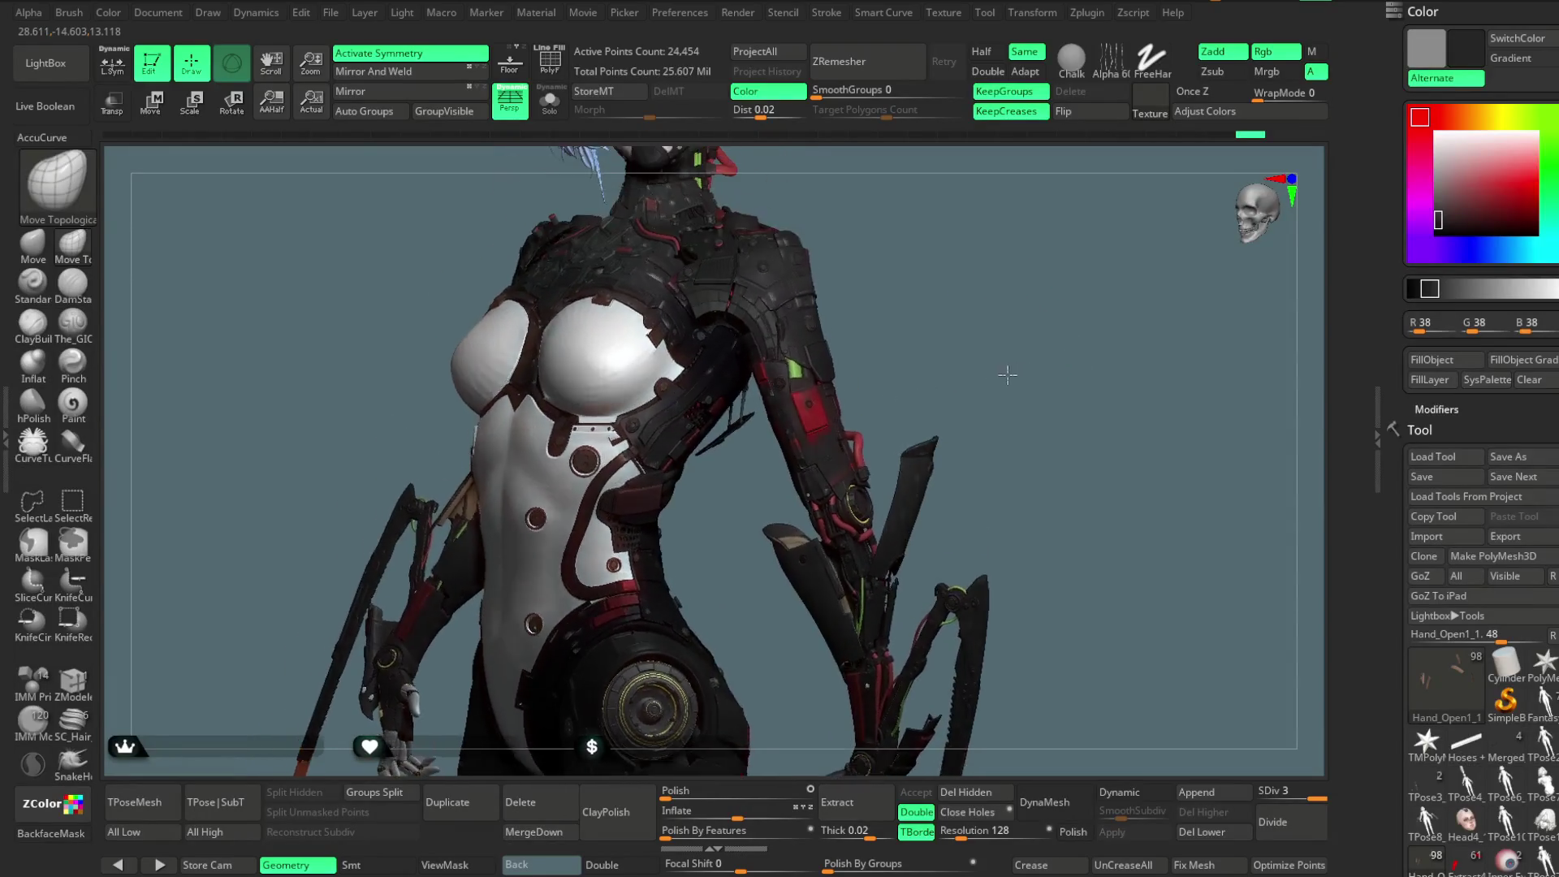
{"action": "mouse_move", "coordinate": [1016, 347]}
{"action": "left_mouse_down"}
{"action": "mouse_move", "coordinate": [1030, 337]}
{"action": "mouse_move", "coordinate": [673, 409]}
{"action": "left_mouse_up"}
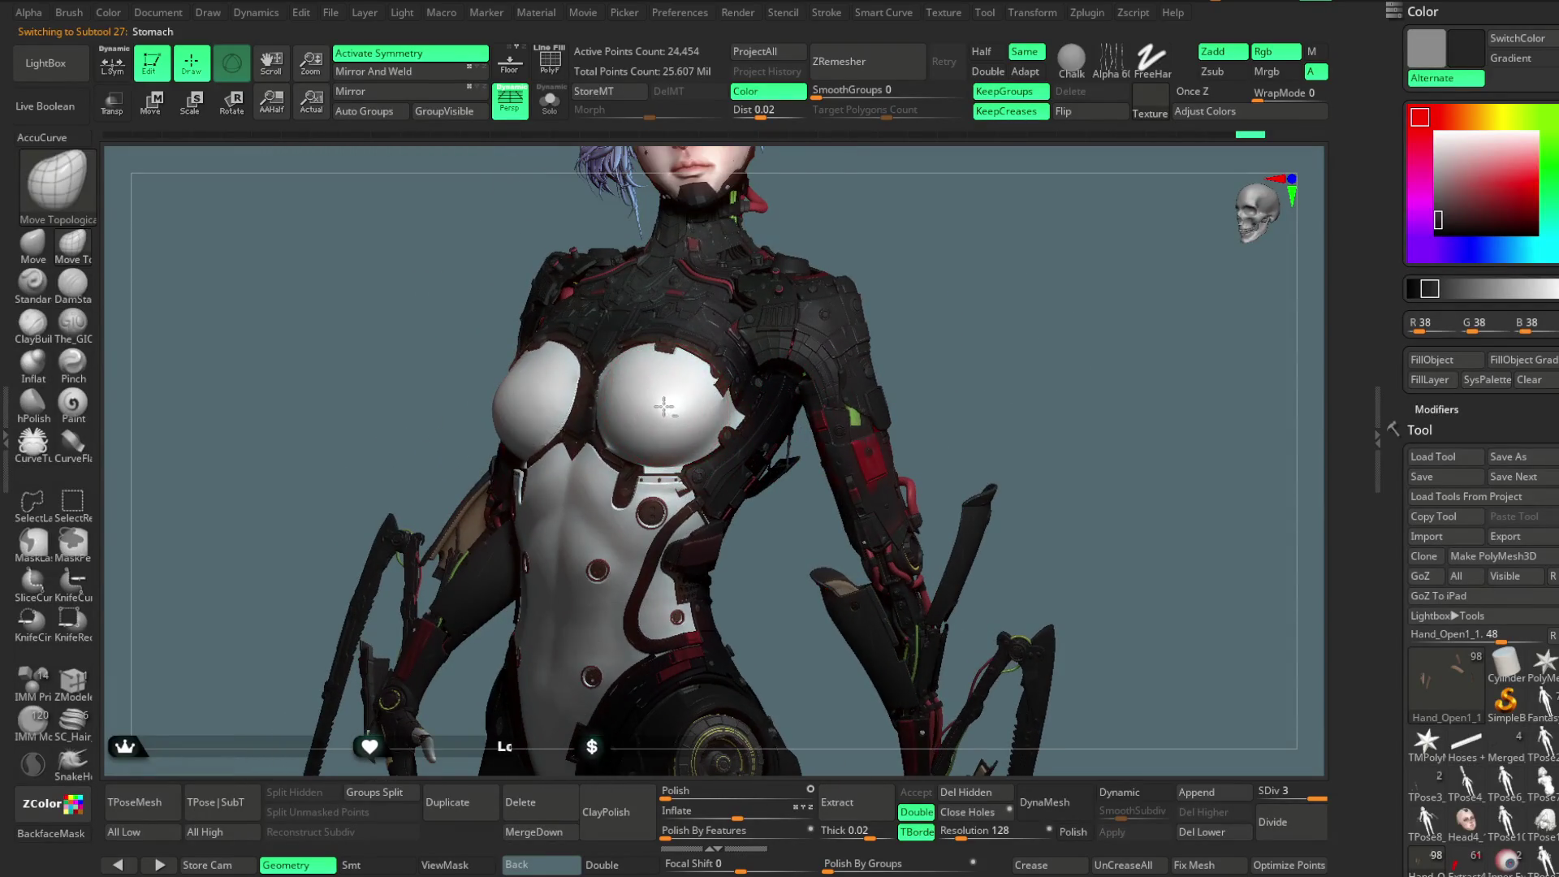
{"action": "mouse_move", "coordinate": [953, 303]}
{"action": "left_mouse_down"}
{"action": "mouse_move", "coordinate": [795, 279]}
{"action": "mouse_move", "coordinate": [1031, 245]}
{"action": "mouse_move", "coordinate": [930, 234]}
{"action": "mouse_move", "coordinate": [811, 272]}
{"action": "mouse_move", "coordinate": [836, 272]}
{"action": "mouse_move", "coordinate": [920, 349]}
{"action": "mouse_move", "coordinate": [1007, 362]}
{"action": "mouse_move", "coordinate": [855, 360]}
{"action": "left_mouse_up"}
{"action": "left_click", "coordinate": [792, 462], "text": "alt"}
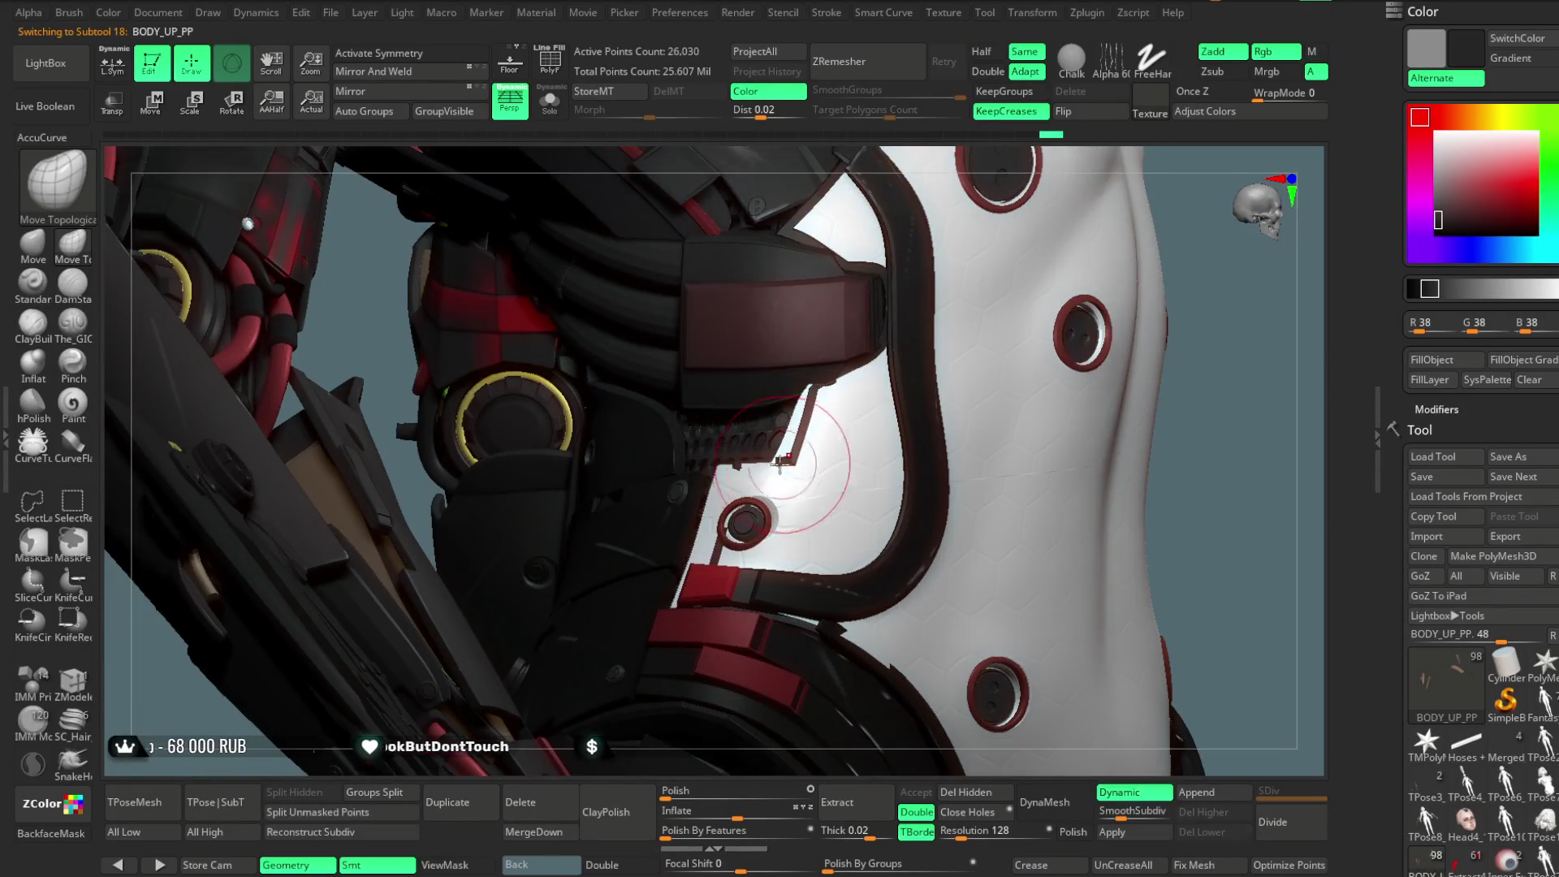
{"action": "key", "text": "space"}
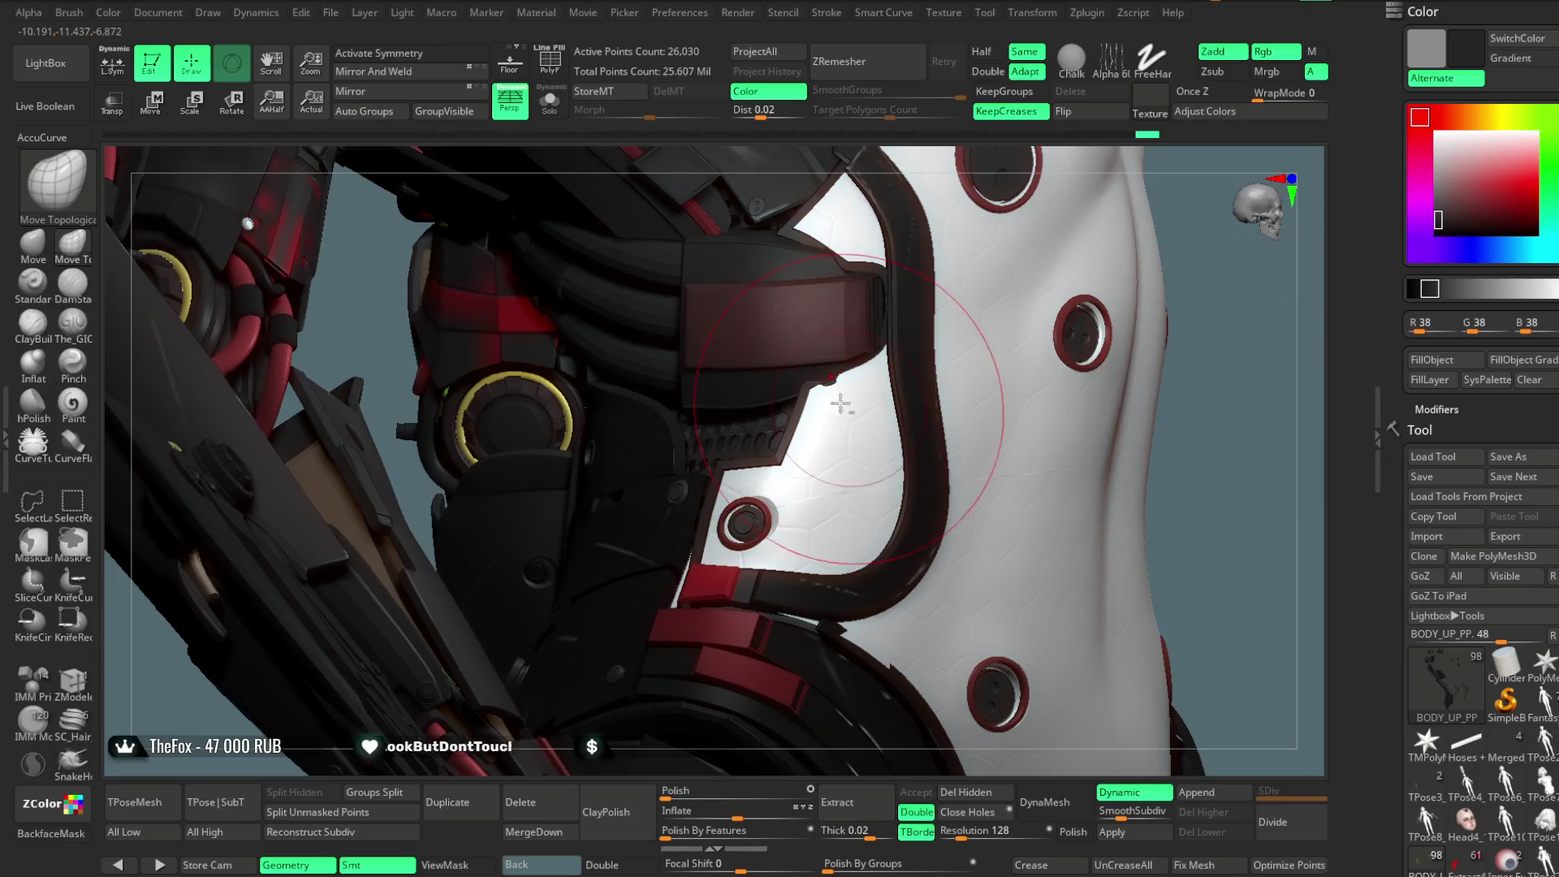
{"action": "right_click_drag", "start_coordinate": [848, 381], "coordinate": [852, 375]}
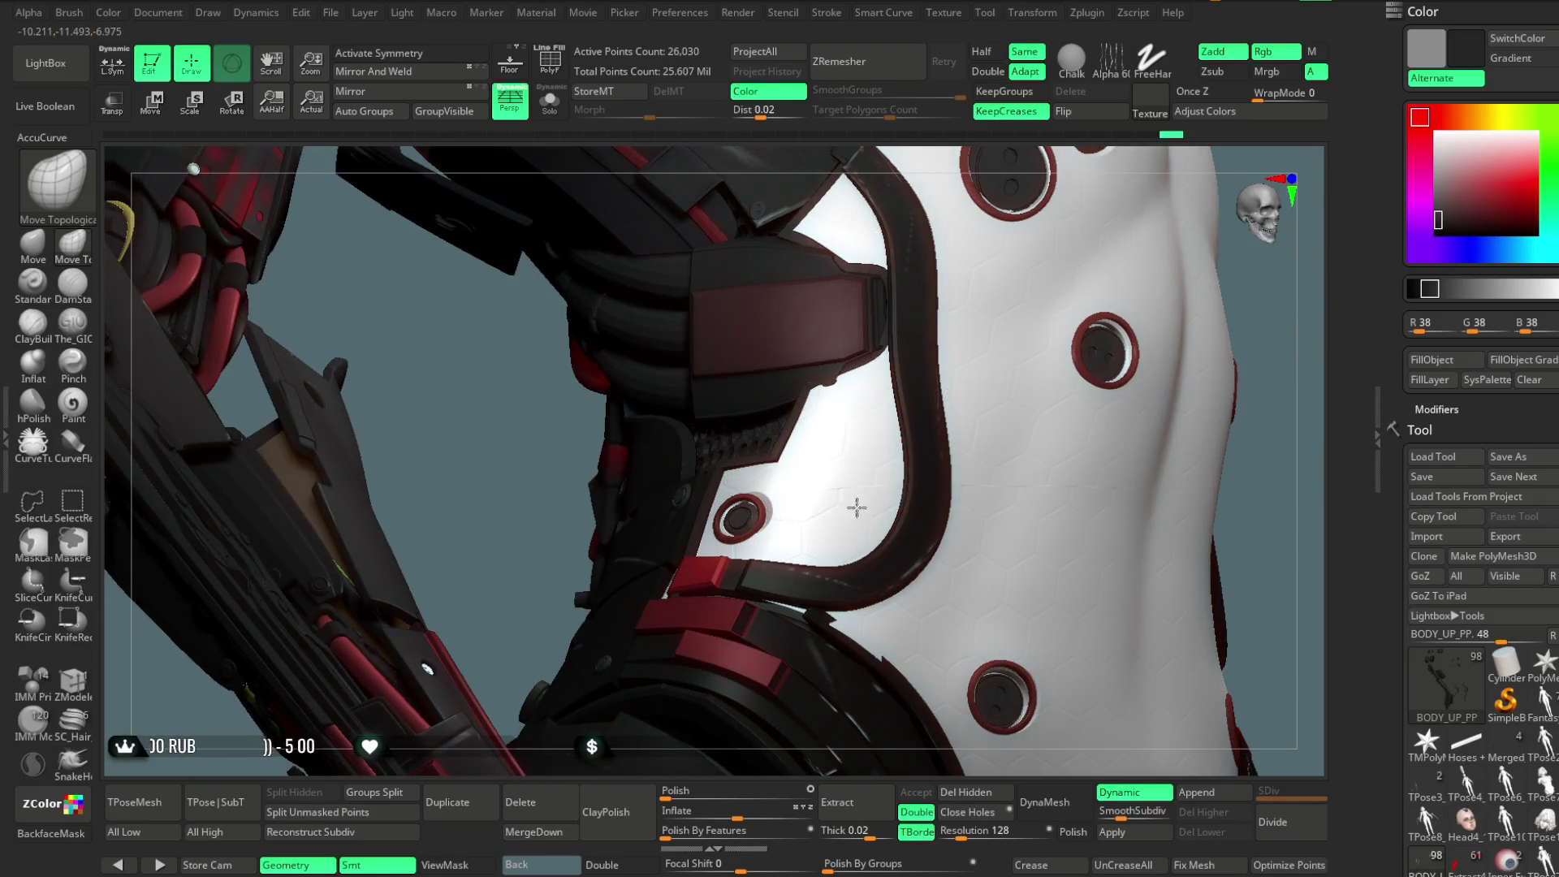
{"action": "left_click", "coordinate": [549, 103]}
{"action": "mouse_move", "coordinate": [953, 295]}
{"action": "right_mouse_down"}
{"action": "mouse_move", "coordinate": [964, 584]}
{"action": "mouse_move", "coordinate": [964, 418]}
{"action": "mouse_move", "coordinate": [899, 390]}
{"action": "right_mouse_up"}
{"action": "left_click", "coordinate": [549, 103]}
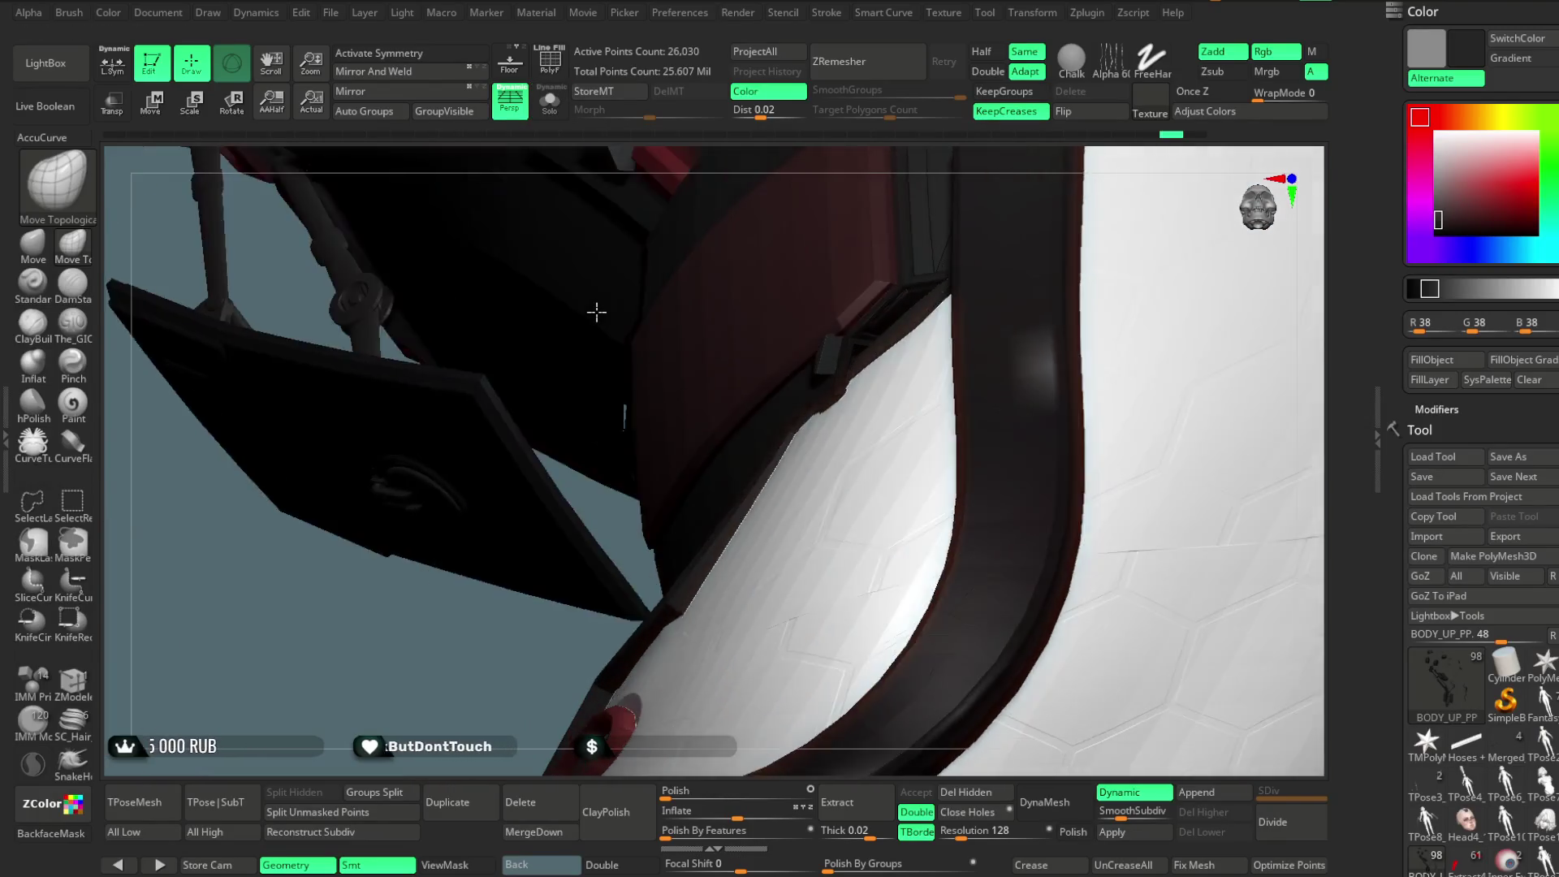
{"action": "right_click_drag", "start_coordinate": [595, 314], "coordinate": [581, 326]}
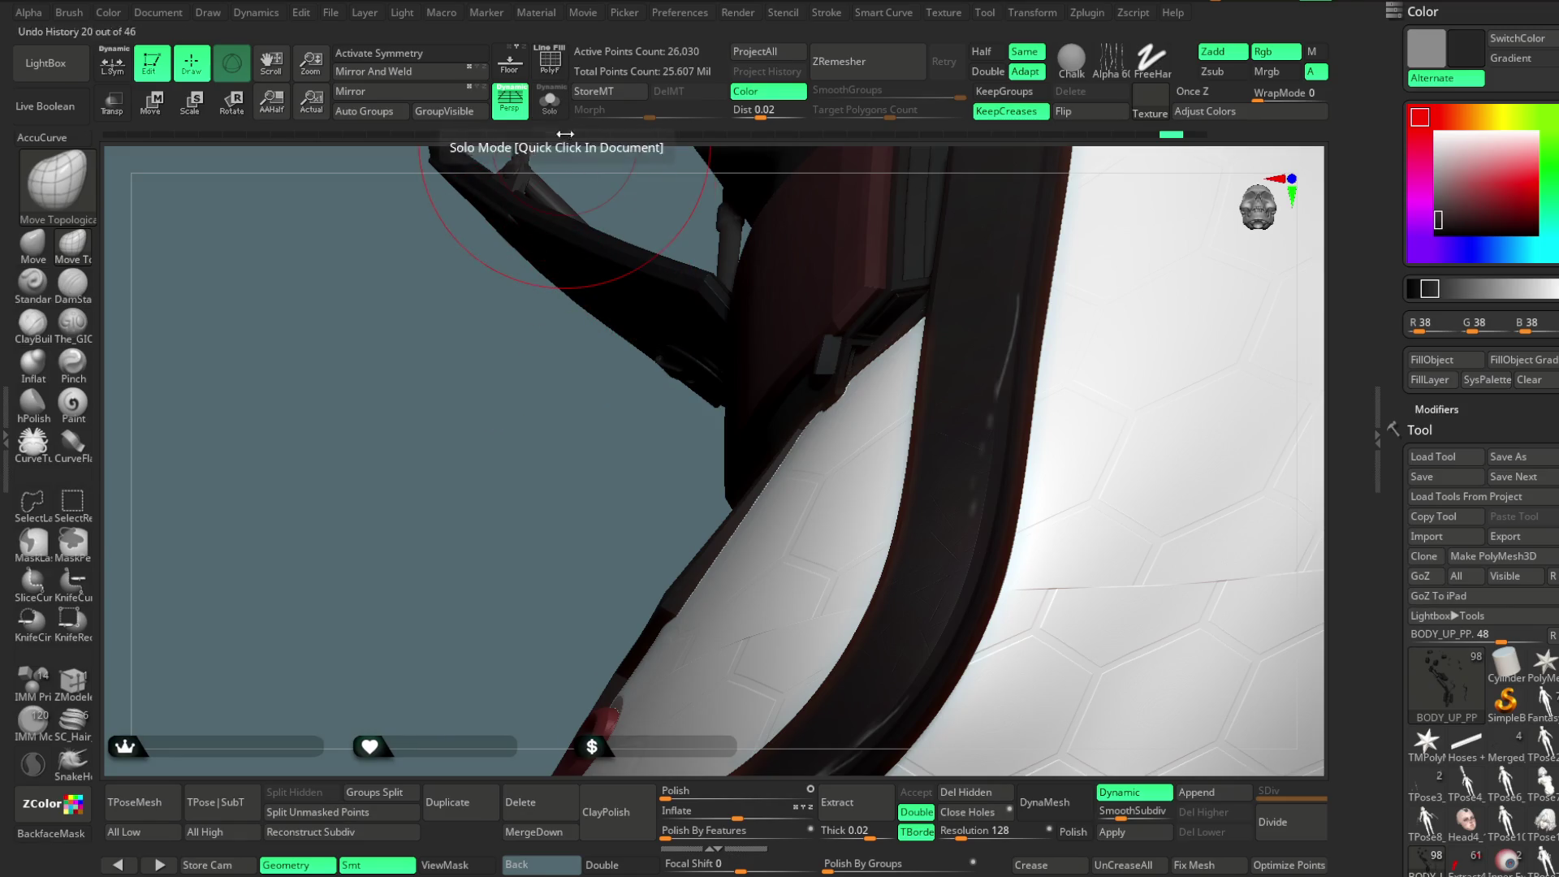
{"action": "left_click", "coordinate": [1087, 13]}
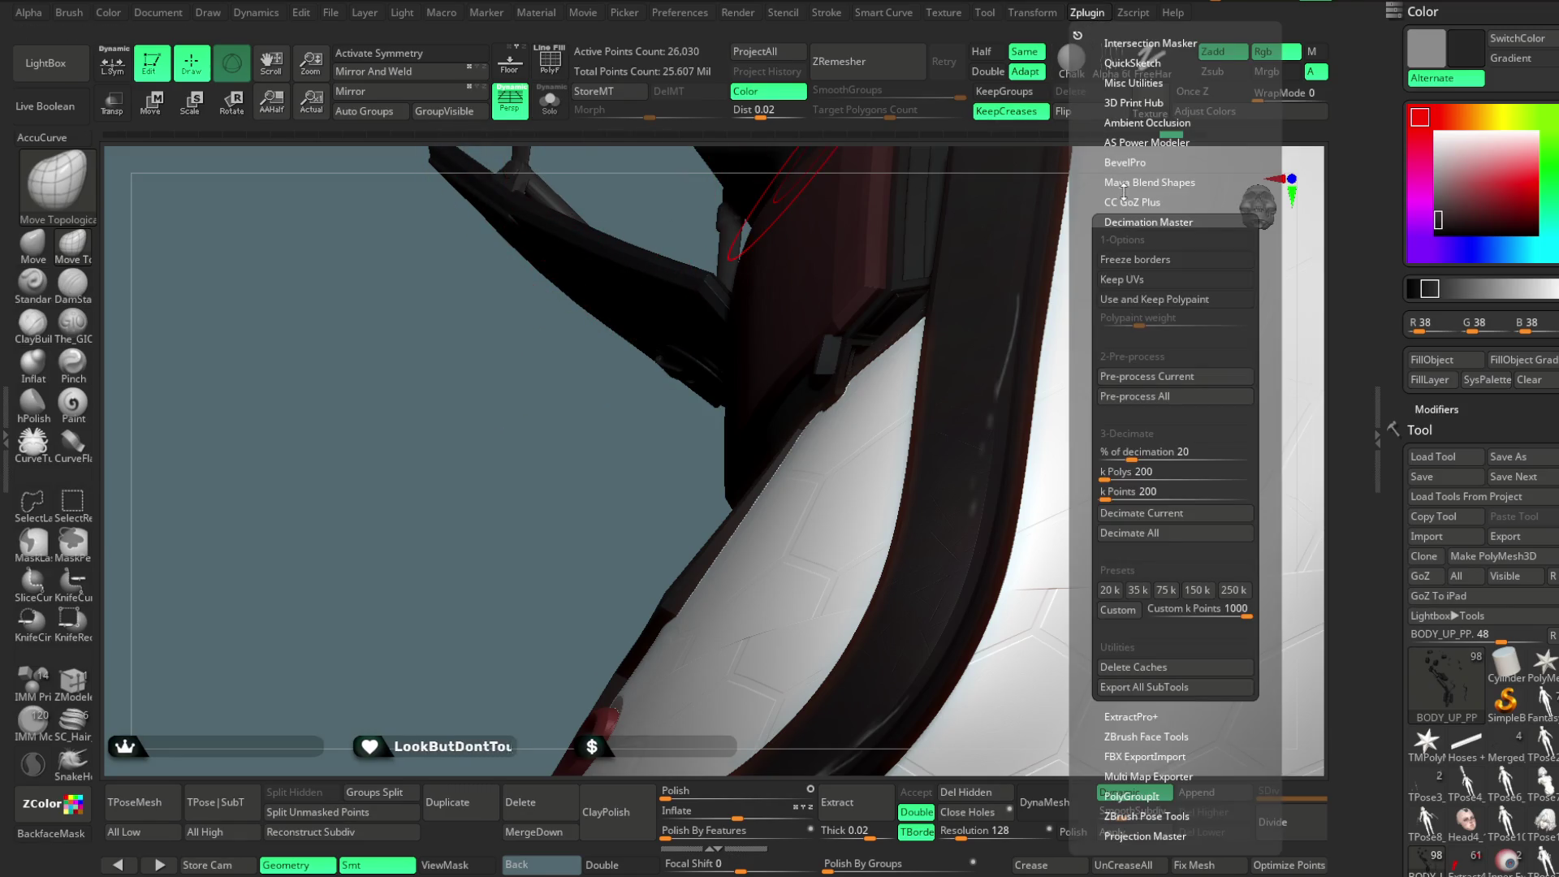
Glance at the 3D print export options, then Solo the dark mechanical strap subtool (~25,900 points).
{"action": "left_click", "coordinate": [1131, 104]}
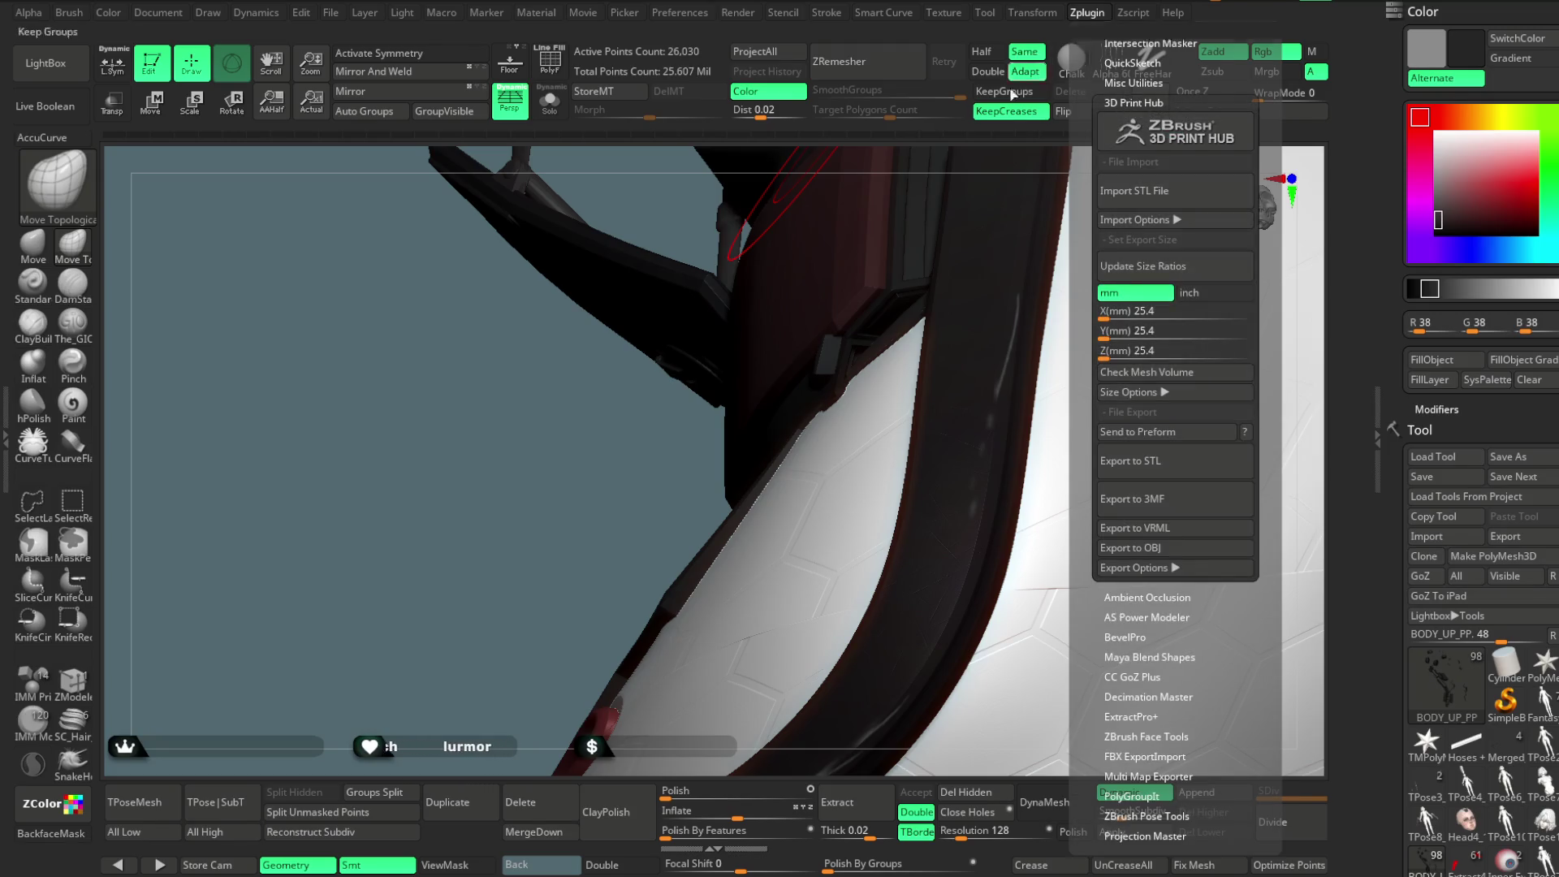
{"action": "mouse_move", "coordinate": [516, 523]}
{"action": "left_mouse_down"}
{"action": "mouse_move", "coordinate": [534, 552]}
{"action": "mouse_move", "coordinate": [696, 407]}
{"action": "left_mouse_up"}
{"action": "left_click", "coordinate": [555, 115]}
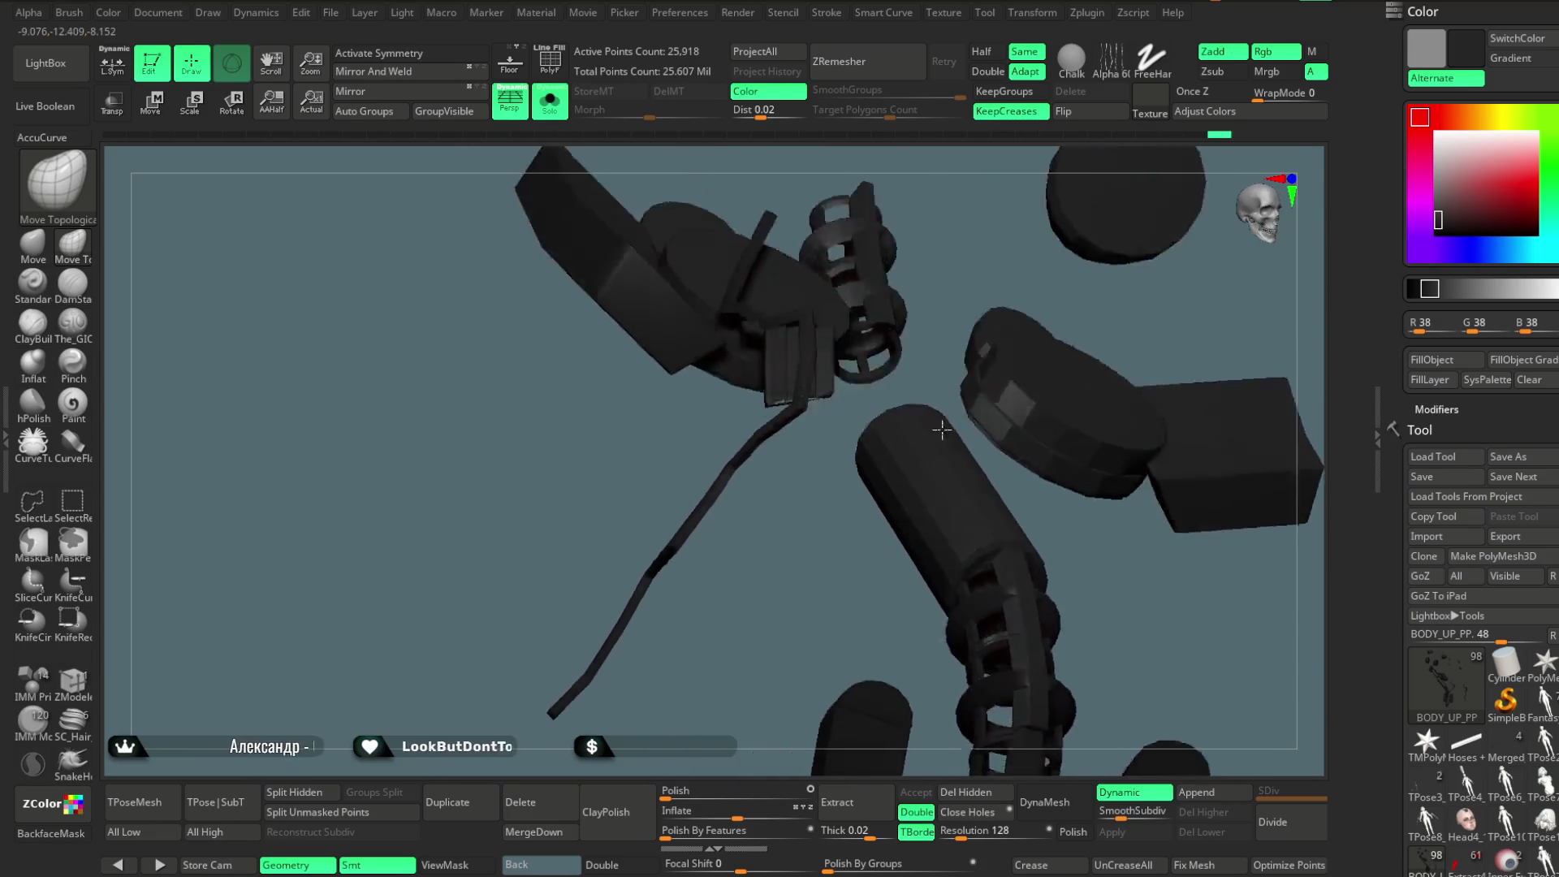
Turn Solo off and zoom out so the upper body, arm and head are framed again.
{"action": "mouse_move", "coordinate": [1101, 497]}
{"action": "left_mouse_down"}
{"action": "mouse_move", "coordinate": [836, 458]}
{"action": "mouse_move", "coordinate": [940, 477]}
{"action": "mouse_move", "coordinate": [1115, 557]}
{"action": "mouse_move", "coordinate": [784, 452]}
{"action": "mouse_move", "coordinate": [910, 519]}
{"action": "left_mouse_up"}
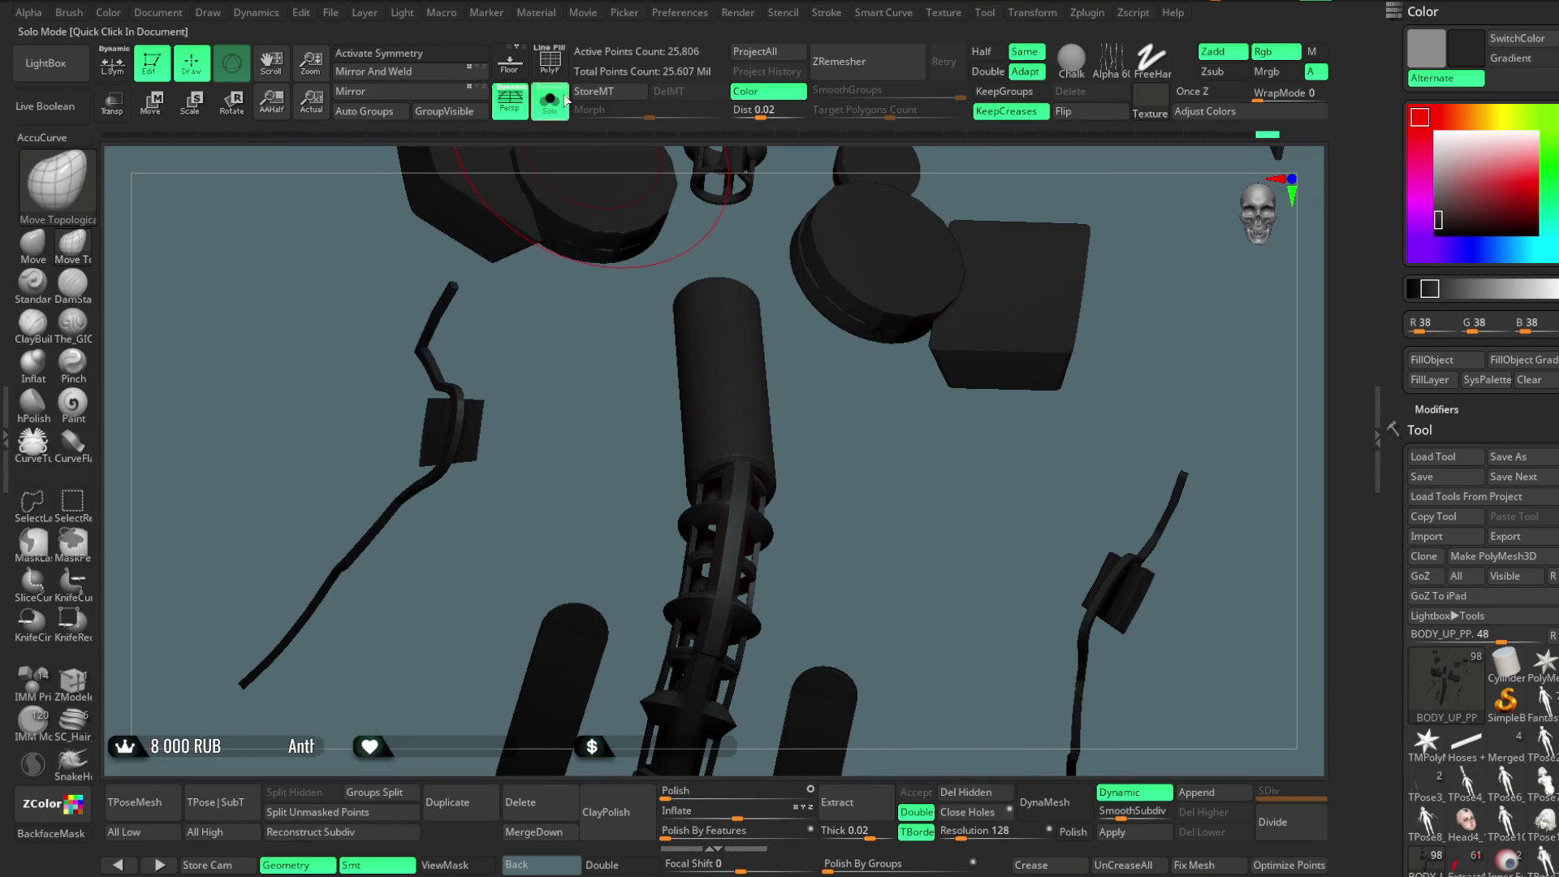
{"action": "left_click", "coordinate": [880, 641], "text": "ctrl+shift"}
{"action": "mouse_move", "coordinate": [642, 690]}
{"action": "left_mouse_down", "text": "alt"}
{"action": "mouse_move", "coordinate": [1133, 264]}
{"action": "mouse_move", "coordinate": [1027, 282]}
{"action": "mouse_move", "coordinate": [1067, 293]}
{"action": "left_mouse_up", "text": "alt"}
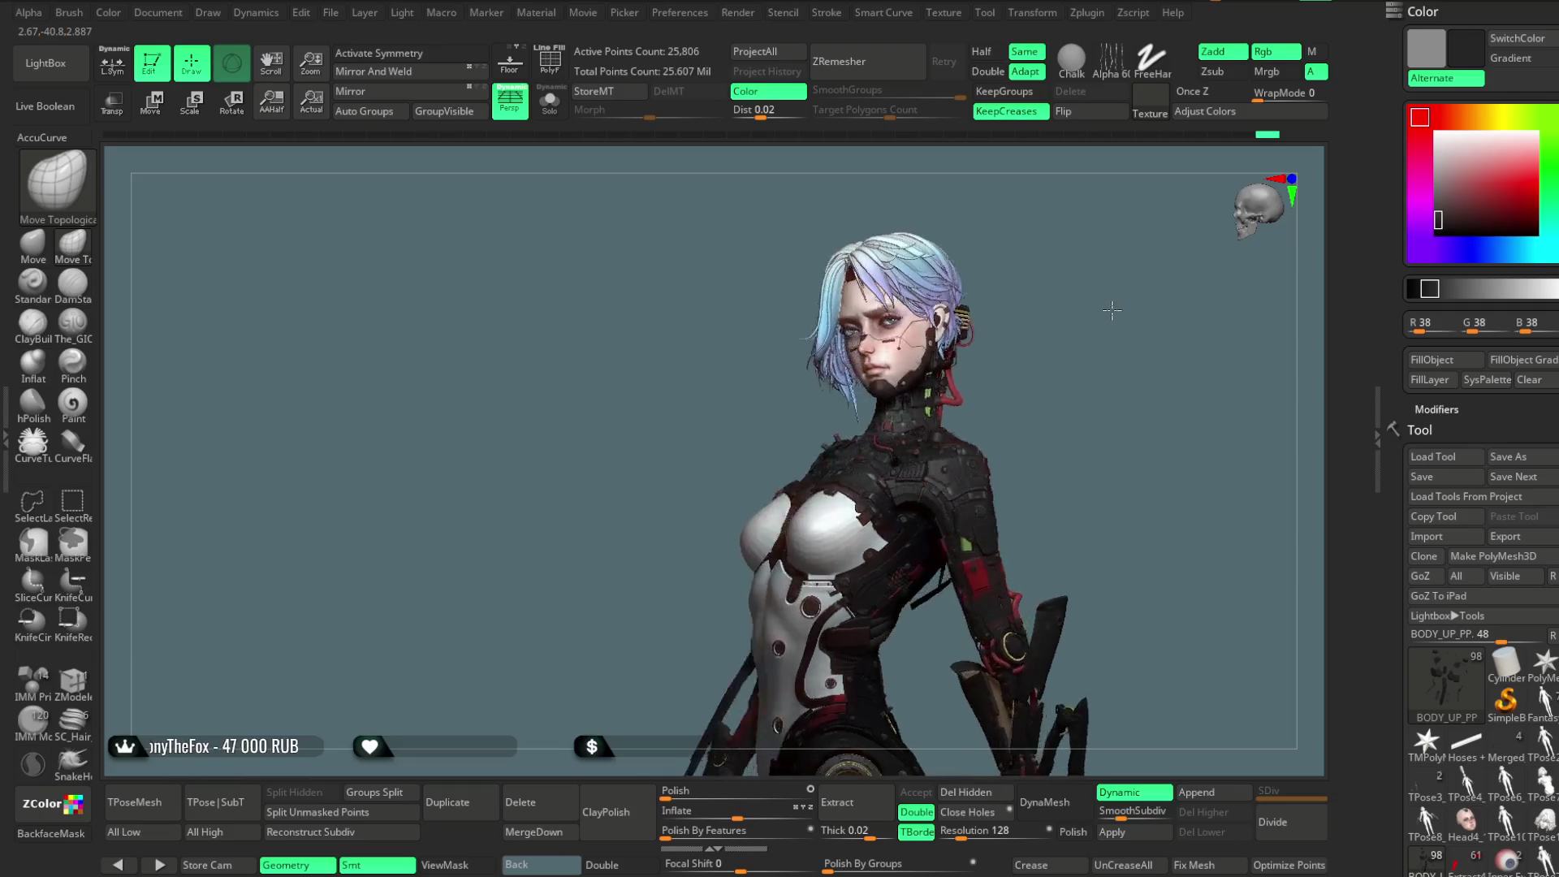
Lower the Draw Size from the quick palette and Solo the mechanical strap subtool again.
{"action": "mouse_move", "coordinate": [1068, 292]}
{"action": "left_mouse_down"}
{"action": "mouse_move", "coordinate": [951, 356]}
{"action": "mouse_move", "coordinate": [993, 348]}
{"action": "left_mouse_up"}
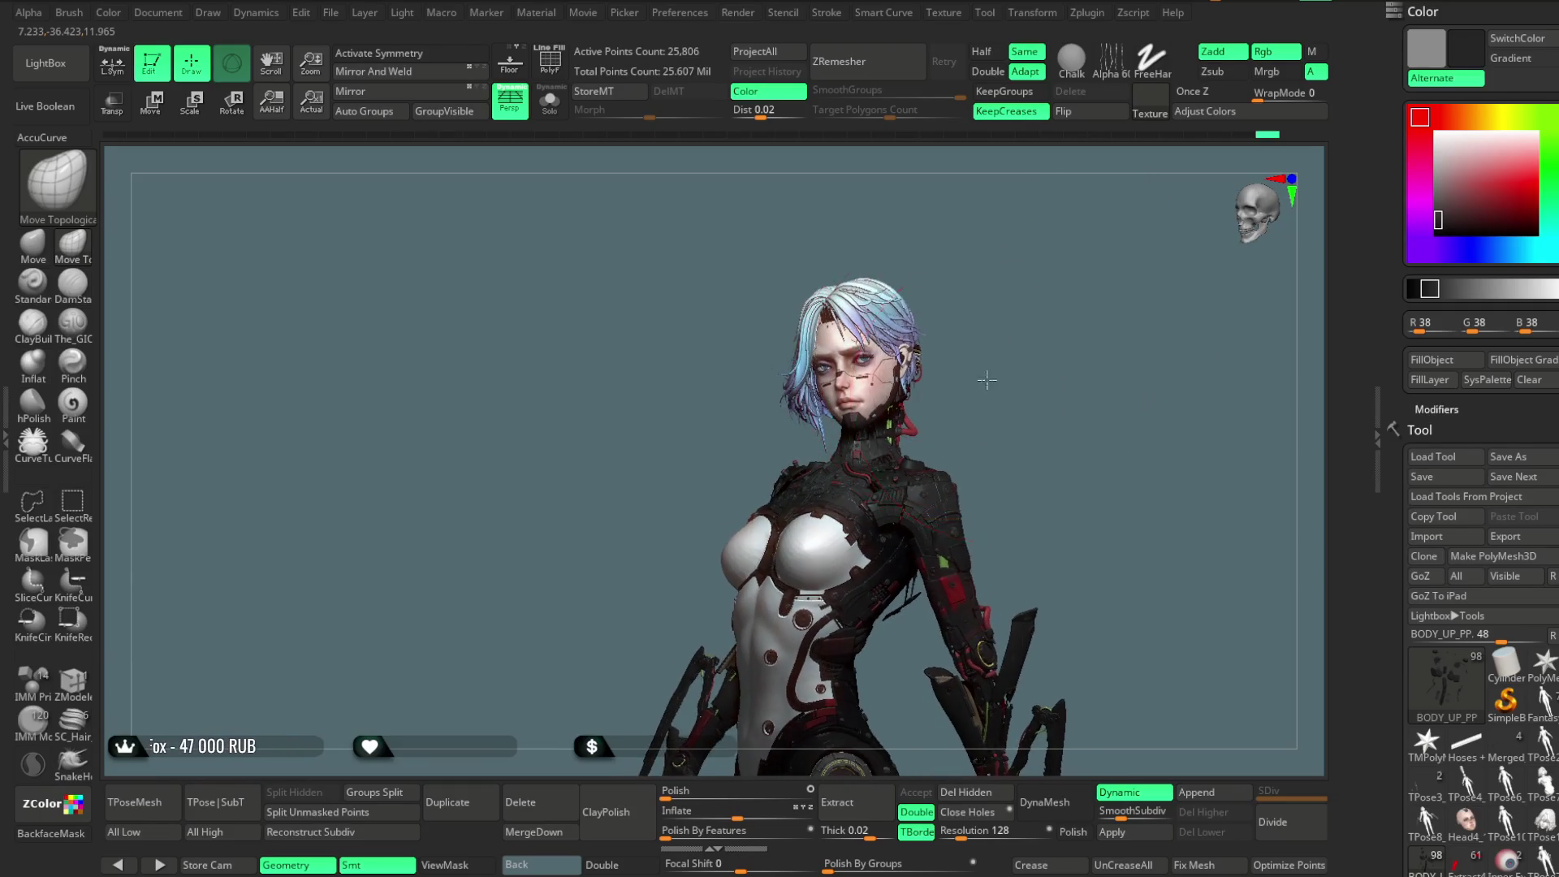
{"action": "key", "text": "space"}
{"action": "left_click_drag", "start_coordinate": [1090, 332], "coordinate": [1043, 331]}
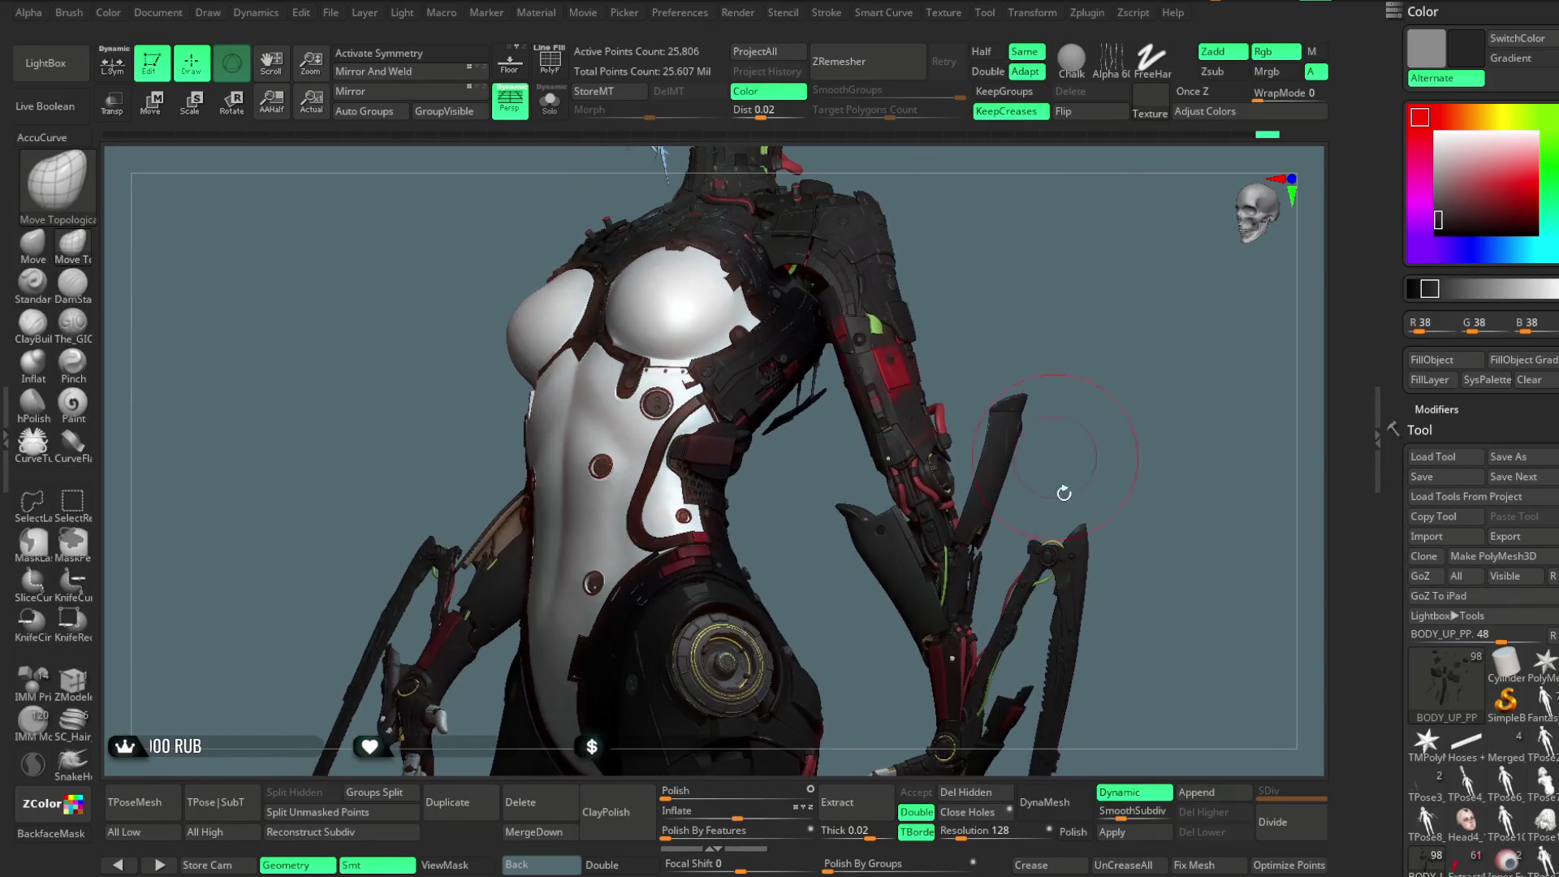
{"action": "left_click", "coordinate": [549, 102]}
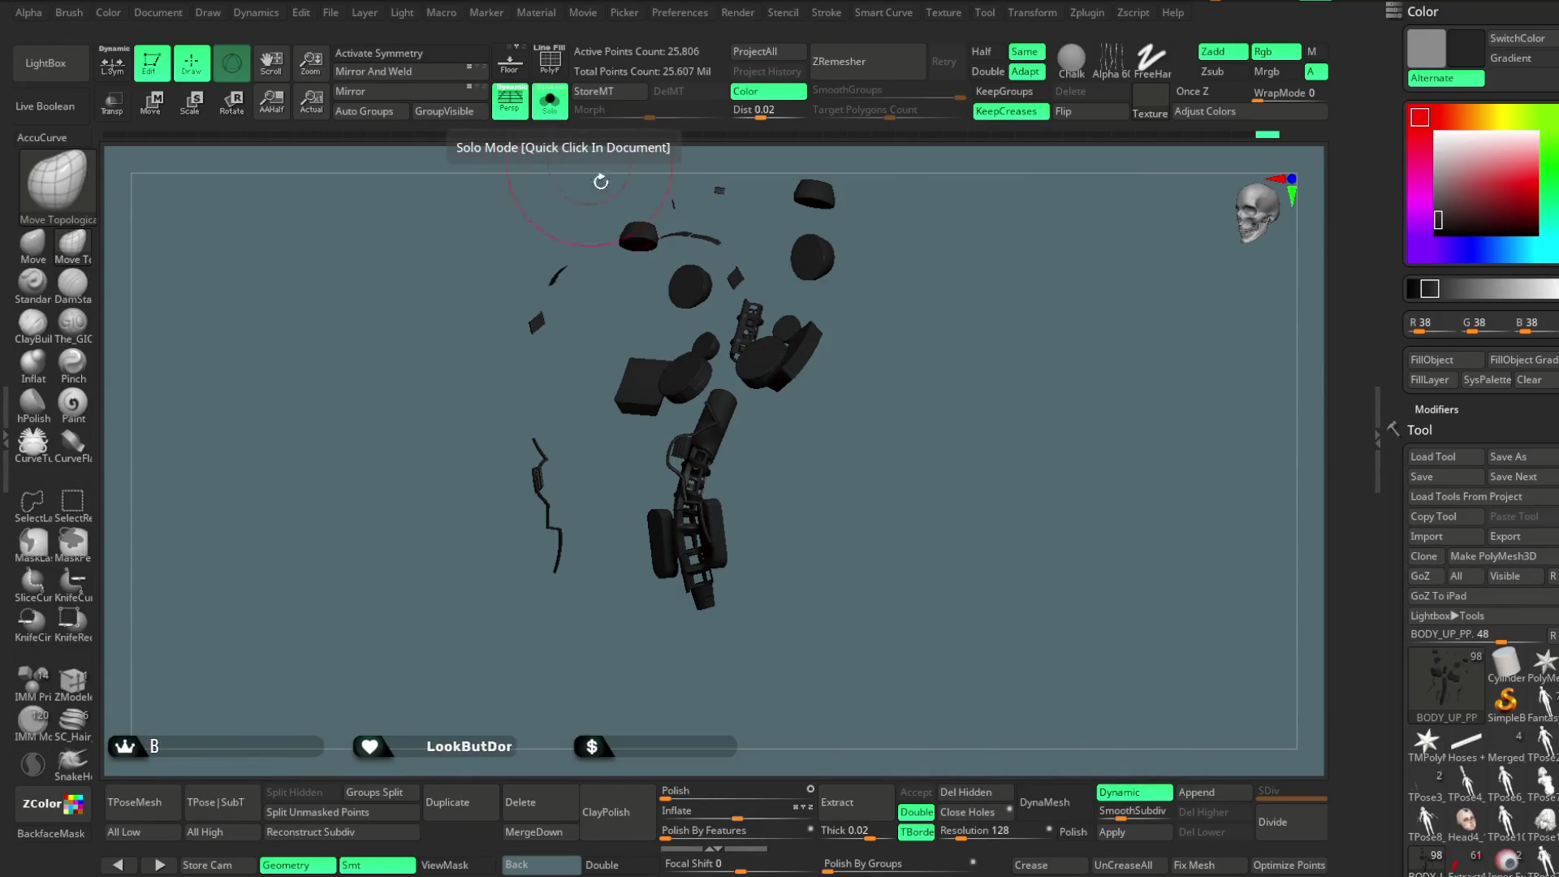
Apply Dynamic Subdiv to the mechanical parts (two levels, ~104,251 points) and show the full character's head.
{"action": "key", "text": "ctrl"}
{"action": "left_click", "coordinate": [1111, 832]}
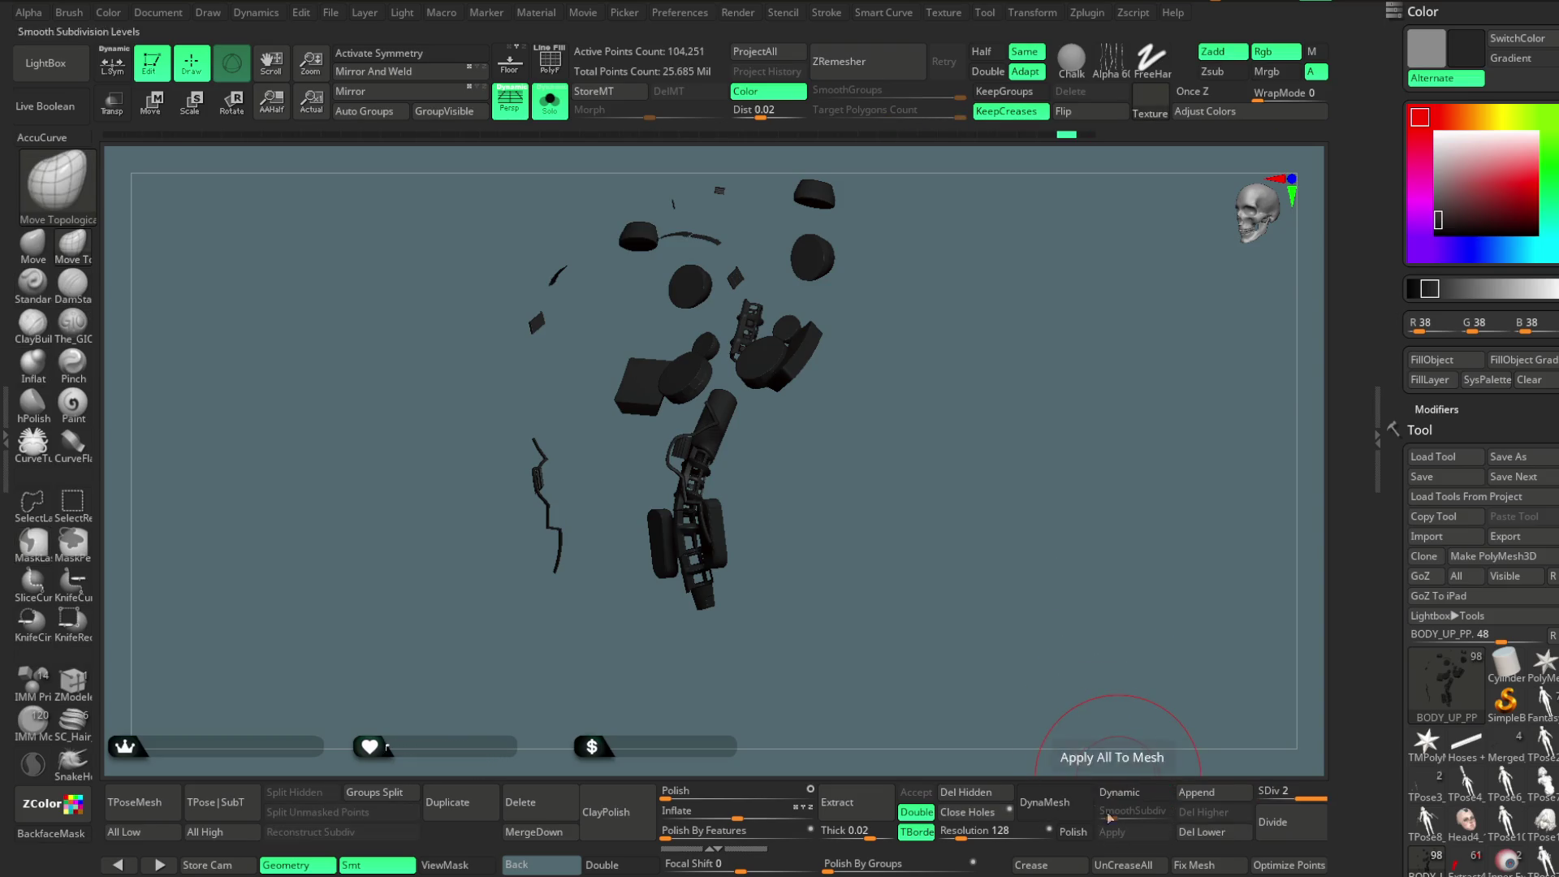
{"action": "left_click_drag", "start_coordinate": [893, 453], "coordinate": [923, 458]}
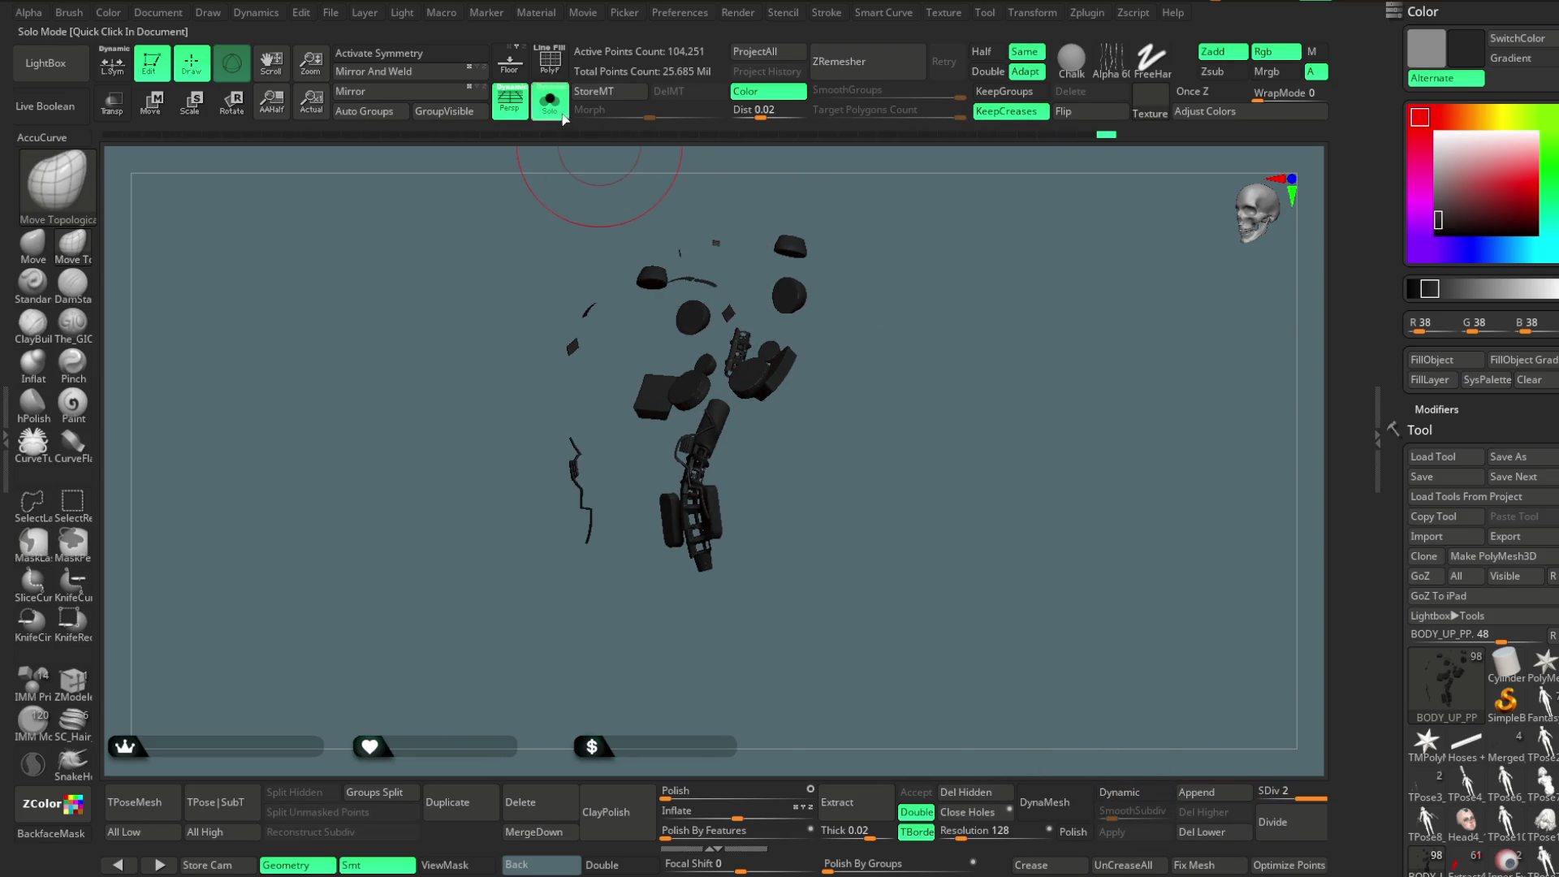
{"action": "left_click", "coordinate": [549, 102]}
{"action": "mouse_move", "coordinate": [1002, 265]}
{"action": "left_mouse_down"}
{"action": "mouse_move", "coordinate": [957, 341]}
{"action": "mouse_move", "coordinate": [893, 388]}
{"action": "mouse_move", "coordinate": [940, 452]}
{"action": "mouse_move", "coordinate": [956, 273]}
{"action": "mouse_move", "coordinate": [972, 293]}
{"action": "mouse_move", "coordinate": [939, 296]}
{"action": "mouse_move", "coordinate": [957, 306]}
{"action": "left_mouse_up"}
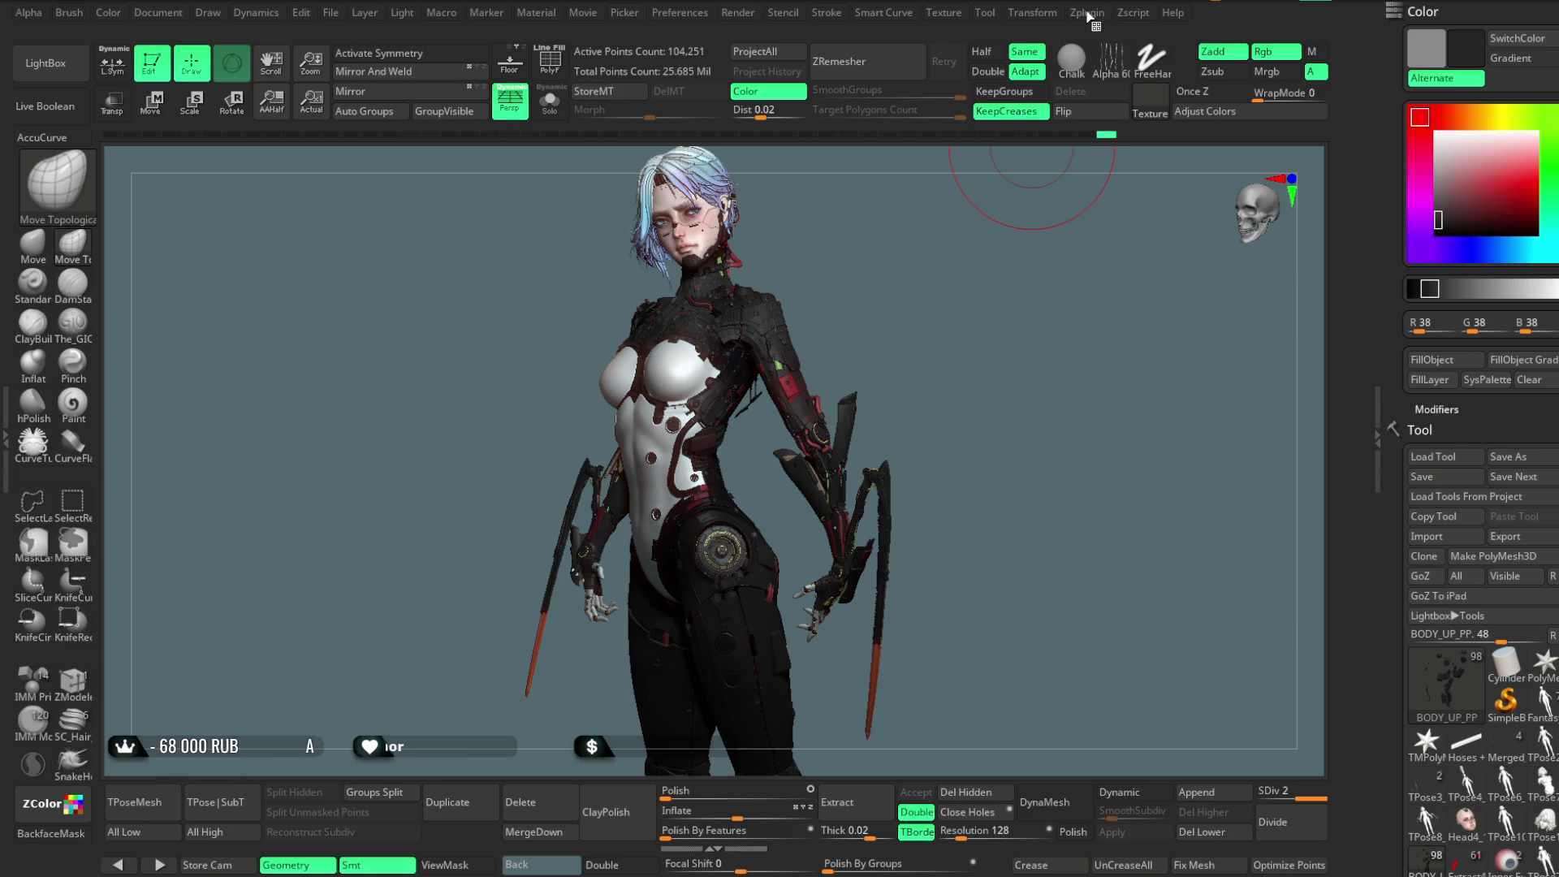
{"action": "left_click_drag", "start_coordinate": [898, 288], "coordinate": [876, 341]}
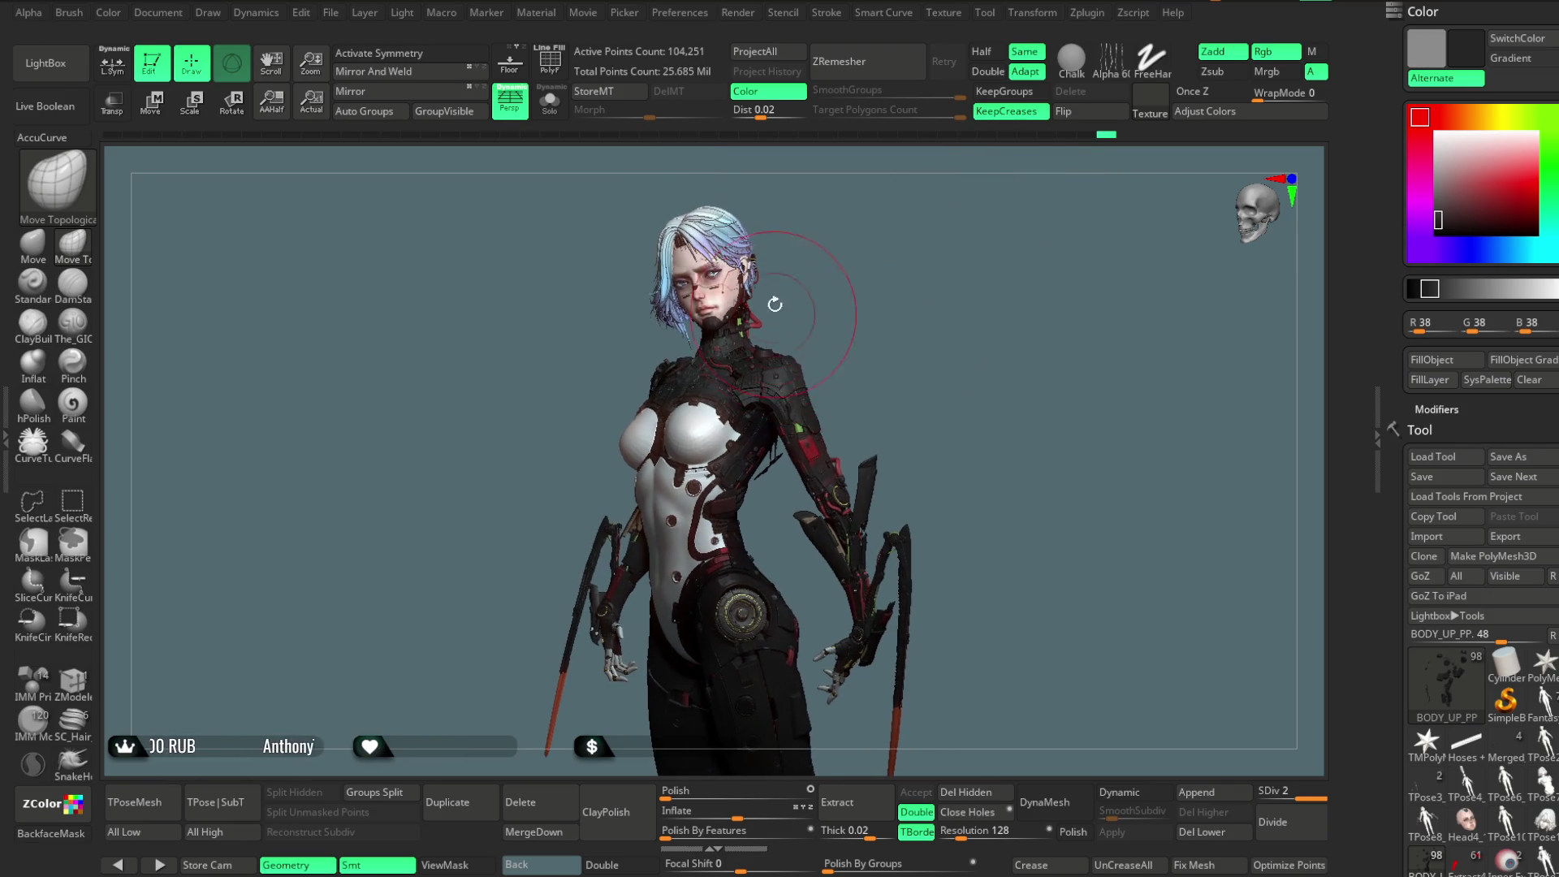
{"action": "left_click", "coordinate": [1085, 12]}
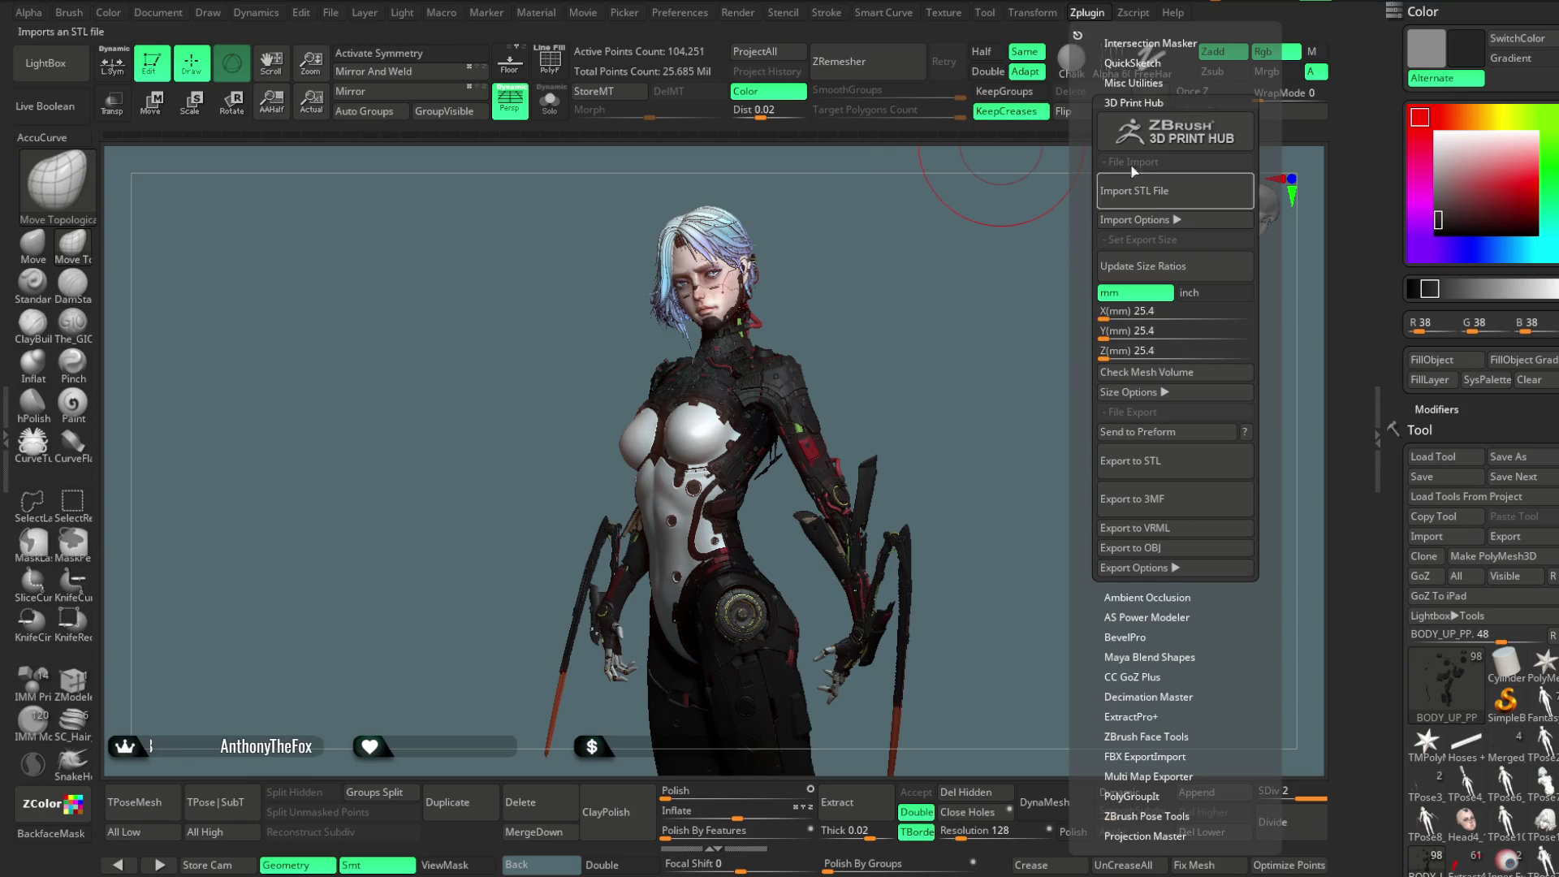
{"action": "left_click", "coordinate": [1152, 103]}
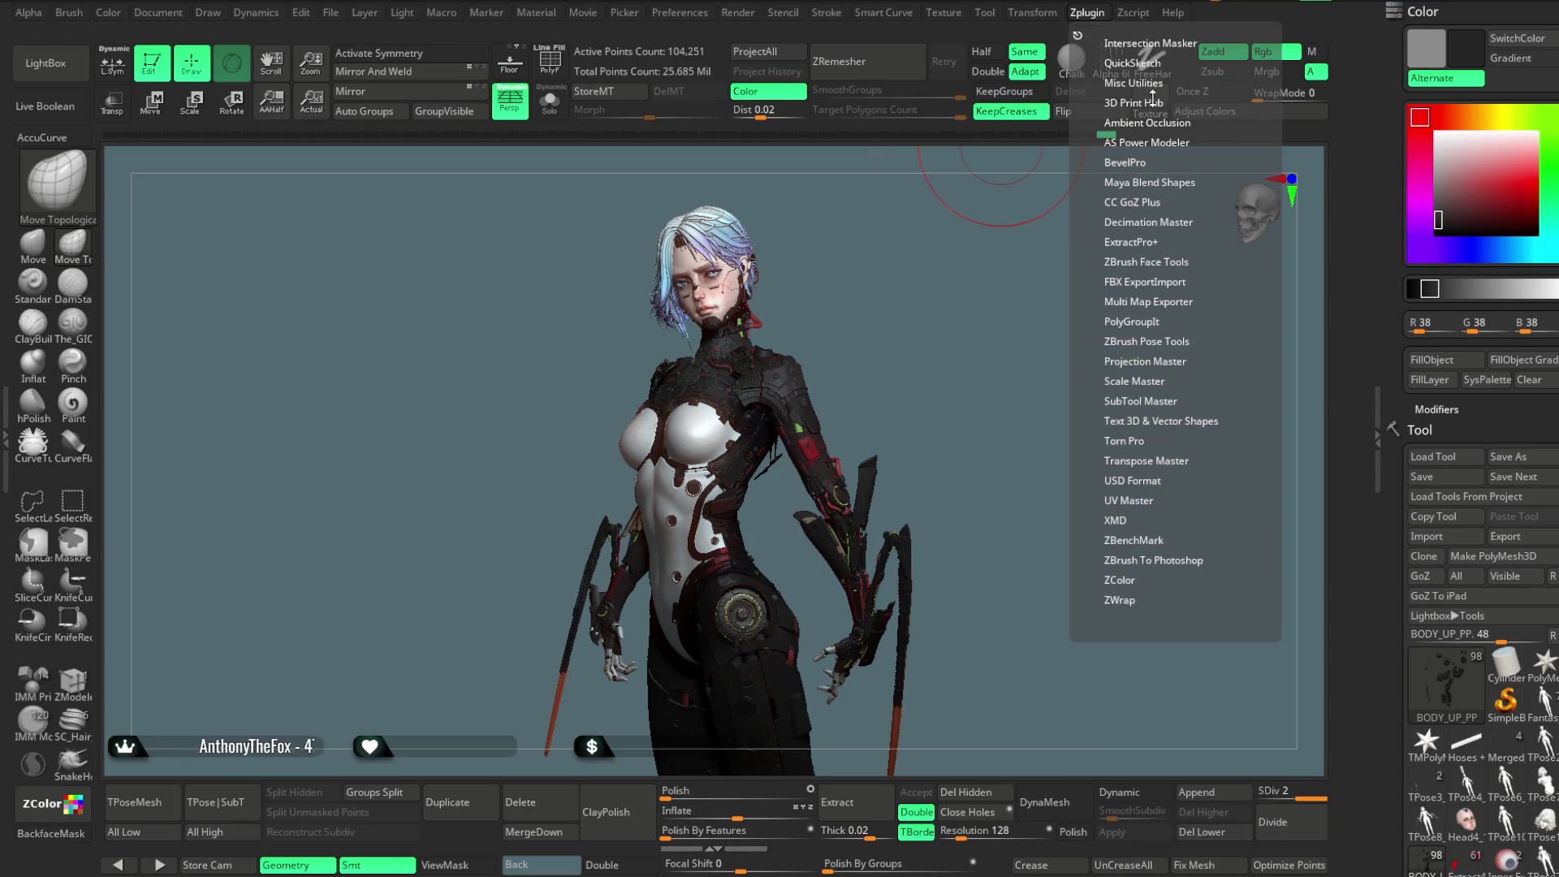
{"action": "left_click", "coordinate": [1136, 282]}
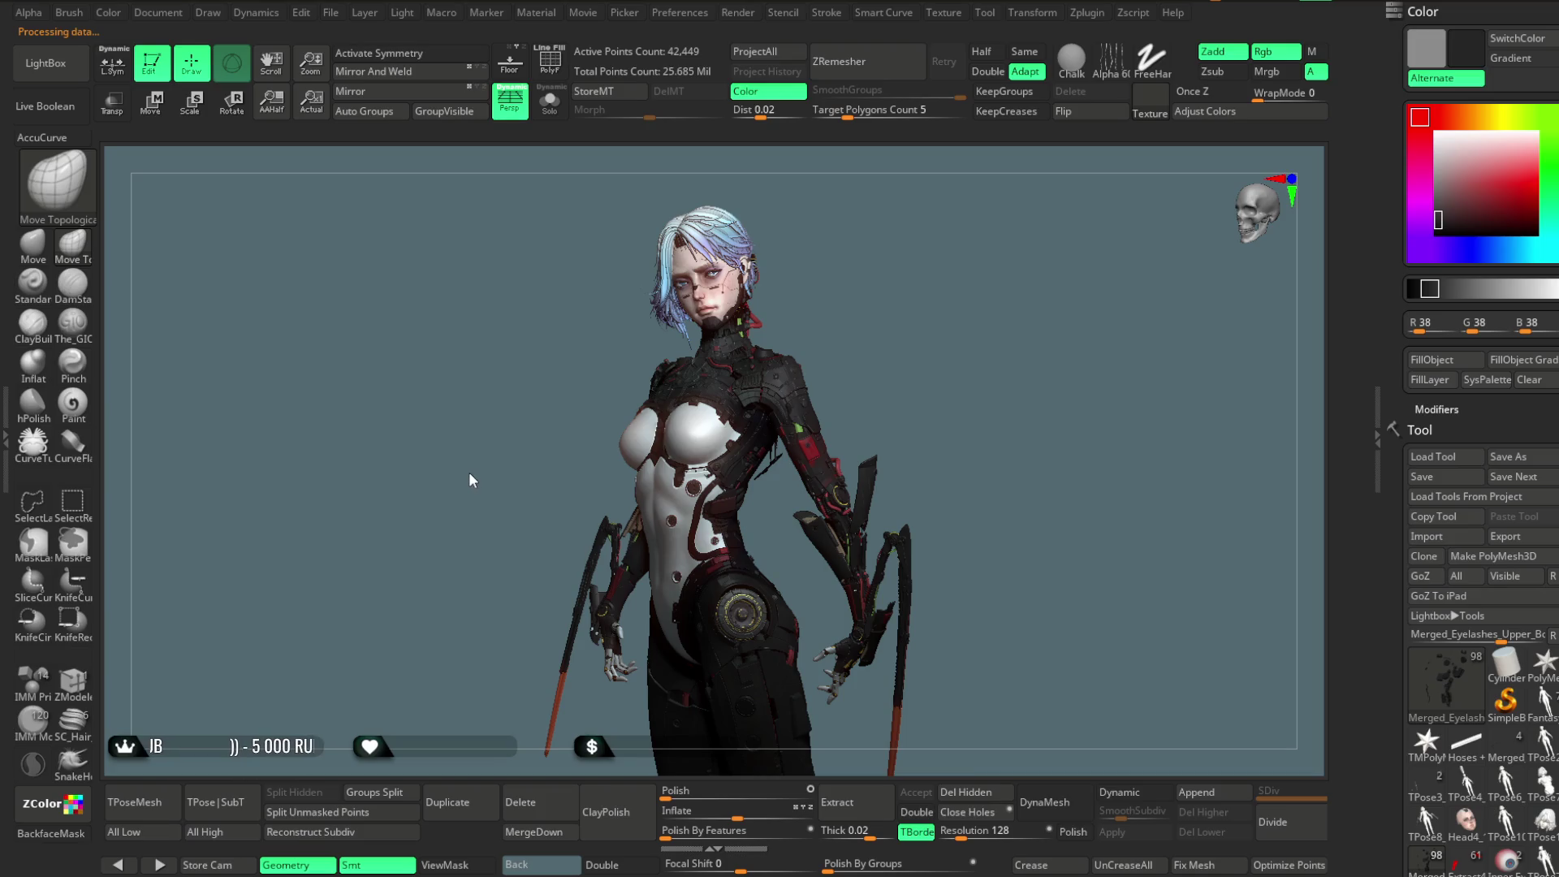
Step down through head_copy1 and HEAD_REST to make BODY_UP_PP the active subtool.
{"action": "key", "text": "Down"}
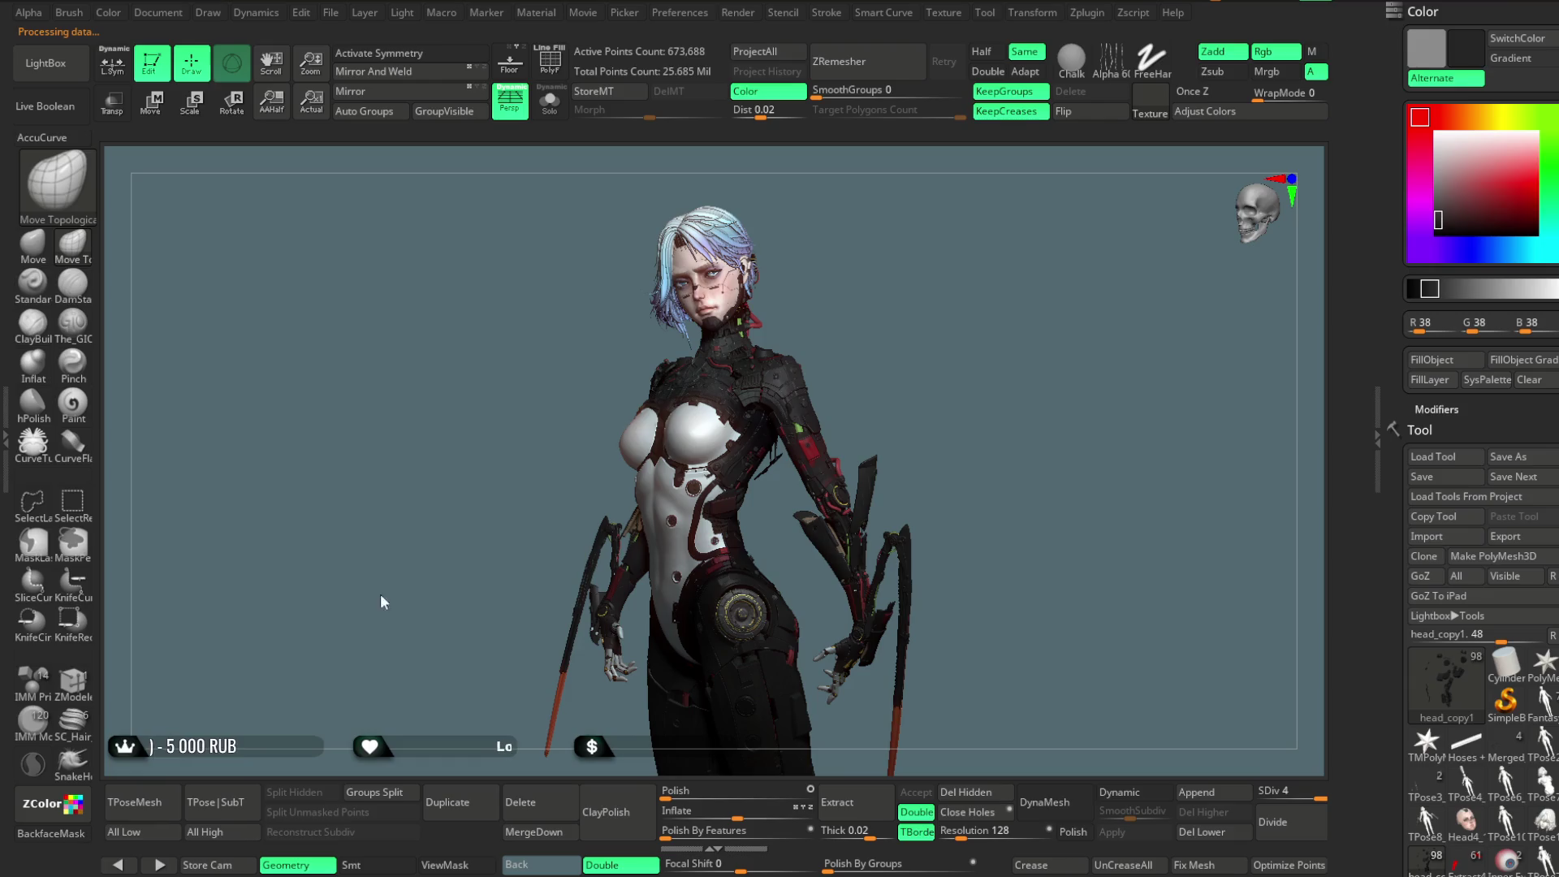
{"action": "key", "text": "Down"}
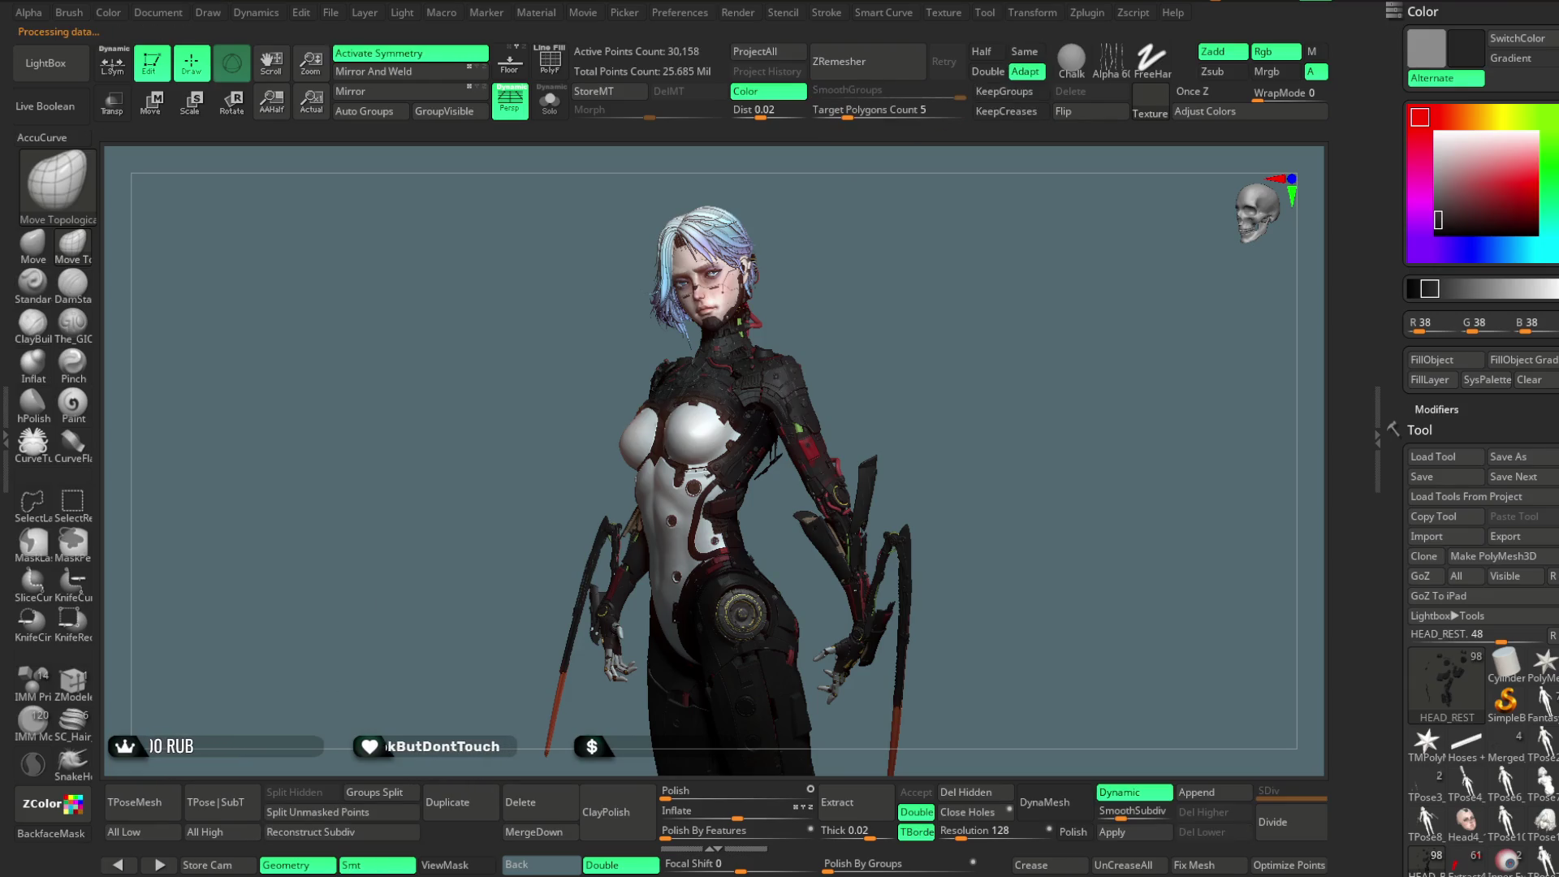
{"action": "key", "text": "Down"}
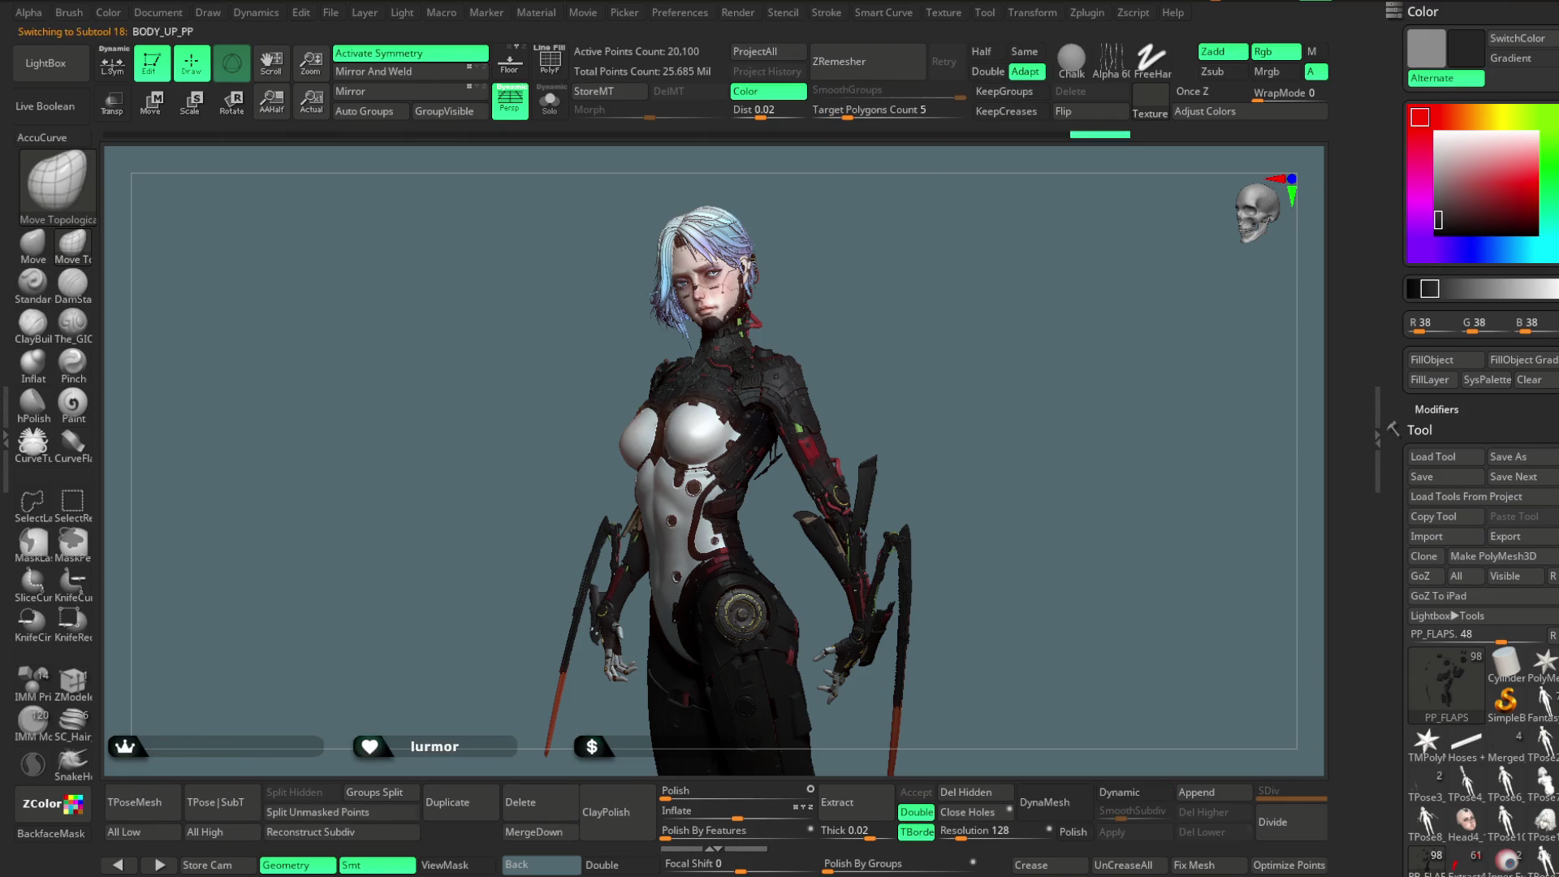
{"action": "key", "text": "Down"}
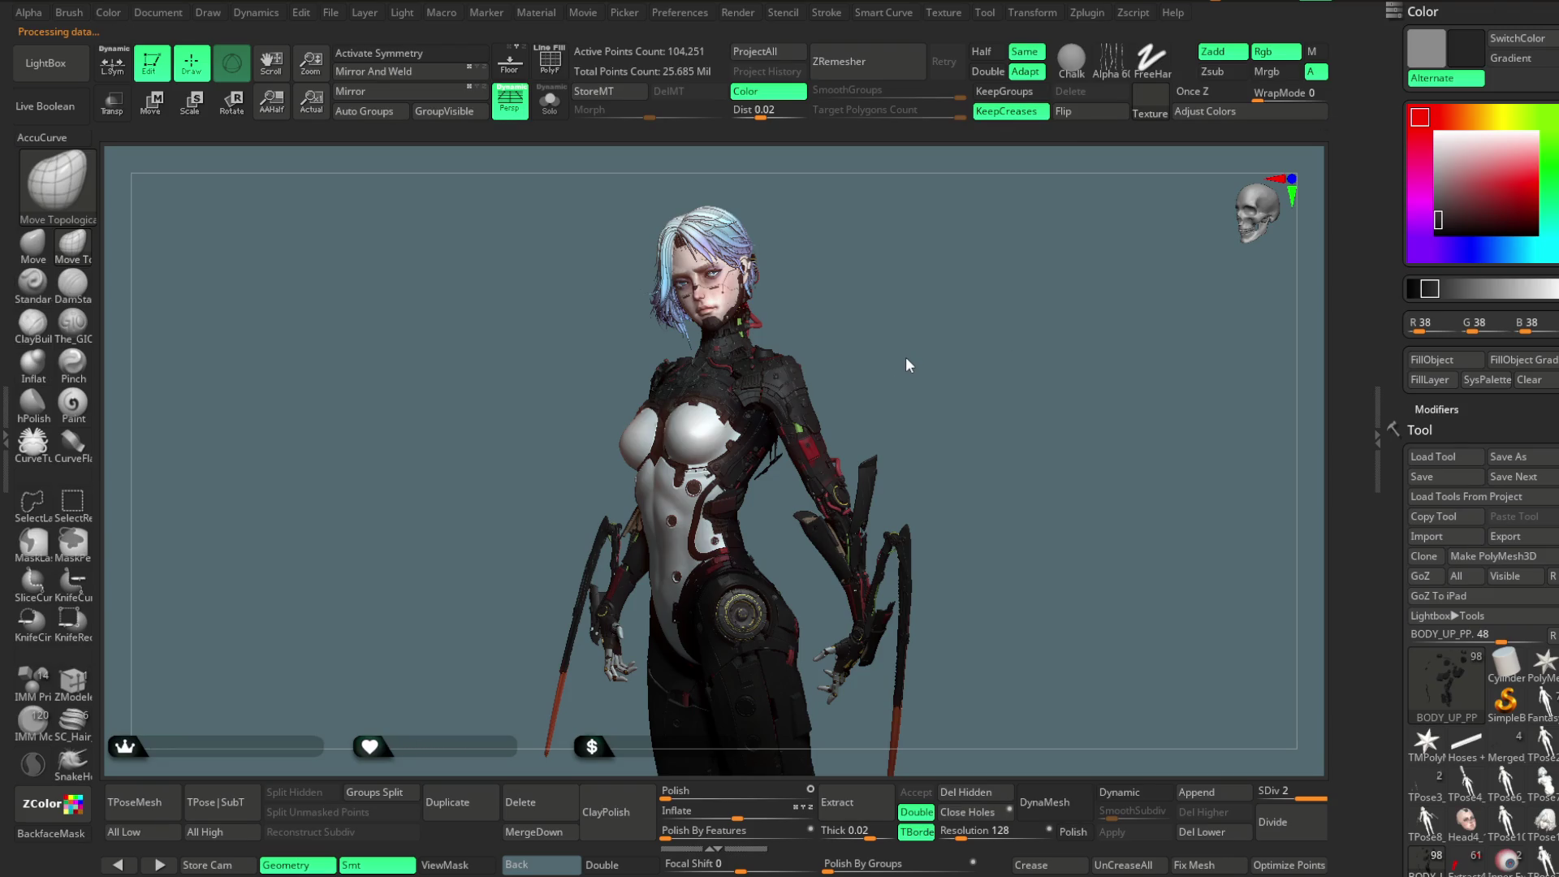
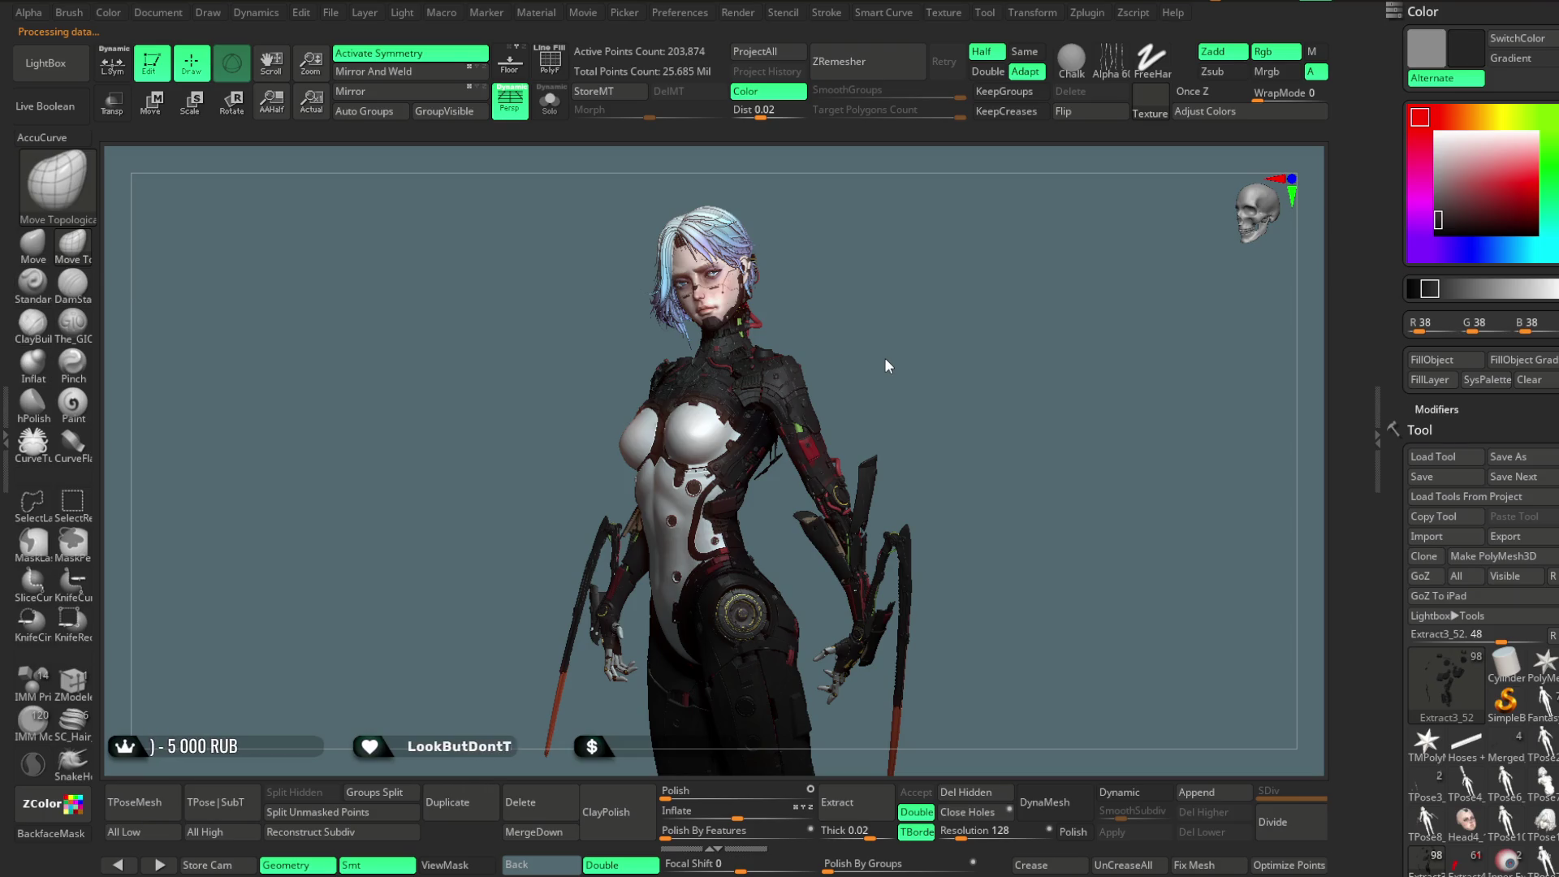
Step down the SubTool list through HOSES_BODY_Light_high1, Shoulder and Hand_Open toward Fists.
{"action": "key", "text": "Down"}
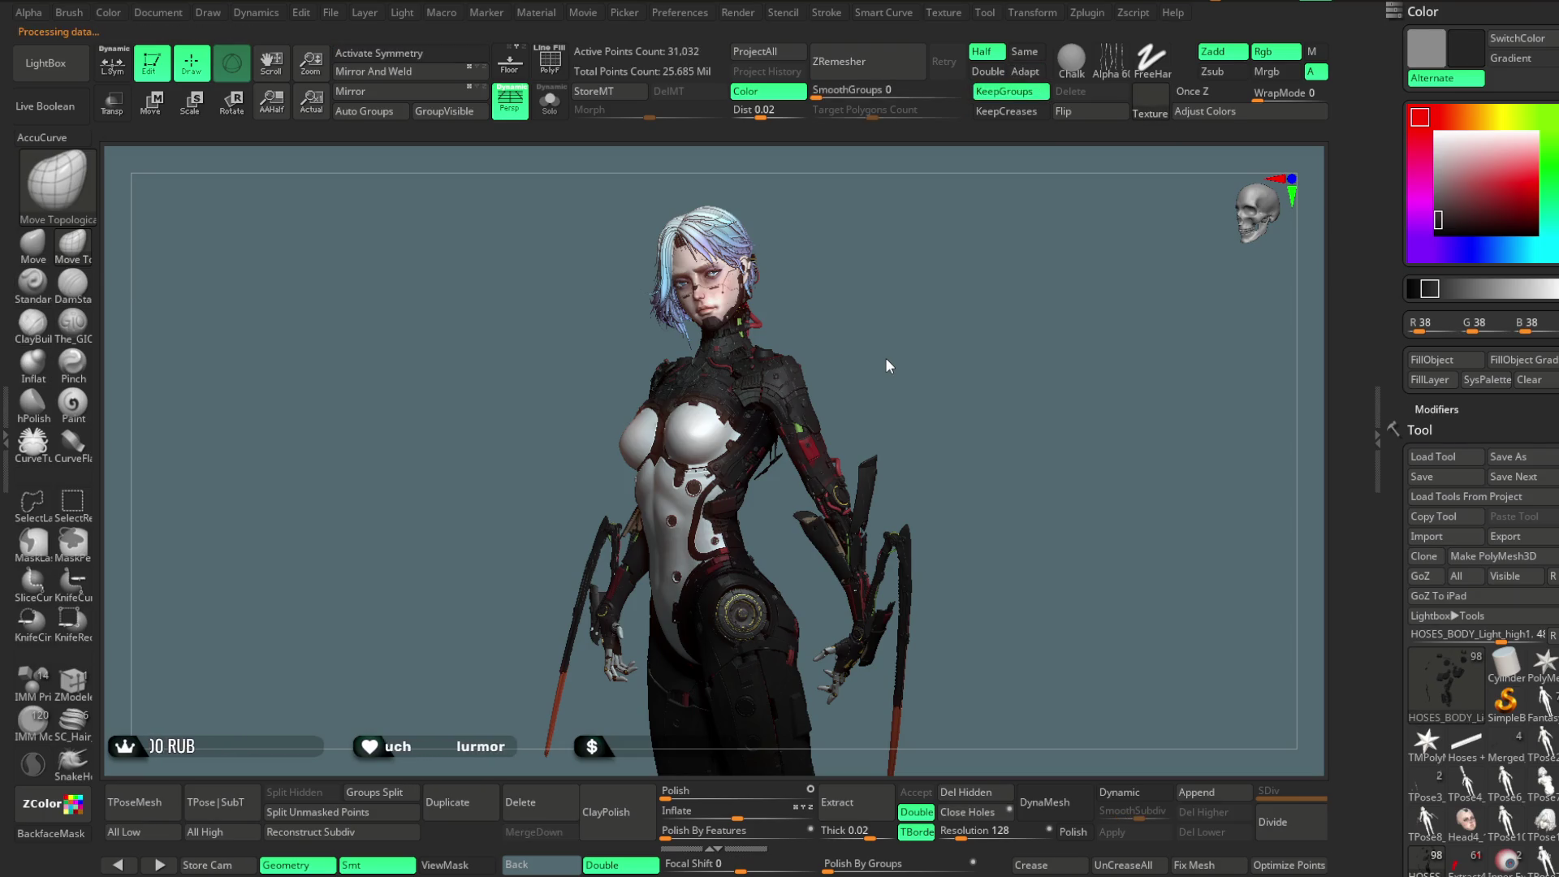
{"action": "key", "text": "Down"}
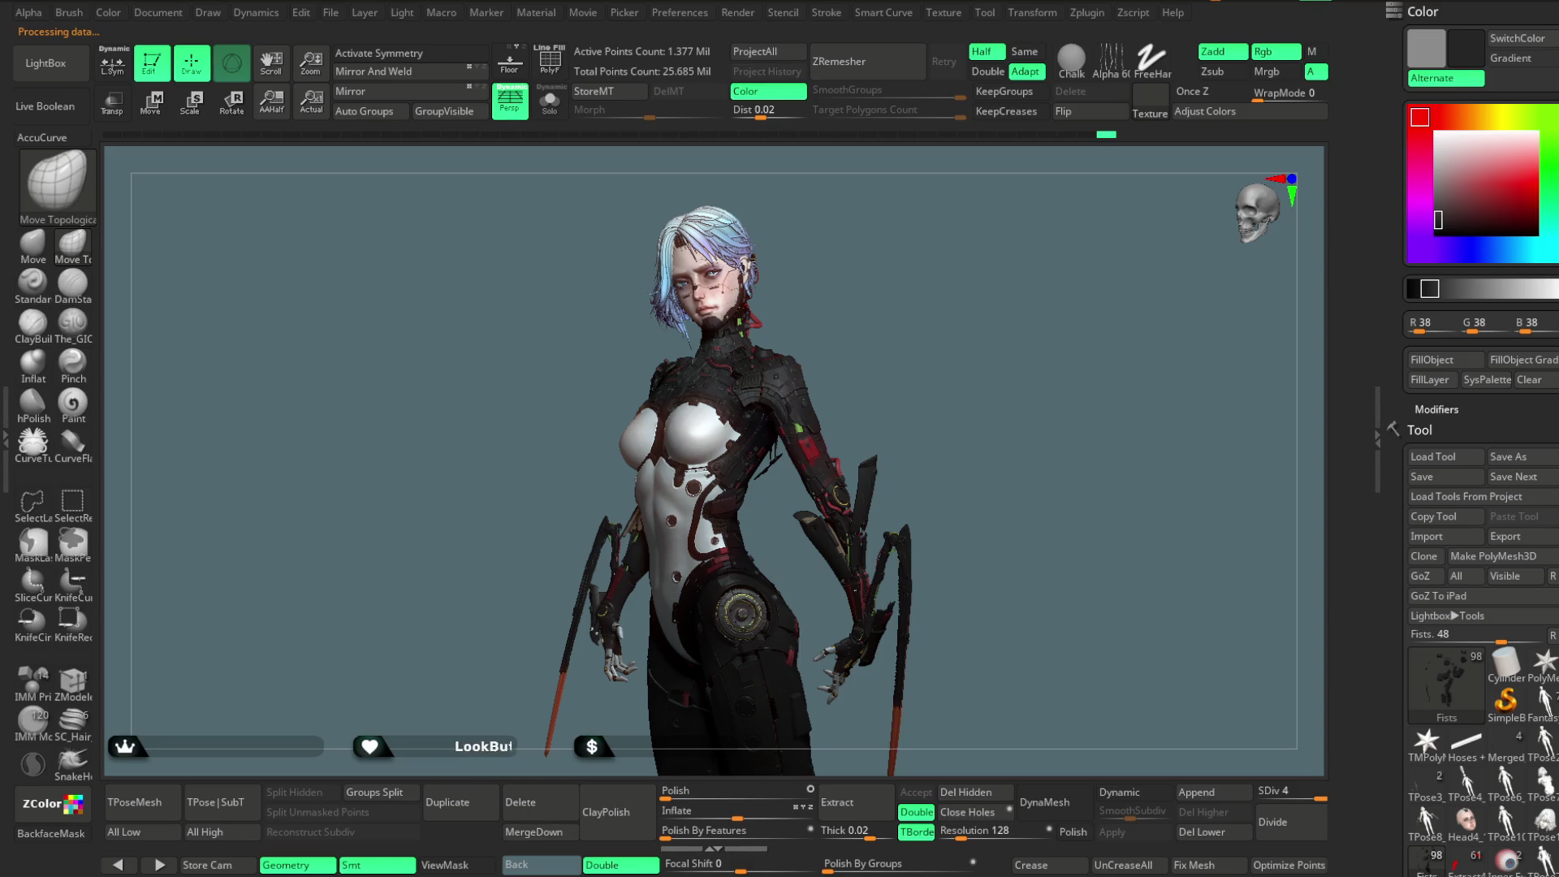
{"action": "key", "text": "Down"}
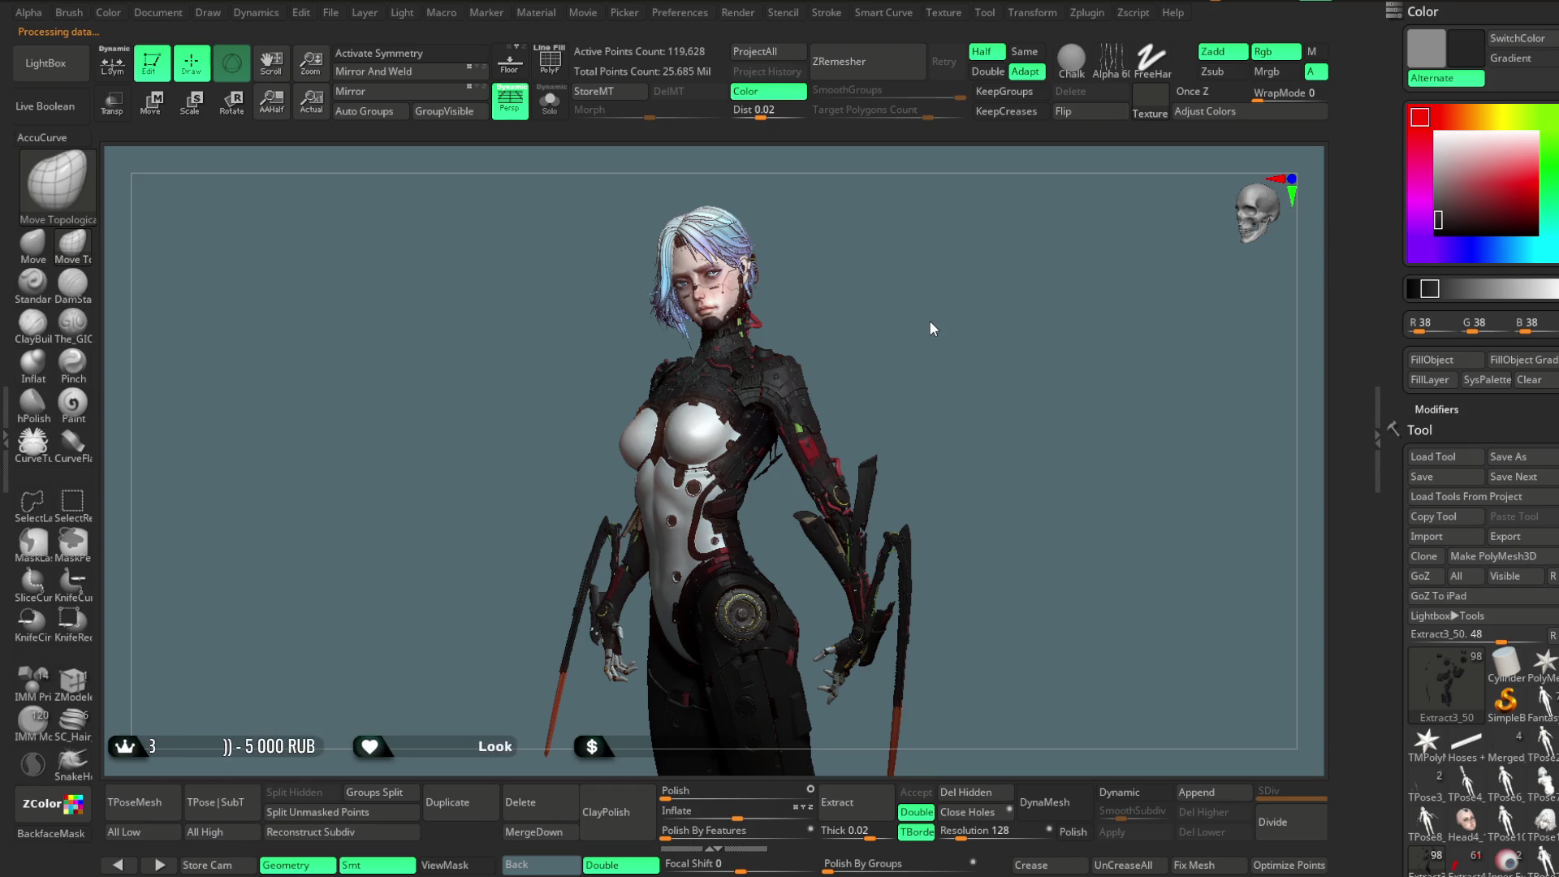
Advance through Extract5_6 and the next extracted part to the BODY_UP_PP body part.
{"action": "key", "text": "Down"}
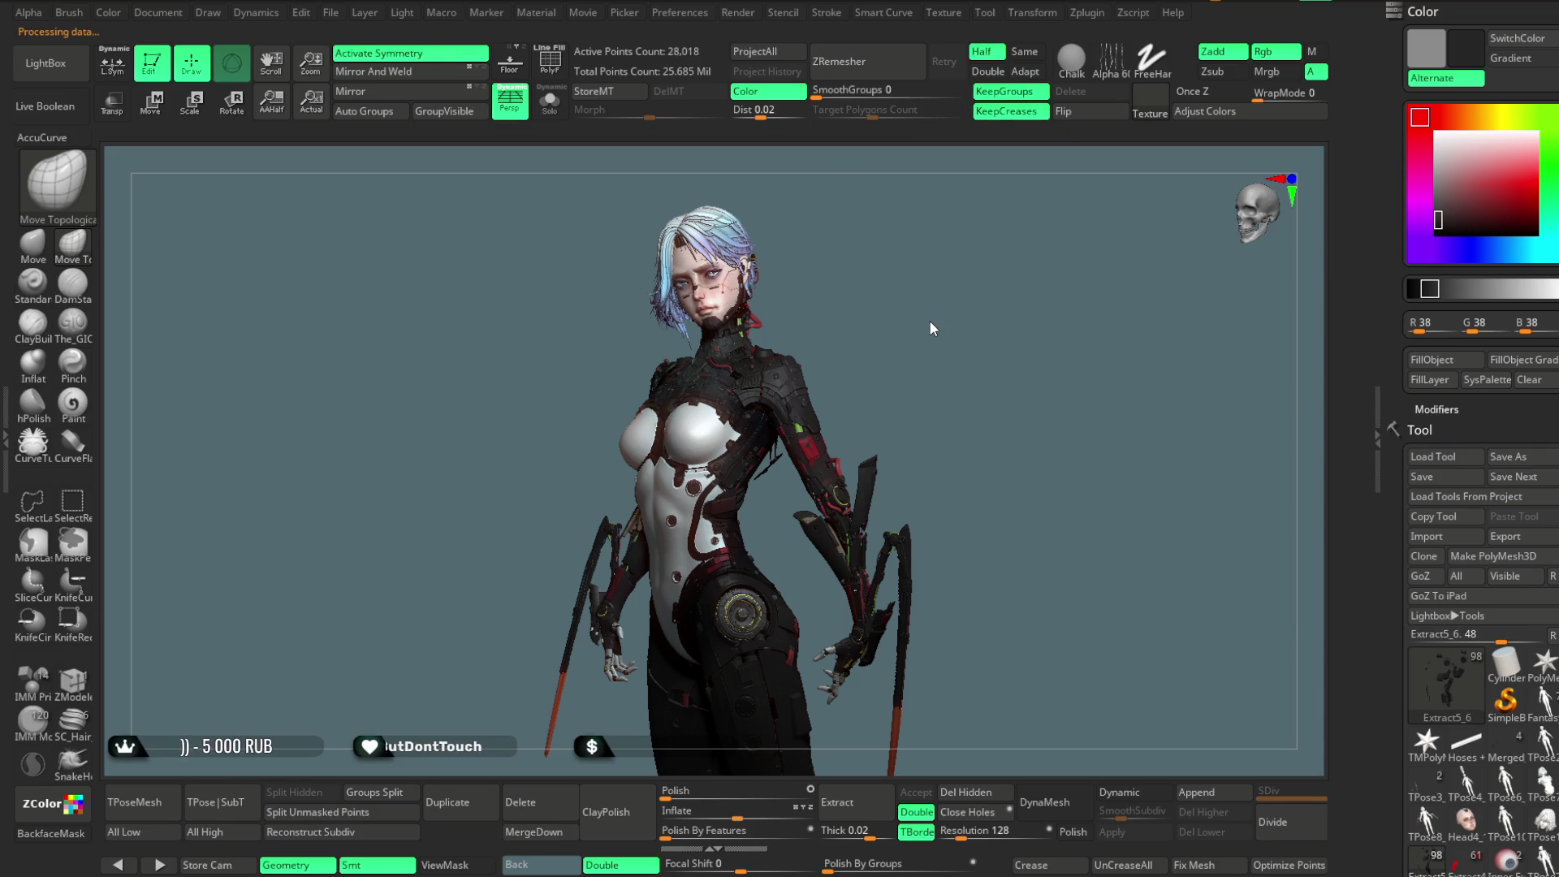
{"action": "key", "text": "Down"}
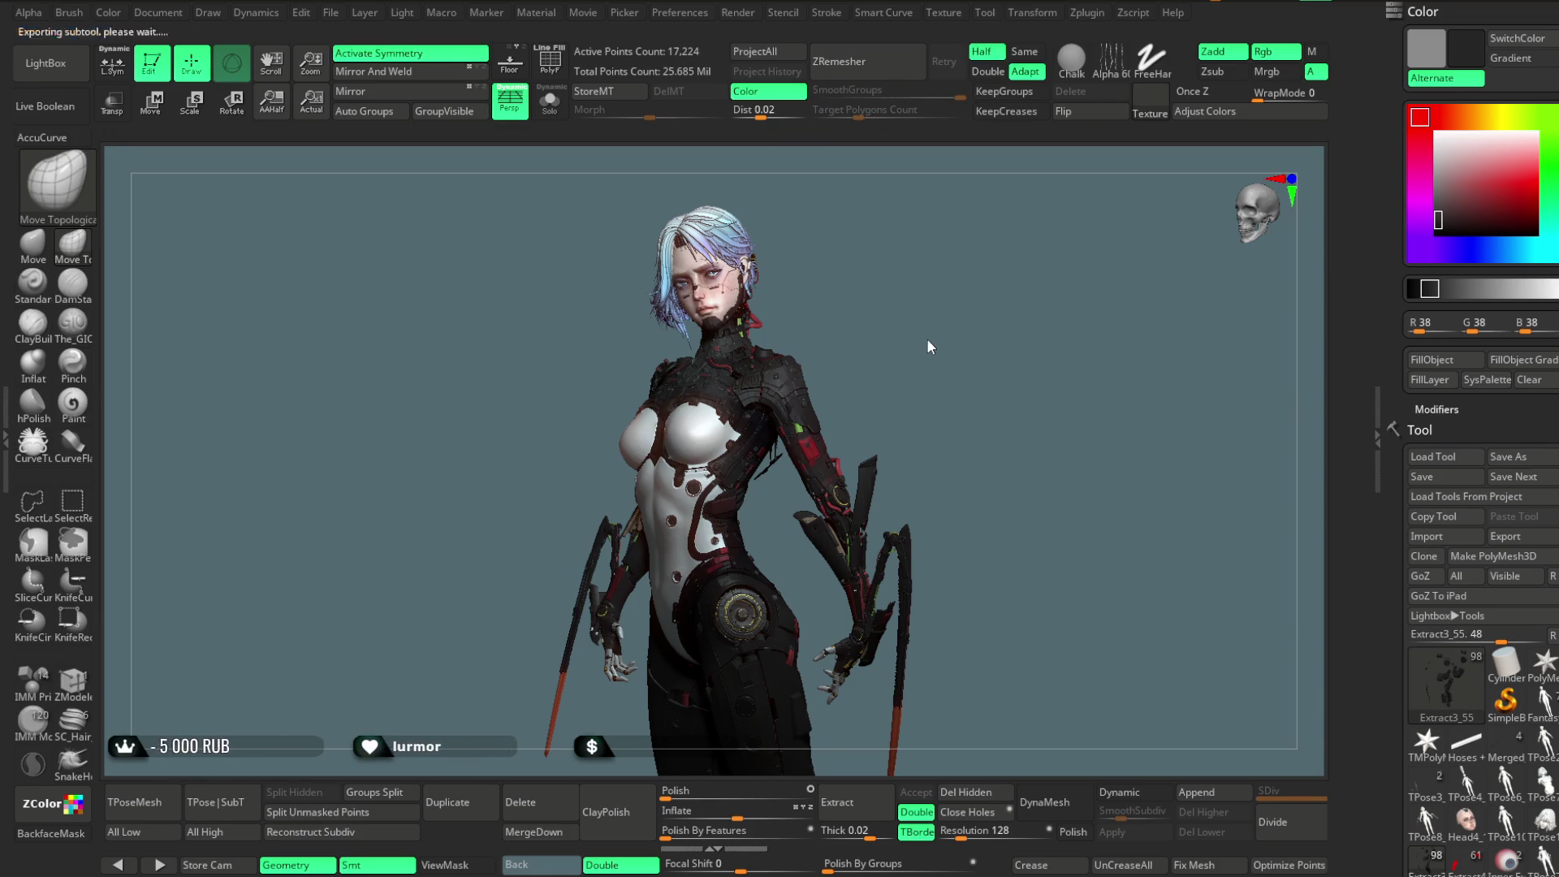
{"action": "key", "text": "Down"}
{"action": "key", "text": "Down"}
{"action": "key", "text": "Down"}
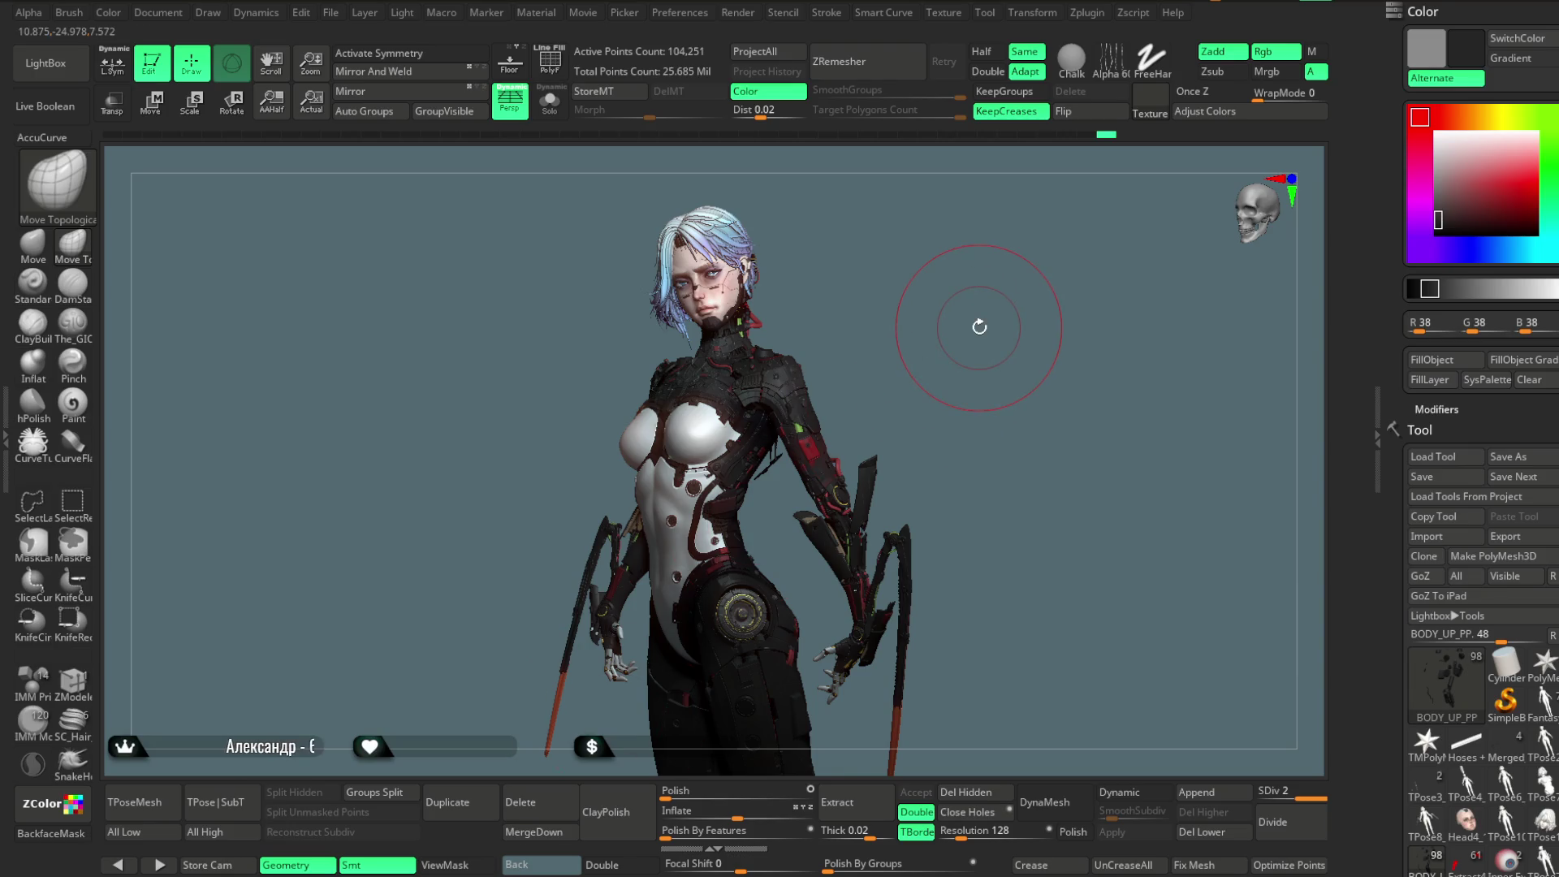
Solo the shoulder armour subtool with PolyFrame polygroup colours on and frame it in view.
{"action": "mouse_move", "coordinate": [982, 362]}
{"action": "left_mouse_down"}
{"action": "mouse_move", "coordinate": [963, 366]}
{"action": "mouse_move", "coordinate": [995, 361]}
{"action": "mouse_move", "coordinate": [1005, 422]}
{"action": "mouse_move", "coordinate": [806, 494]}
{"action": "left_mouse_up"}
{"action": "scroll", "coordinate": [967, 369], "scroll_direction": "up", "scroll_amount": 2}
{"action": "scroll", "coordinate": [975, 374], "scroll_direction": "up", "scroll_amount": 2}
{"action": "scroll", "coordinate": [987, 377], "scroll_direction": "up", "scroll_amount": 1}
{"action": "scroll", "coordinate": [999, 384], "scroll_direction": "up", "scroll_amount": 2}
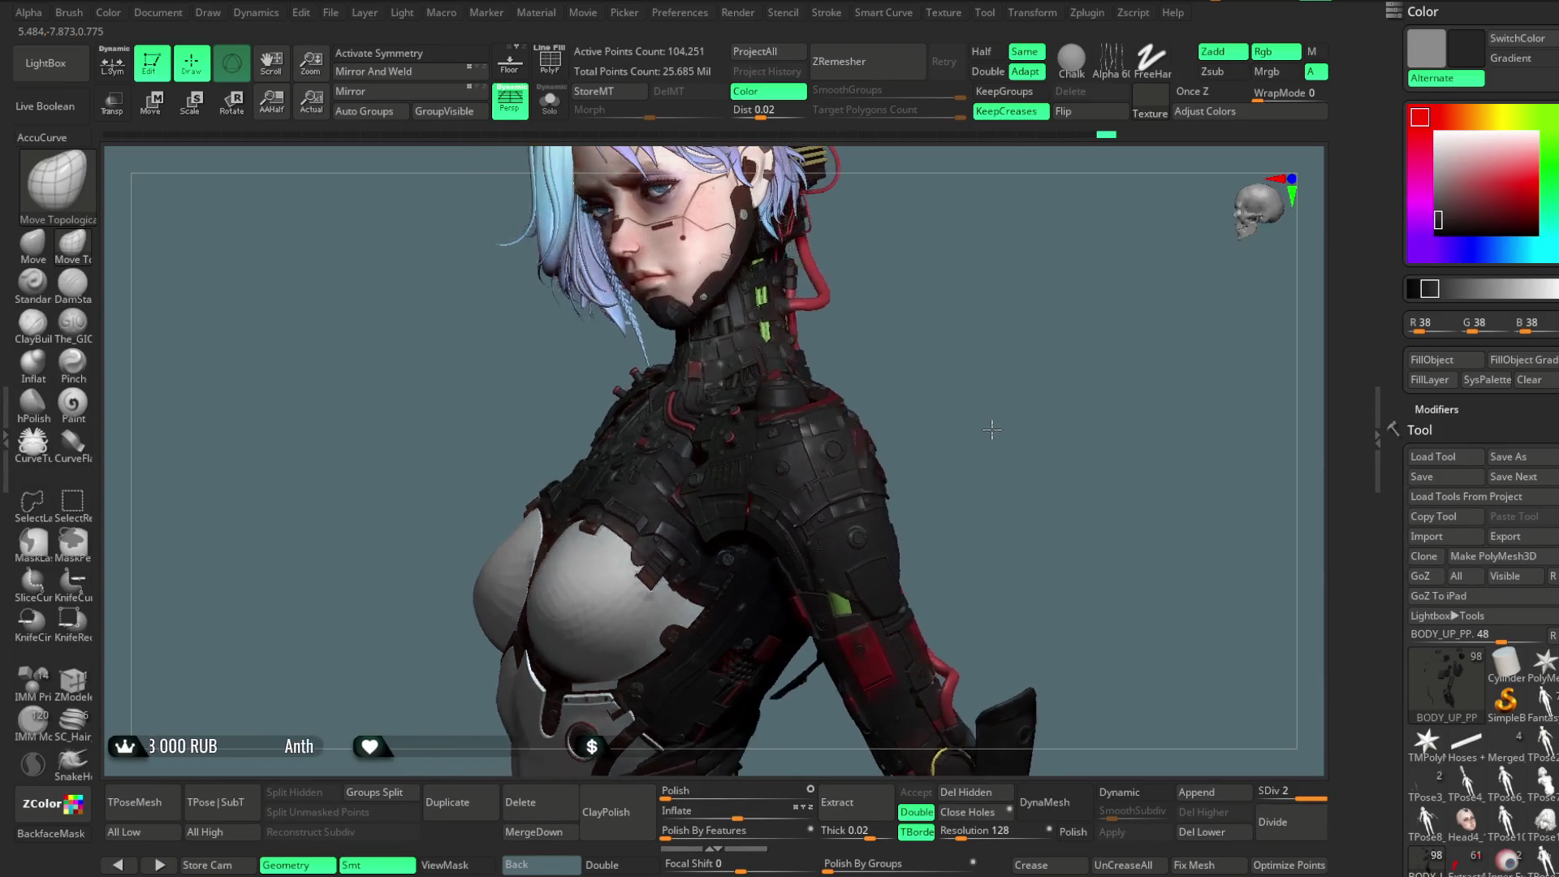
{"action": "left_click", "coordinate": [806, 494], "text": "alt"}
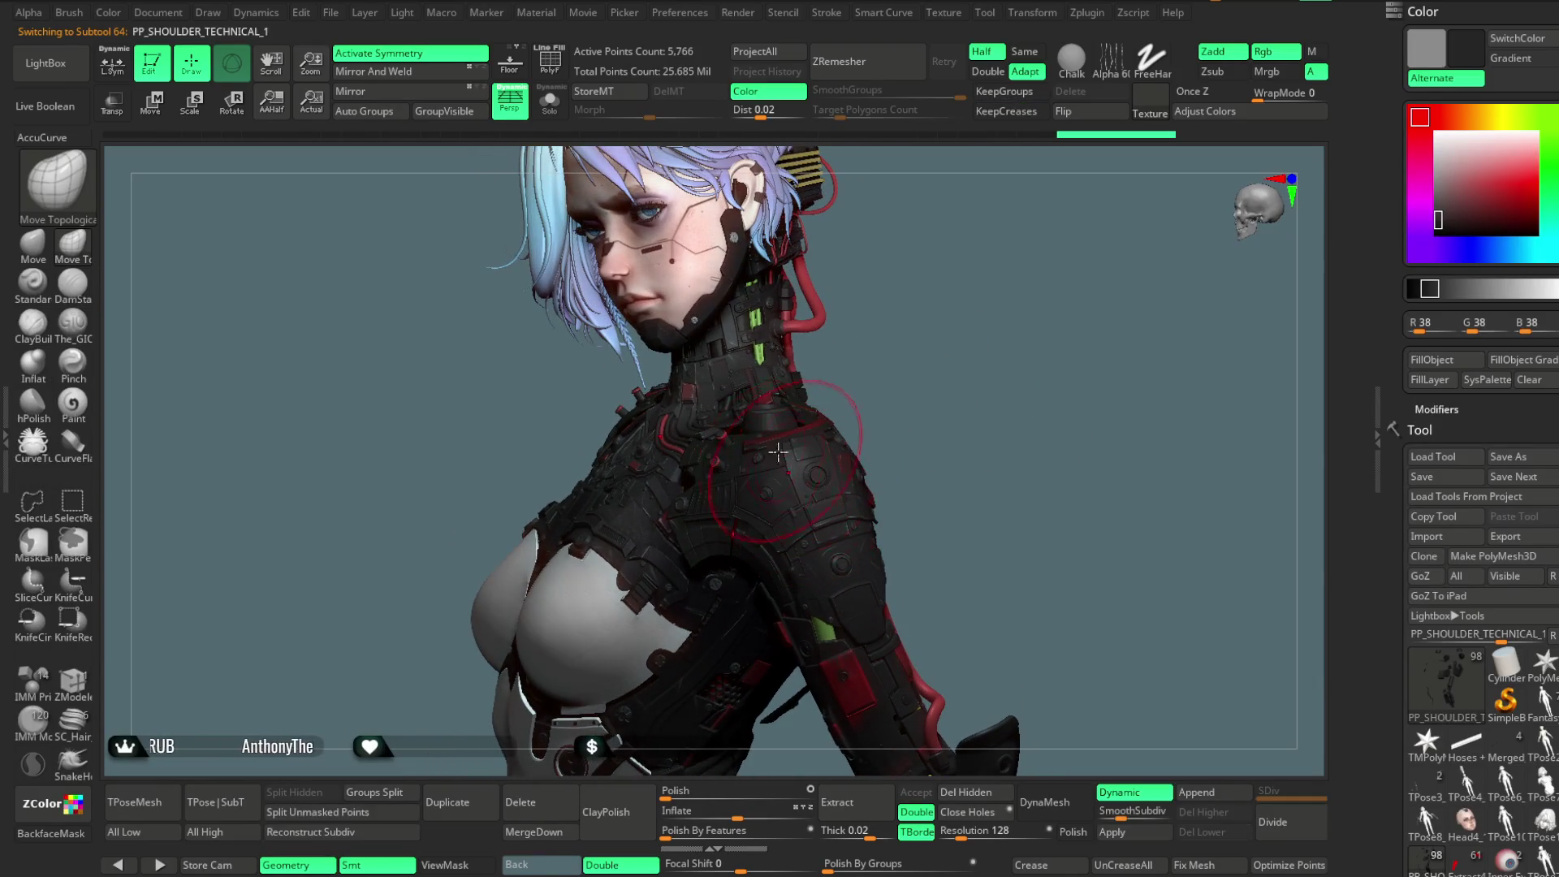
{"action": "left_click", "coordinate": [549, 102]}
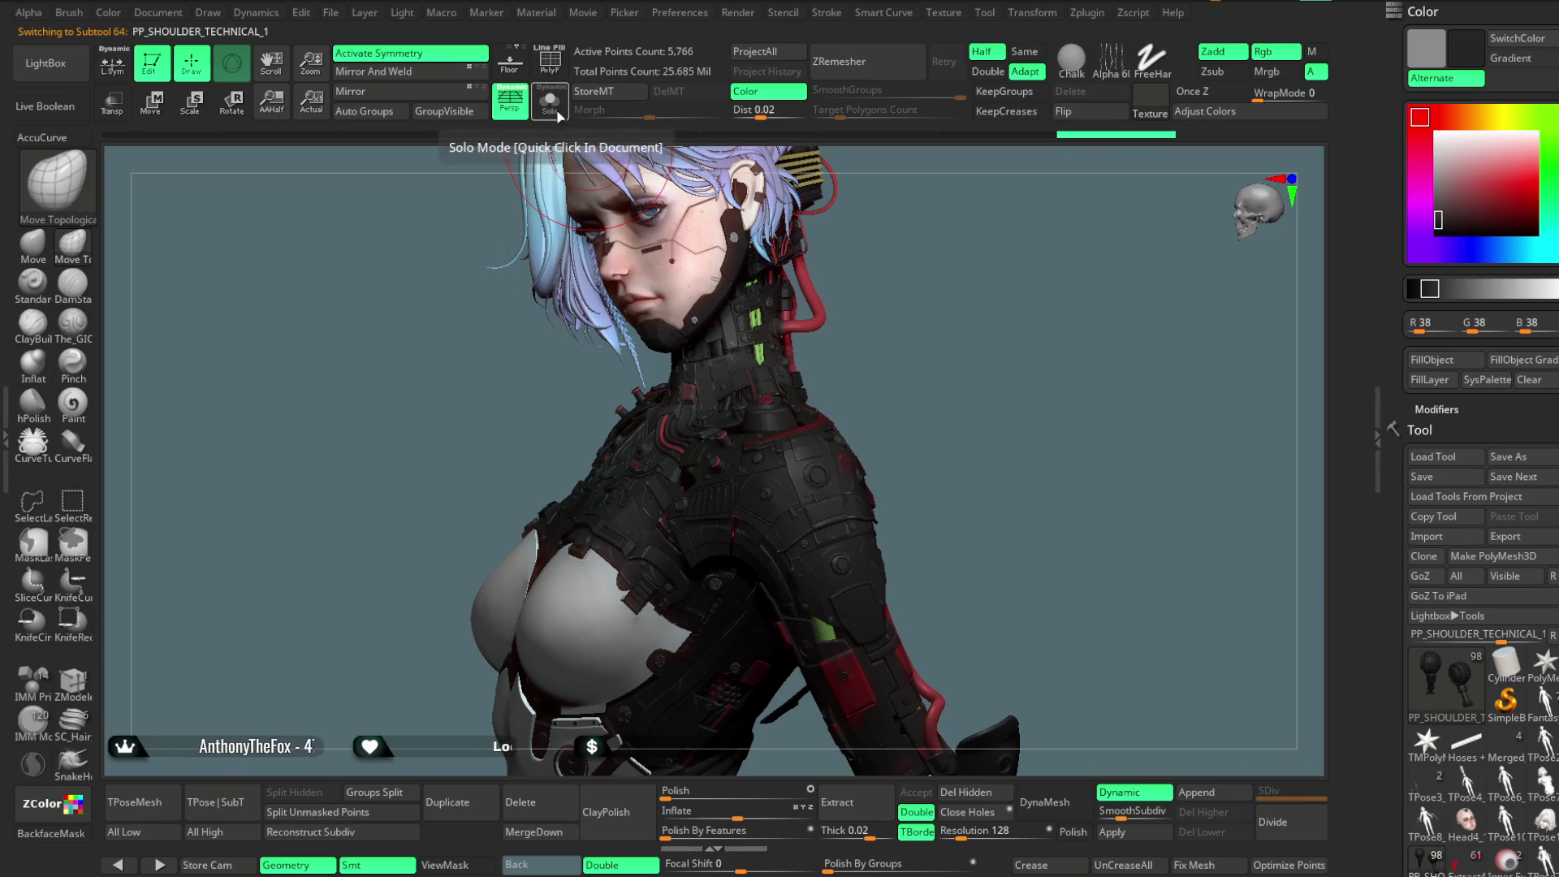
{"action": "key", "text": "shift+f"}
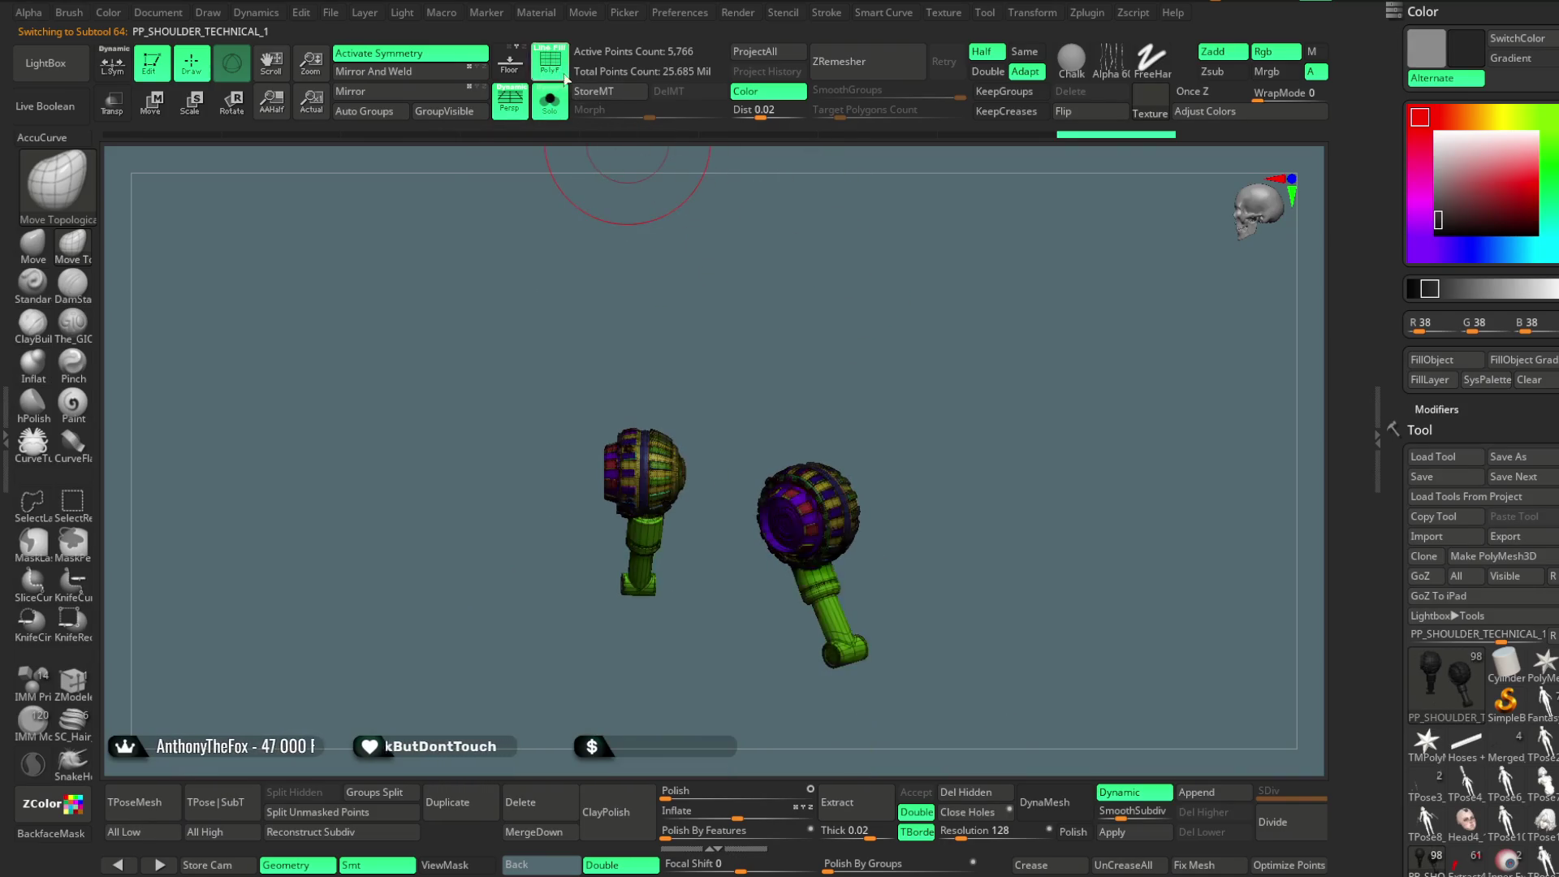
{"action": "mouse_move", "coordinate": [934, 358]}
{"action": "left_mouse_down", "text": "alt"}
{"action": "mouse_move", "coordinate": [950, 260]}
{"action": "mouse_move", "coordinate": [988, 233]}
{"action": "left_mouse_up", "text": "alt"}
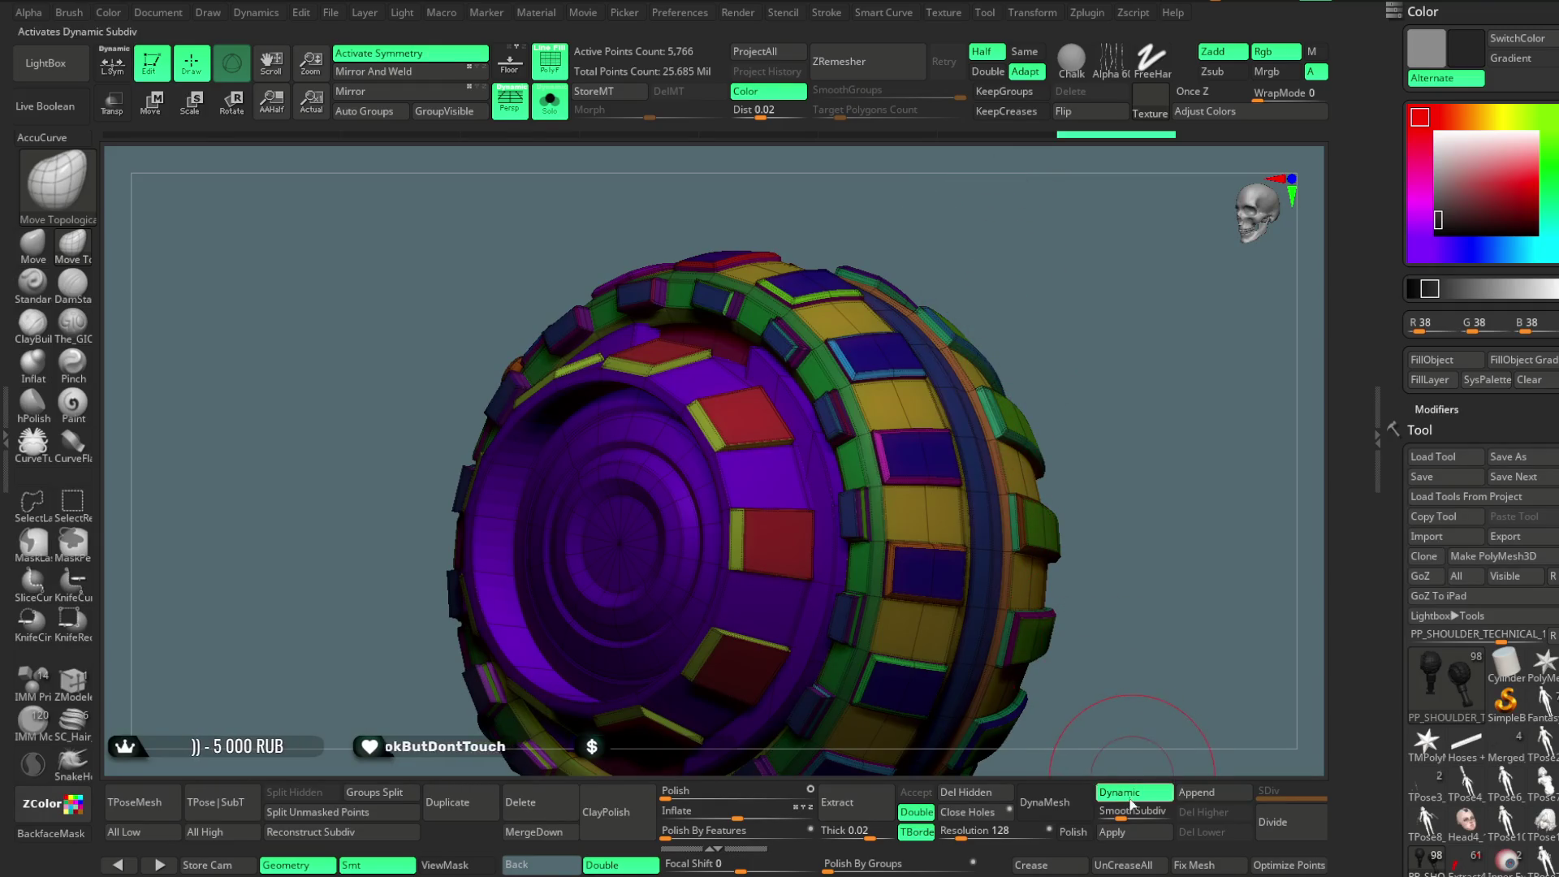
{"action": "key", "text": "f"}
{"action": "mouse_move", "coordinate": [962, 324]}
{"action": "left_mouse_down"}
{"action": "mouse_move", "coordinate": [993, 393]}
{"action": "mouse_move", "coordinate": [1000, 306]}
{"action": "left_mouse_up"}
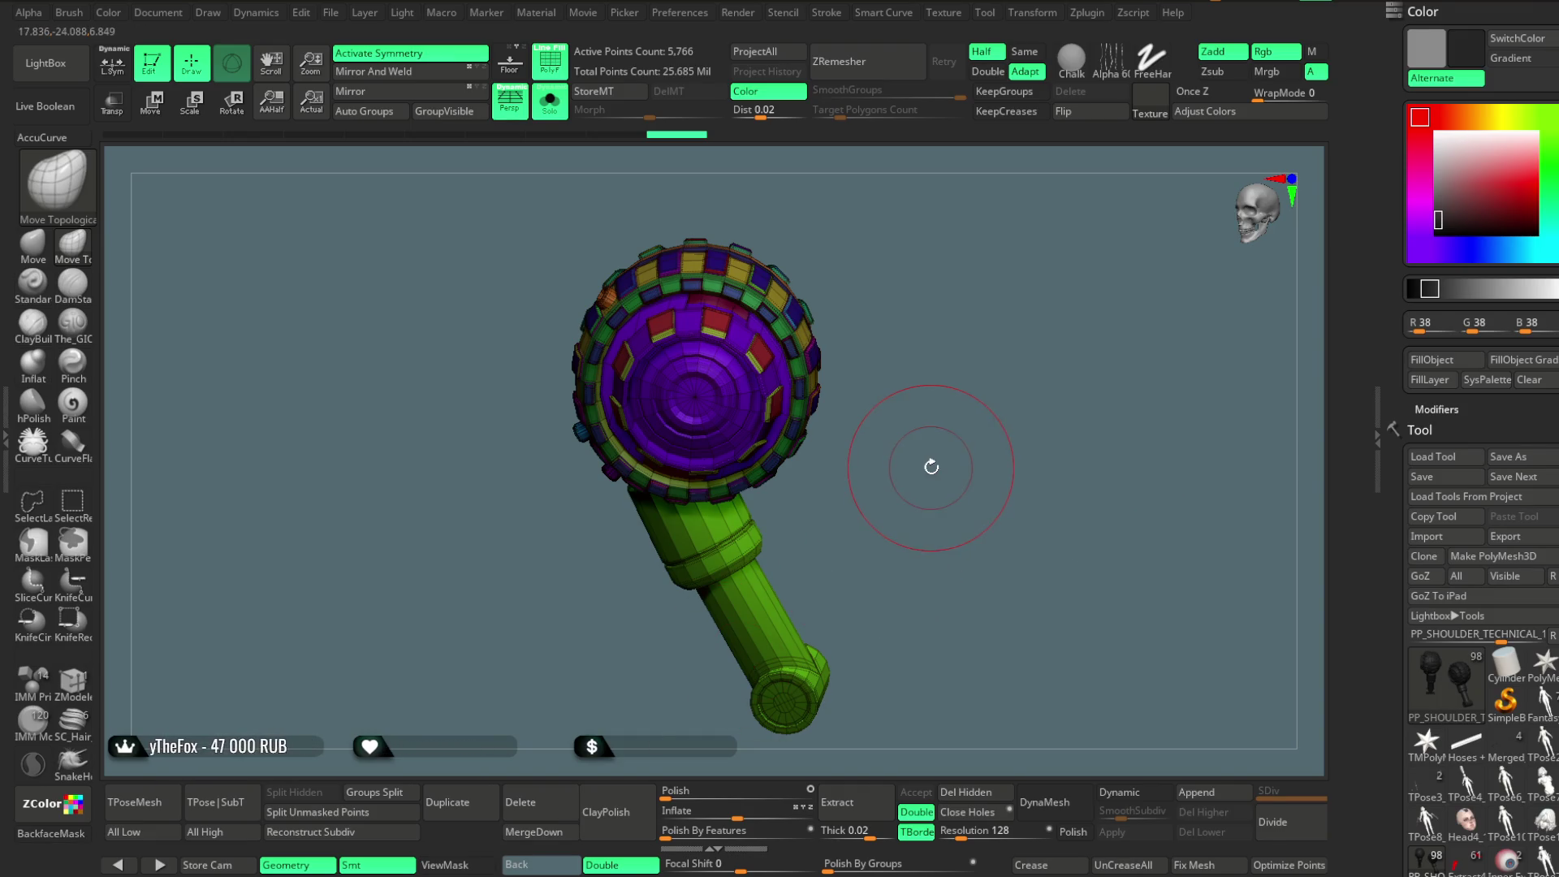
{"action": "left_click_drag", "start_coordinate": [1016, 380], "coordinate": [1025, 294], "text": "alt"}
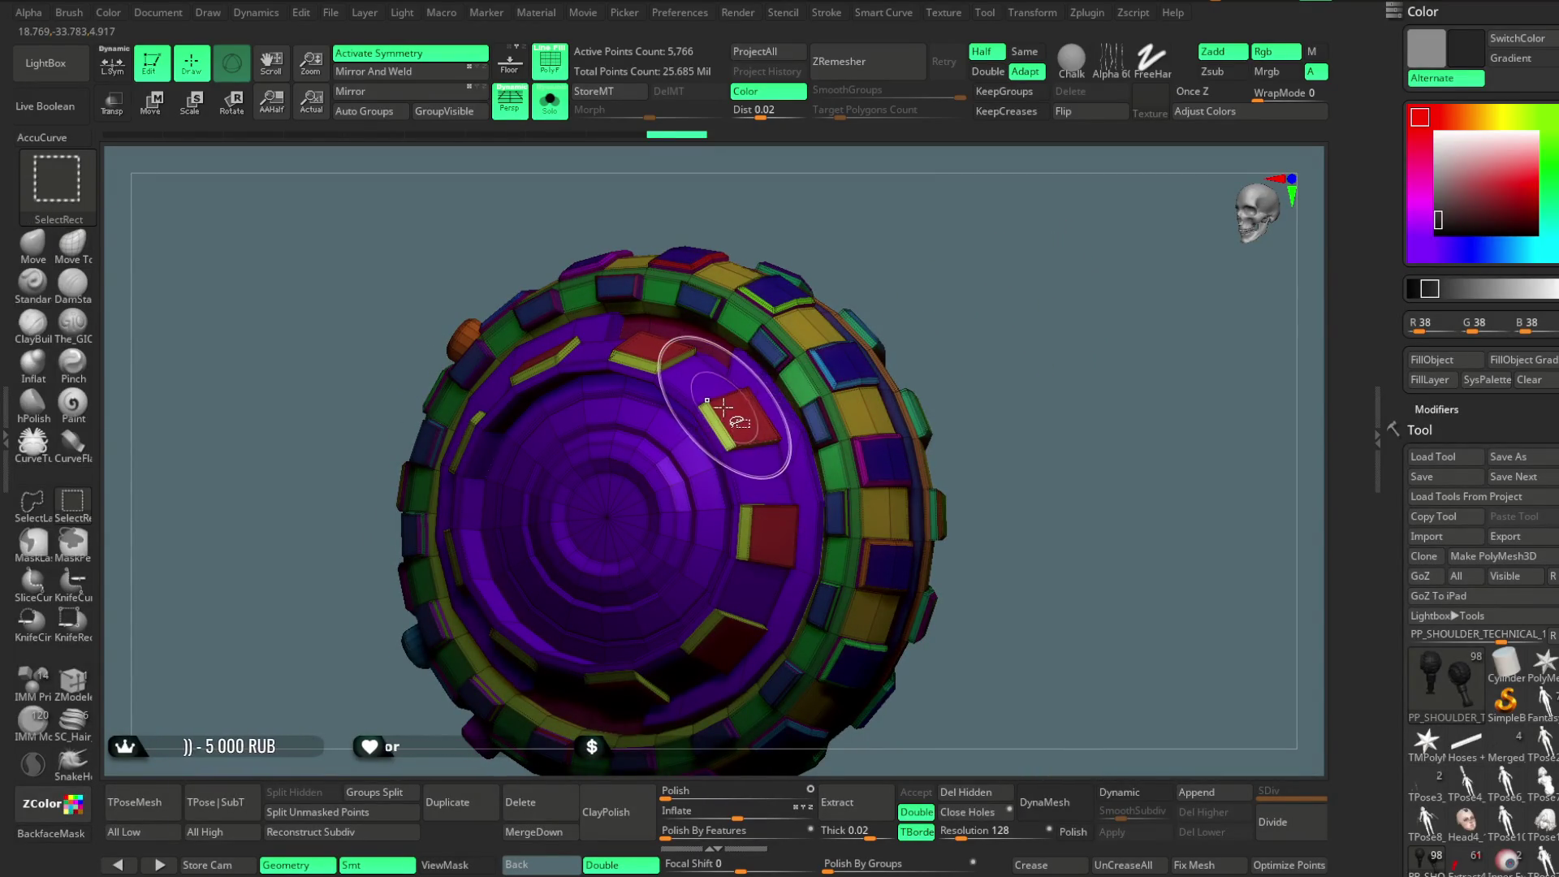
{"action": "left_click", "coordinate": [748, 388], "text": "ctrl+shift"}
Unhide the model, isolate the dark-blue ring polygroup to check it, then reveal all geometry again.
{"action": "left_click", "coordinate": [930, 248], "text": "ctrl+shift"}
{"action": "left_click_drag", "start_coordinate": [992, 236], "coordinate": [849, 363]}
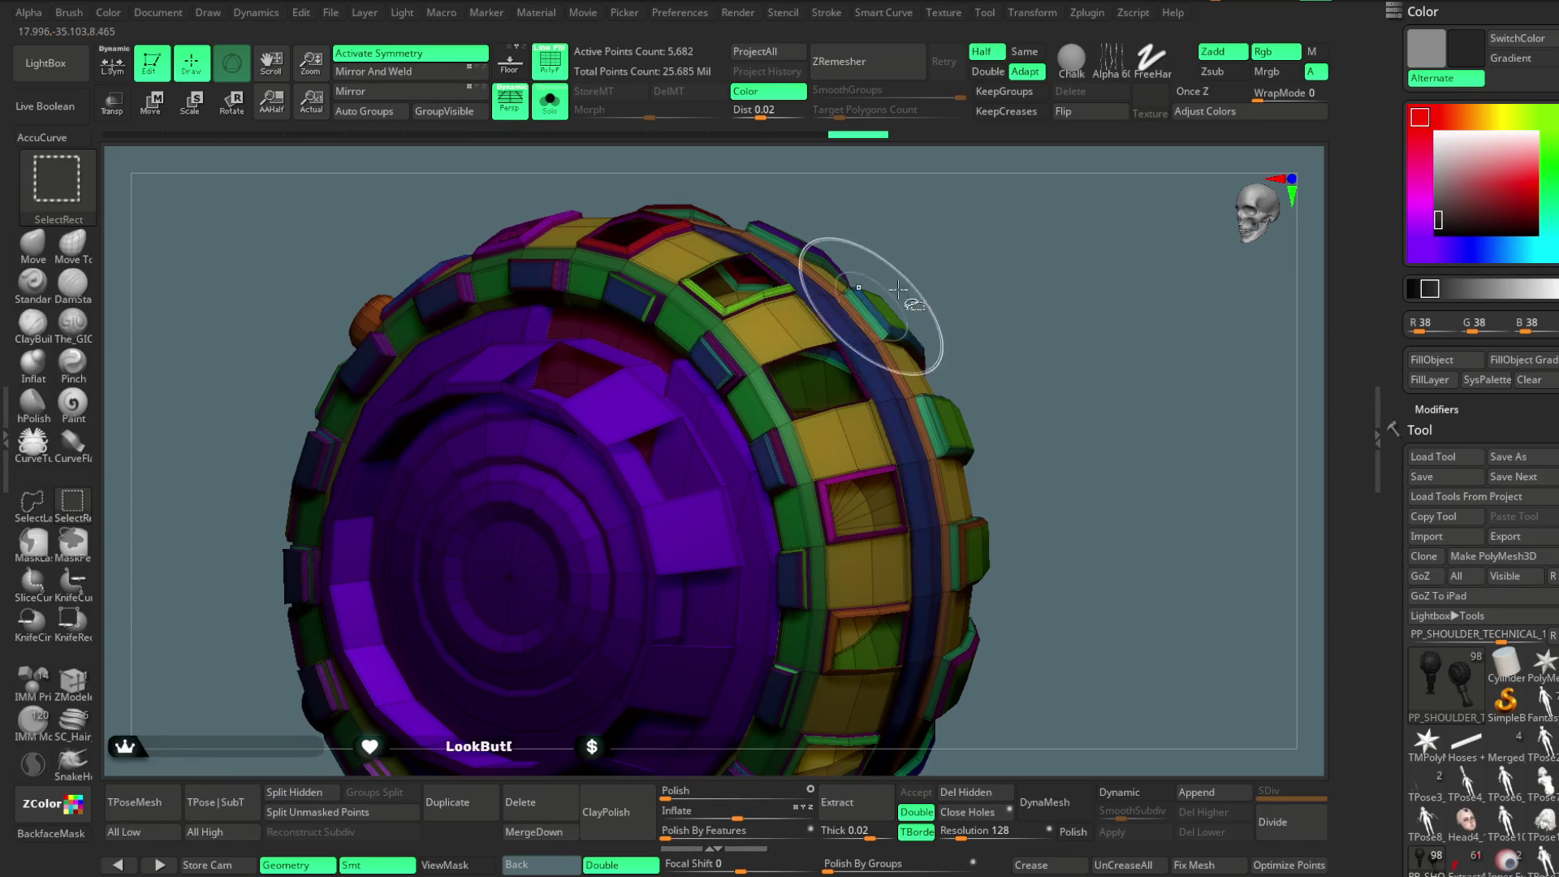
{"action": "left_click", "coordinate": [939, 249], "text": "ctrl+shift"}
{"action": "scroll", "coordinate": [939, 253], "scroll_direction": "down", "scroll_amount": 5}
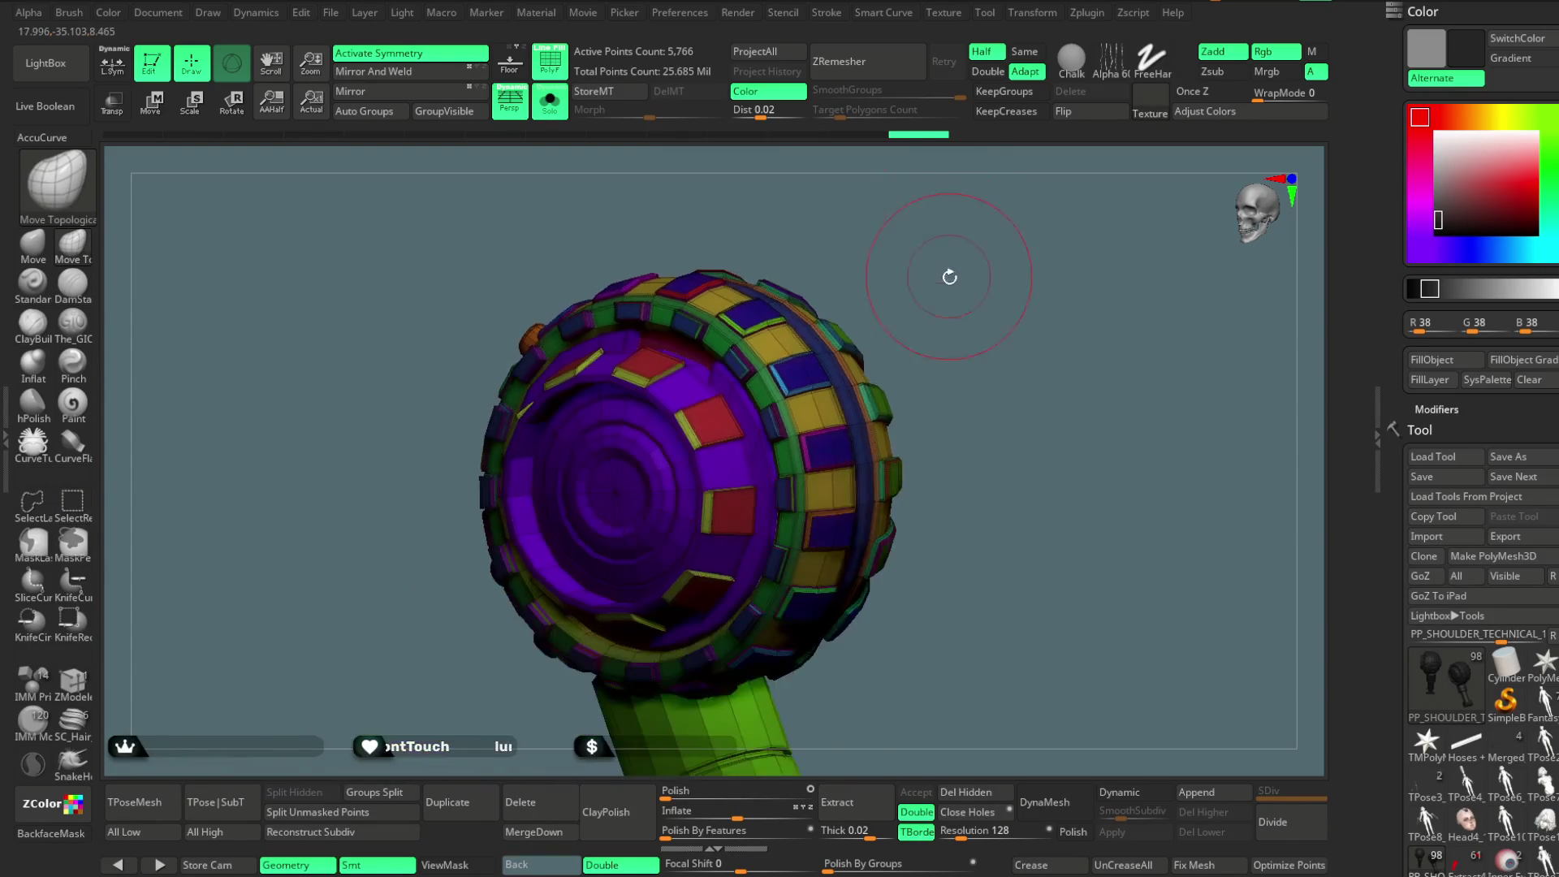
{"action": "left_click_drag", "start_coordinate": [939, 253], "coordinate": [926, 251]}
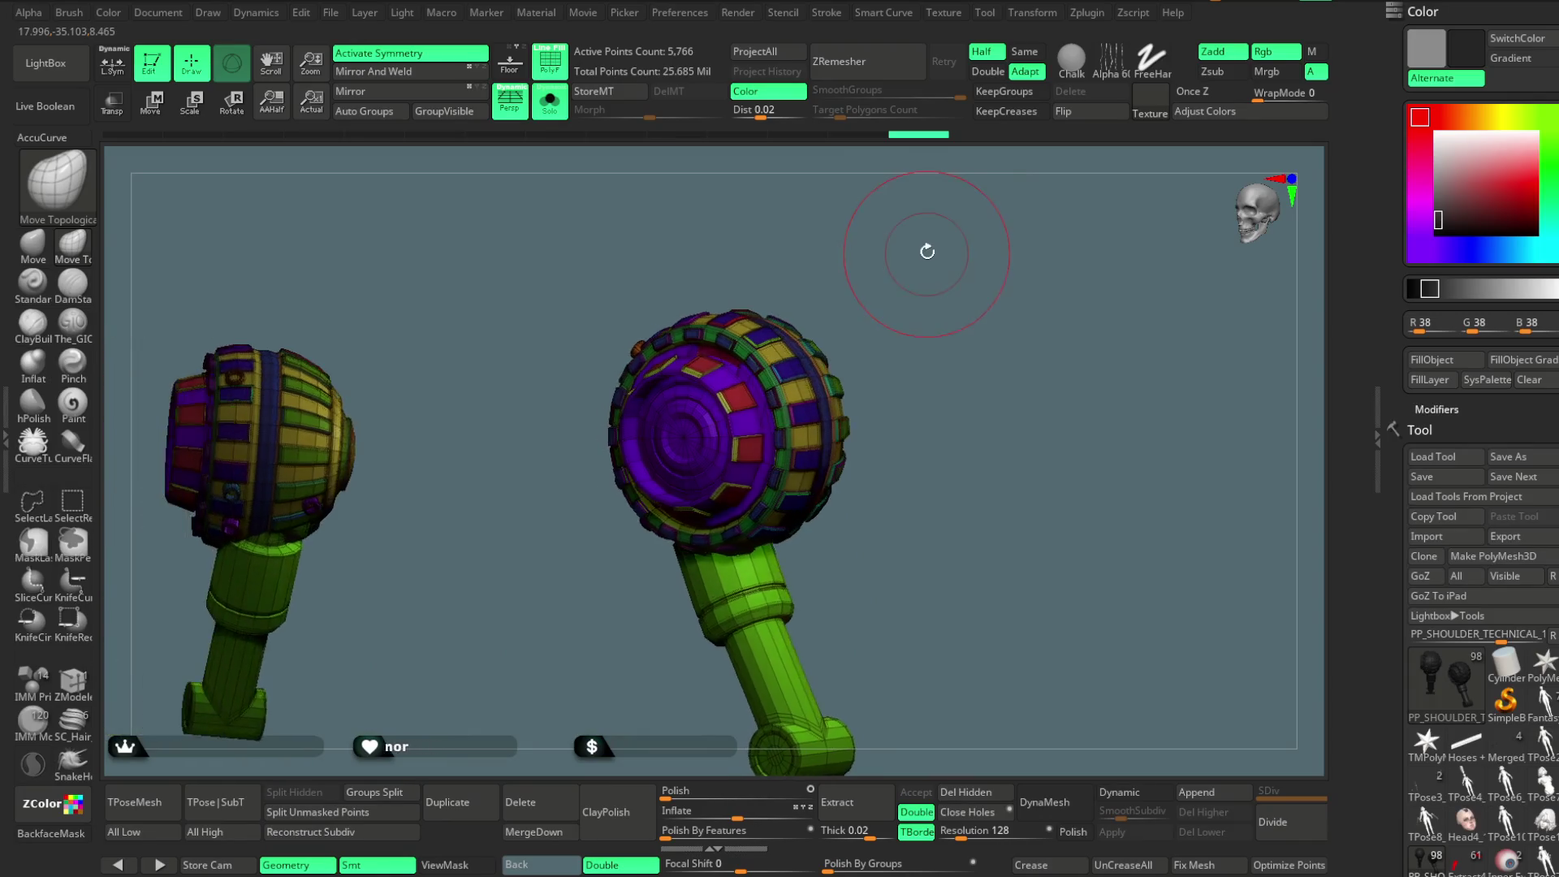
{"action": "scroll", "coordinate": [926, 251], "scroll_direction": "up", "scroll_amount": 5}
{"action": "left_click", "coordinate": [714, 394], "text": "ctrl+shift"}
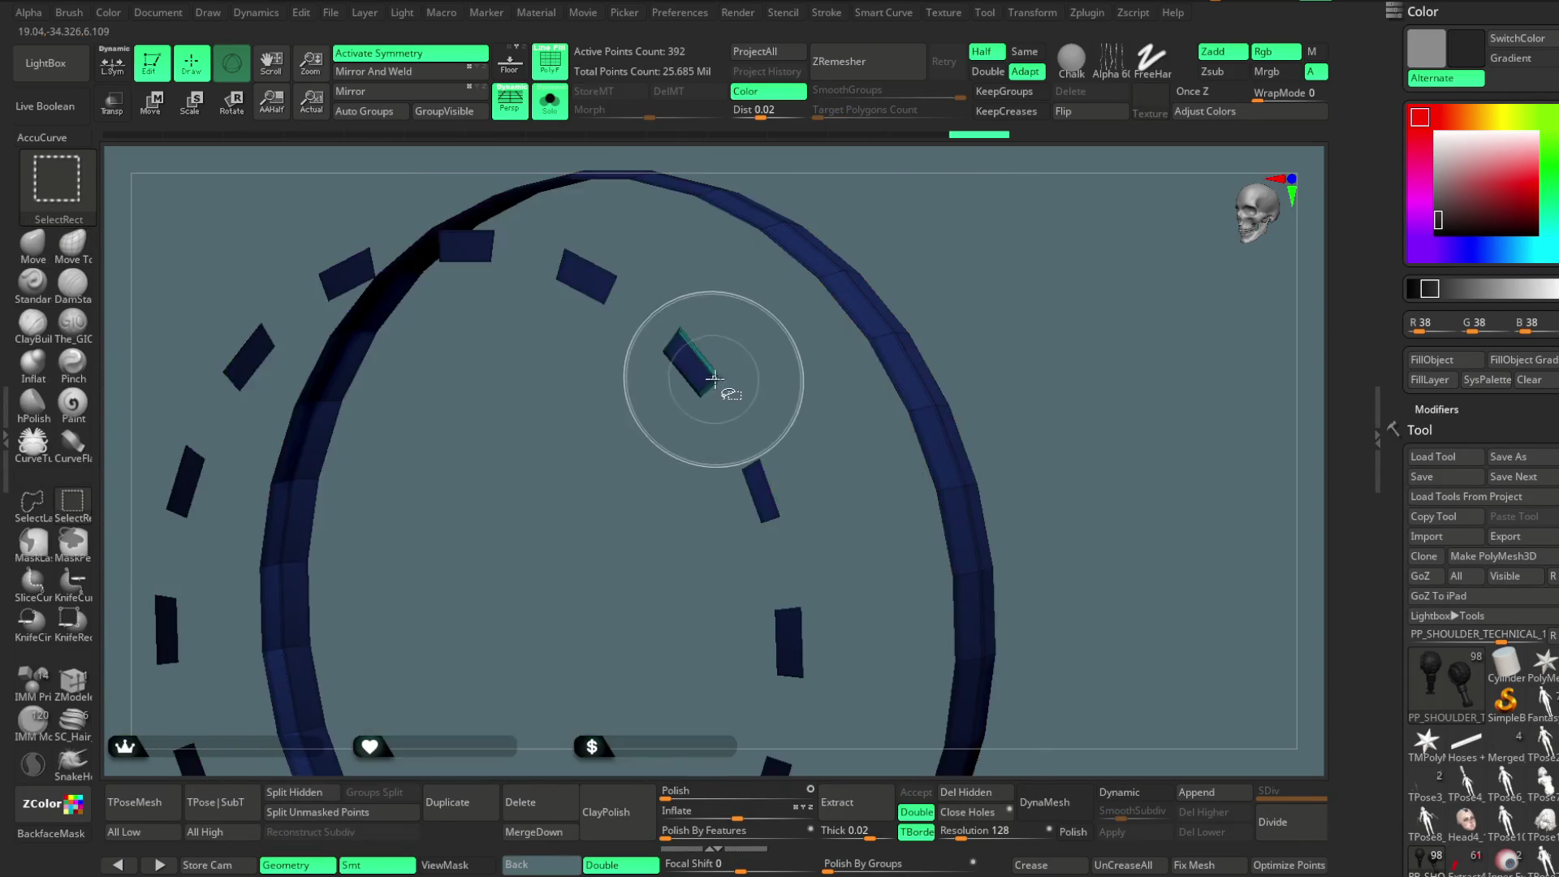
{"action": "left_click", "coordinate": [1016, 207], "text": "ctrl+shift"}
{"action": "scroll", "coordinate": [905, 377], "scroll_direction": "up", "scroll_amount": 3}
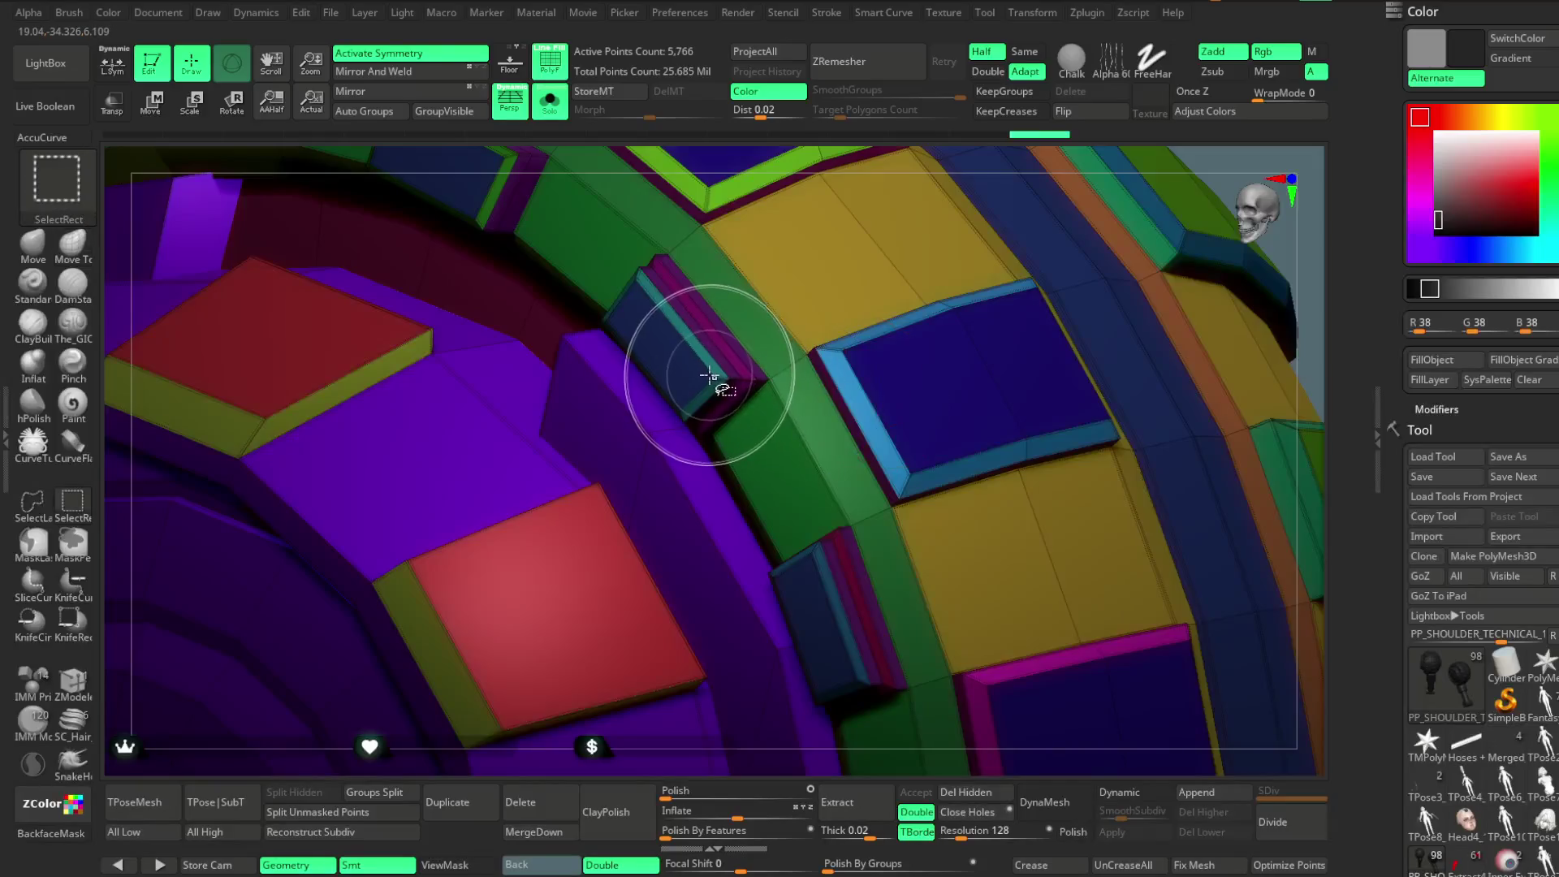
{"action": "left_click", "coordinate": [714, 383], "text": "ctrl+shift"}
{"action": "scroll", "coordinate": [889, 452], "scroll_direction": "down", "scroll_amount": 5}
{"action": "mouse_move", "coordinate": [991, 209]}
{"action": "left_mouse_down"}
{"action": "mouse_move", "coordinate": [959, 199]}
{"action": "mouse_move", "coordinate": [1003, 199]}
{"action": "mouse_move", "coordinate": [999, 330]}
{"action": "mouse_move", "coordinate": [961, 226]}
{"action": "mouse_move", "coordinate": [840, 451]}
{"action": "left_mouse_up"}
{"action": "left_click", "coordinate": [988, 195], "text": "ctrl+shift"}
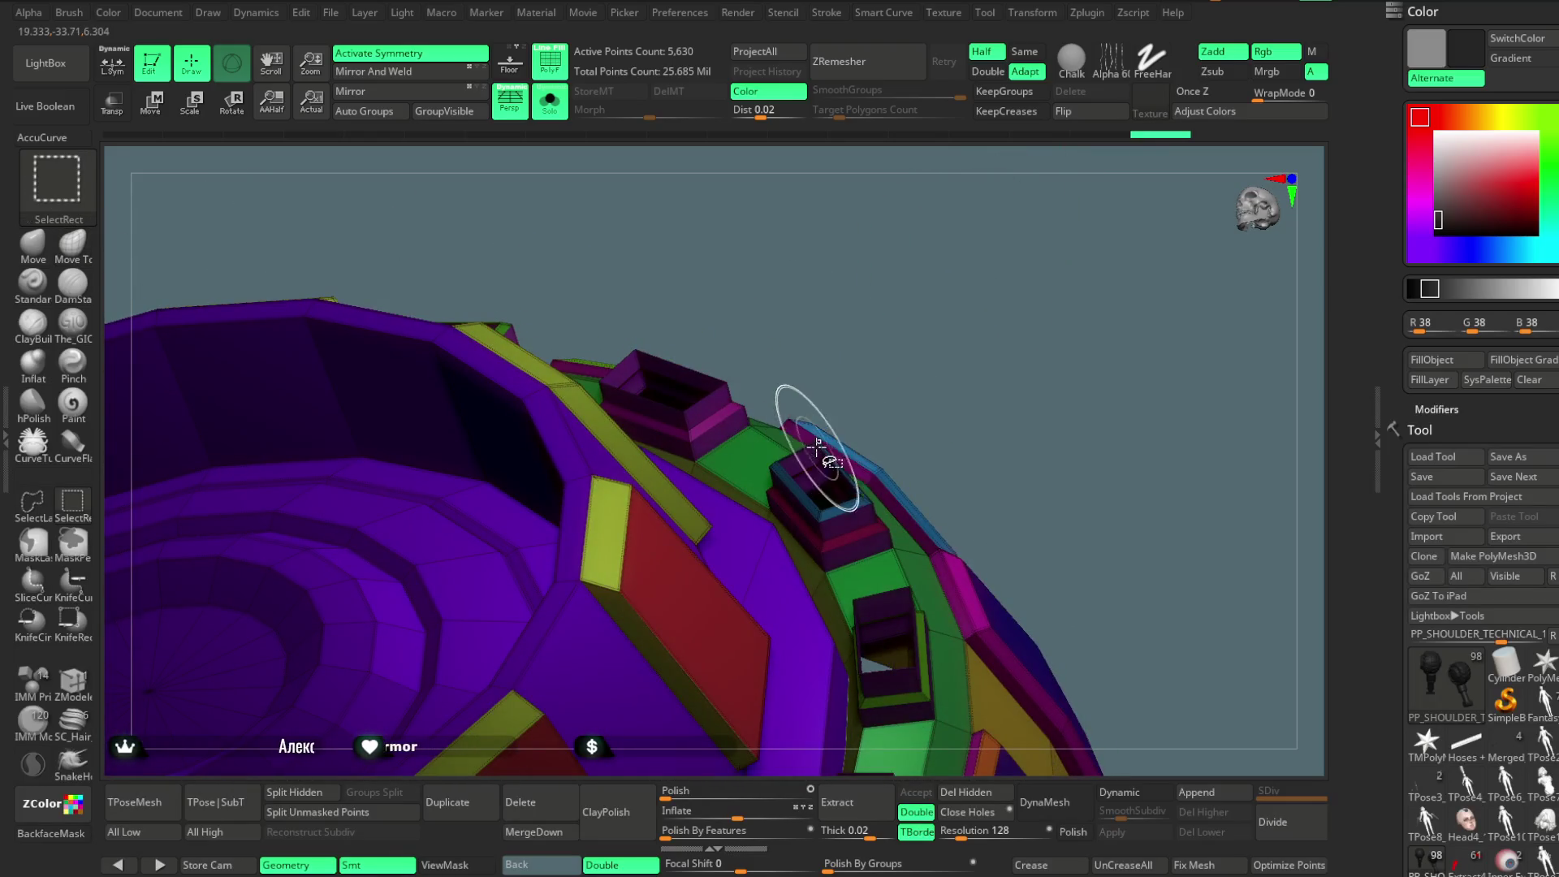
Hide three small panel blocks beside the shoulder sphere's ring, rotating between each.
{"action": "left_click", "coordinate": [828, 488], "text": "ctrl+alt+shift"}
{"action": "left_click_drag", "start_coordinate": [983, 350], "coordinate": [963, 306]}
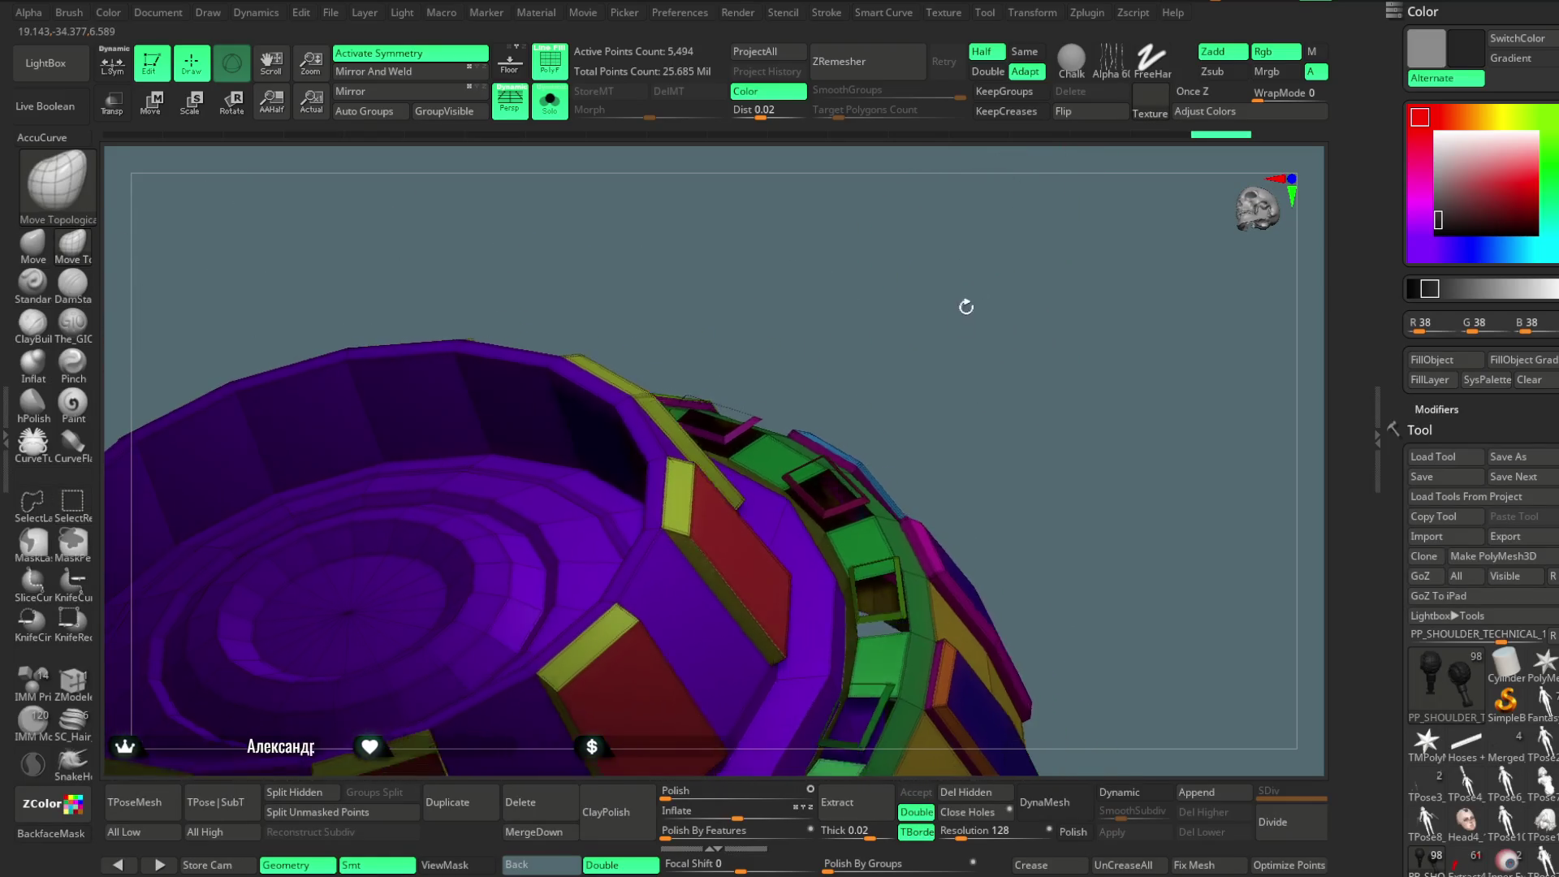
{"action": "left_click", "coordinate": [891, 512], "text": "ctrl+alt+shift"}
{"action": "mouse_move", "coordinate": [999, 382]}
{"action": "left_mouse_down"}
{"action": "mouse_move", "coordinate": [938, 261]}
{"action": "mouse_move", "coordinate": [977, 329]}
{"action": "mouse_move", "coordinate": [940, 411]}
{"action": "left_mouse_up"}
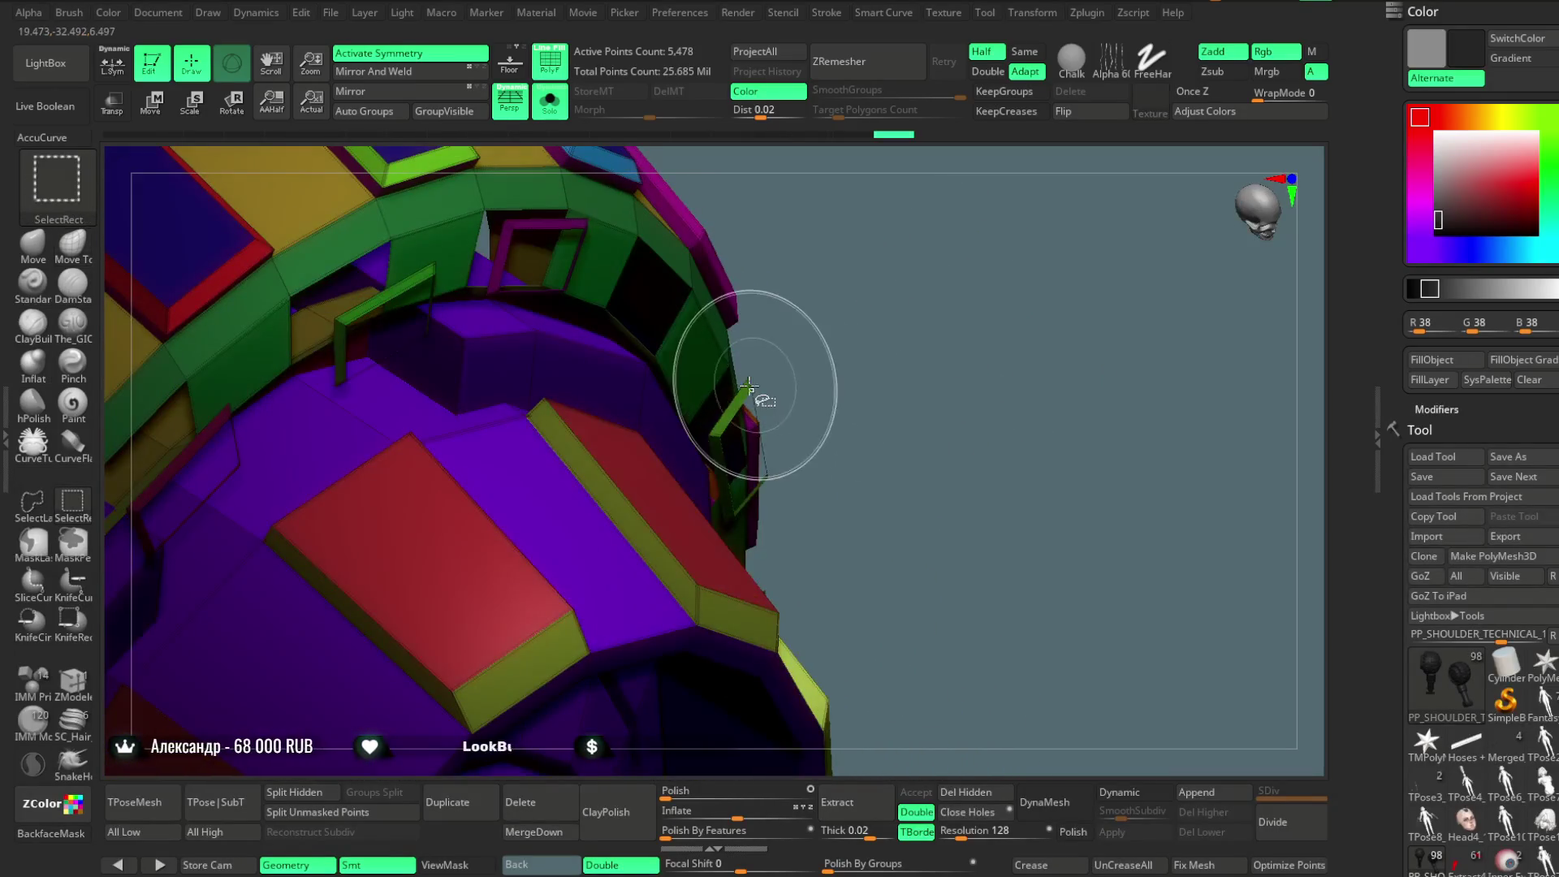
{"action": "left_click", "coordinate": [759, 411], "text": "ctrl+alt+shift"}
{"action": "mouse_move", "coordinate": [829, 306]}
{"action": "left_mouse_down"}
{"action": "mouse_move", "coordinate": [927, 297]}
{"action": "mouse_move", "coordinate": [952, 352]}
{"action": "mouse_move", "coordinate": [927, 324]}
{"action": "mouse_move", "coordinate": [896, 390]}
{"action": "mouse_move", "coordinate": [934, 285]}
{"action": "mouse_move", "coordinate": [888, 349]}
{"action": "mouse_move", "coordinate": [905, 355]}
{"action": "mouse_move", "coordinate": [918, 285]}
{"action": "mouse_move", "coordinate": [853, 382]}
{"action": "mouse_move", "coordinate": [934, 314]}
{"action": "mouse_move", "coordinate": [860, 355]}
{"action": "mouse_move", "coordinate": [853, 330]}
{"action": "mouse_move", "coordinate": [808, 380]}
{"action": "mouse_move", "coordinate": [890, 330]}
{"action": "mouse_move", "coordinate": [812, 365]}
{"action": "mouse_move", "coordinate": [865, 317]}
{"action": "mouse_move", "coordinate": [874, 255]}
{"action": "mouse_move", "coordinate": [804, 384]}
{"action": "mouse_move", "coordinate": [874, 321]}
{"action": "mouse_move", "coordinate": [808, 443]}
{"action": "mouse_move", "coordinate": [894, 326]}
{"action": "mouse_move", "coordinate": [805, 391]}
{"action": "mouse_move", "coordinate": [857, 352]}
{"action": "left_mouse_up"}
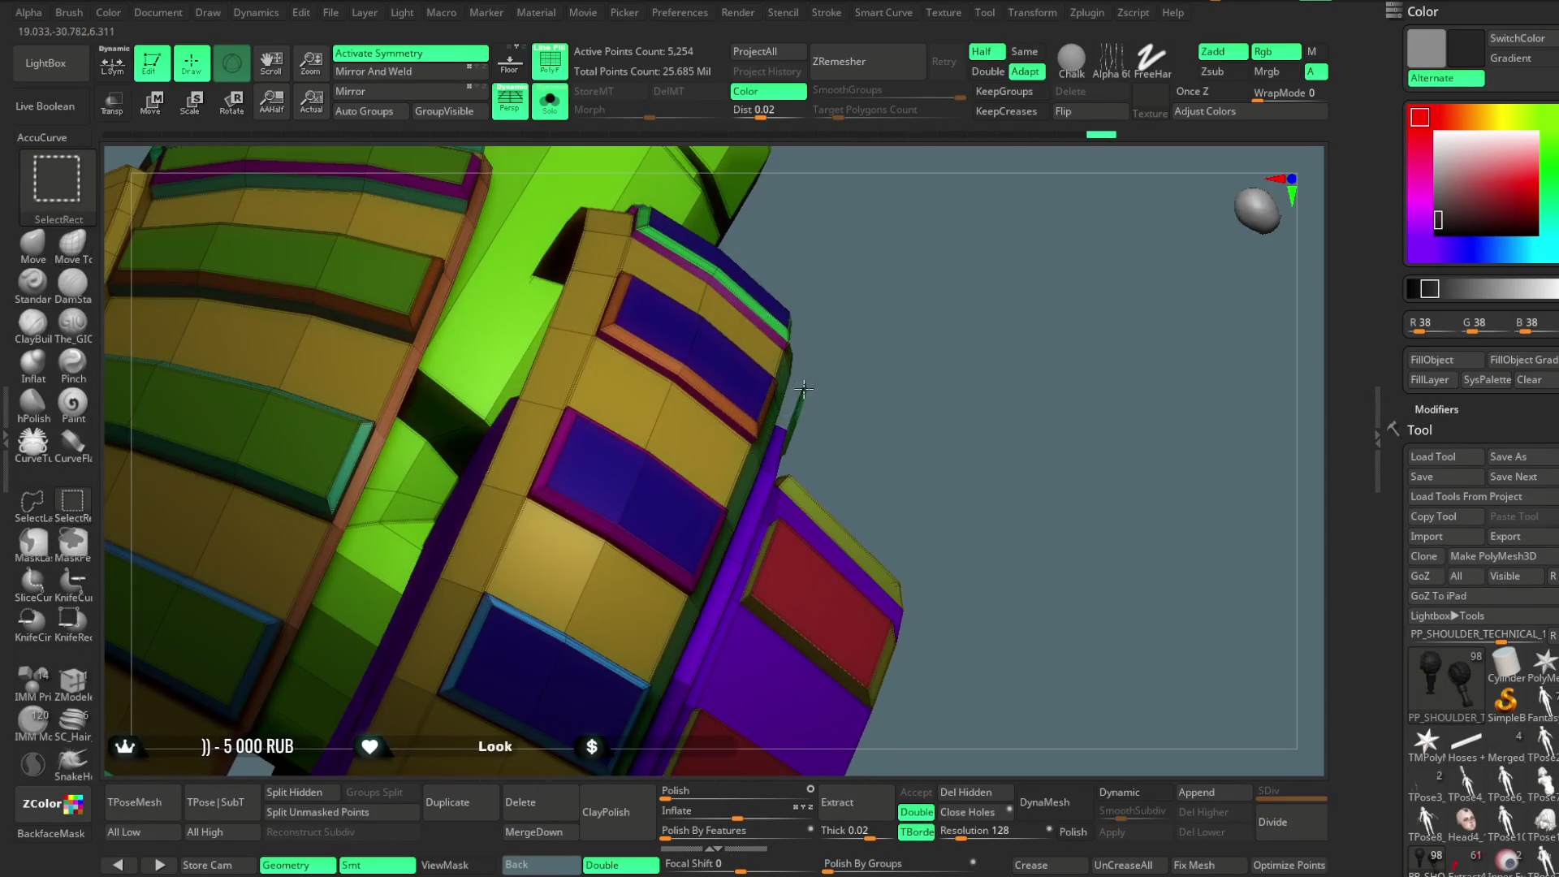
Hide the blue, purple, red, green and magenta panel polygroups around the ring one by one.
{"action": "left_click", "coordinate": [731, 390], "text": "ctrl+alt+shift"}
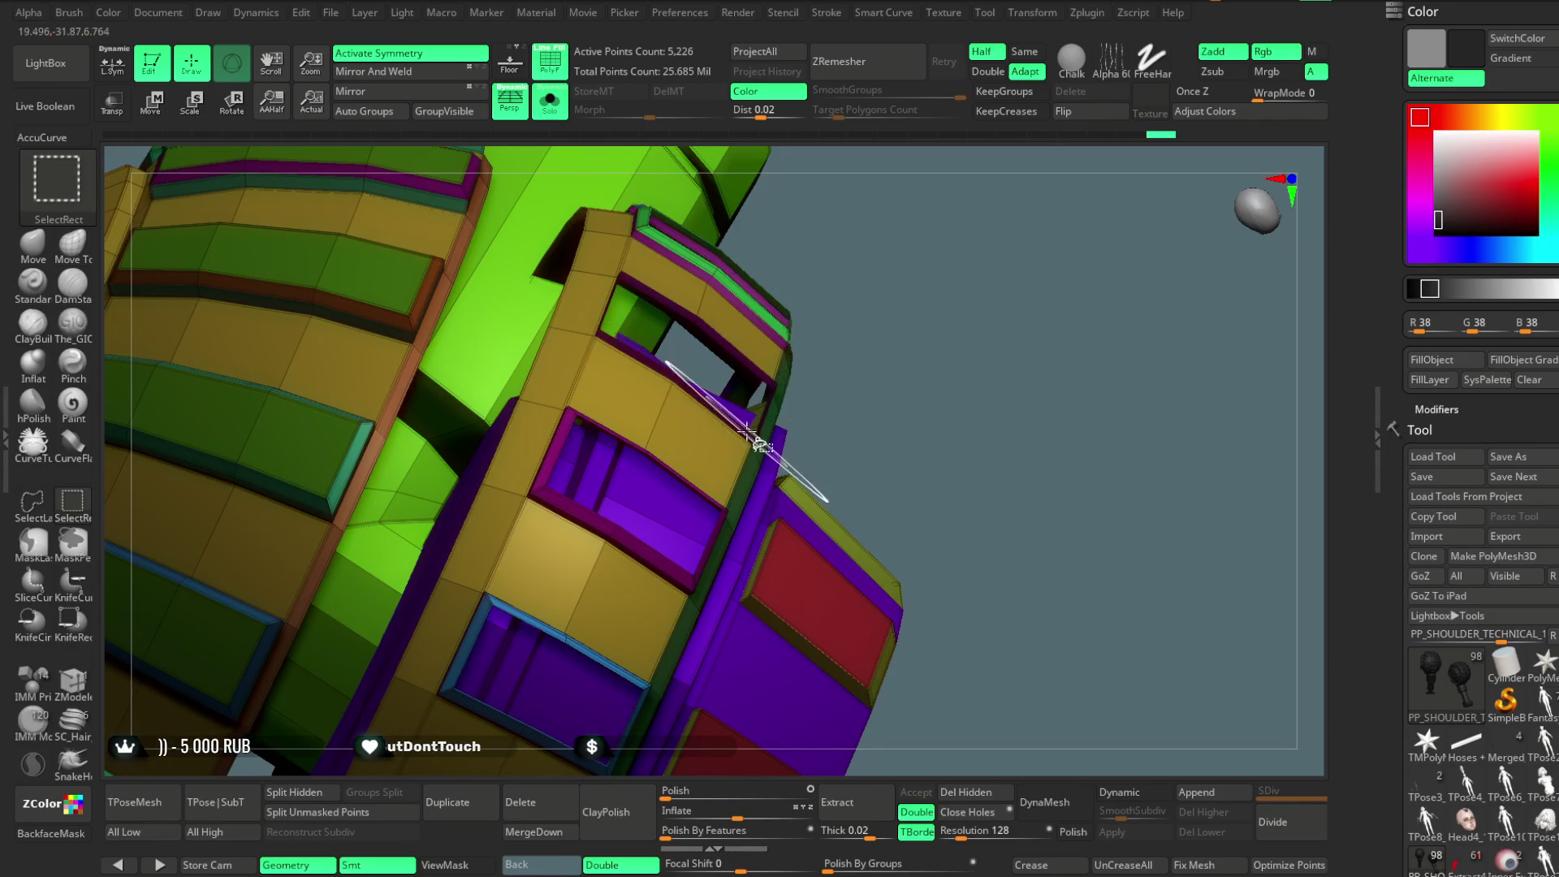
{"action": "left_click_drag", "start_coordinate": [822, 372], "coordinate": [747, 417]}
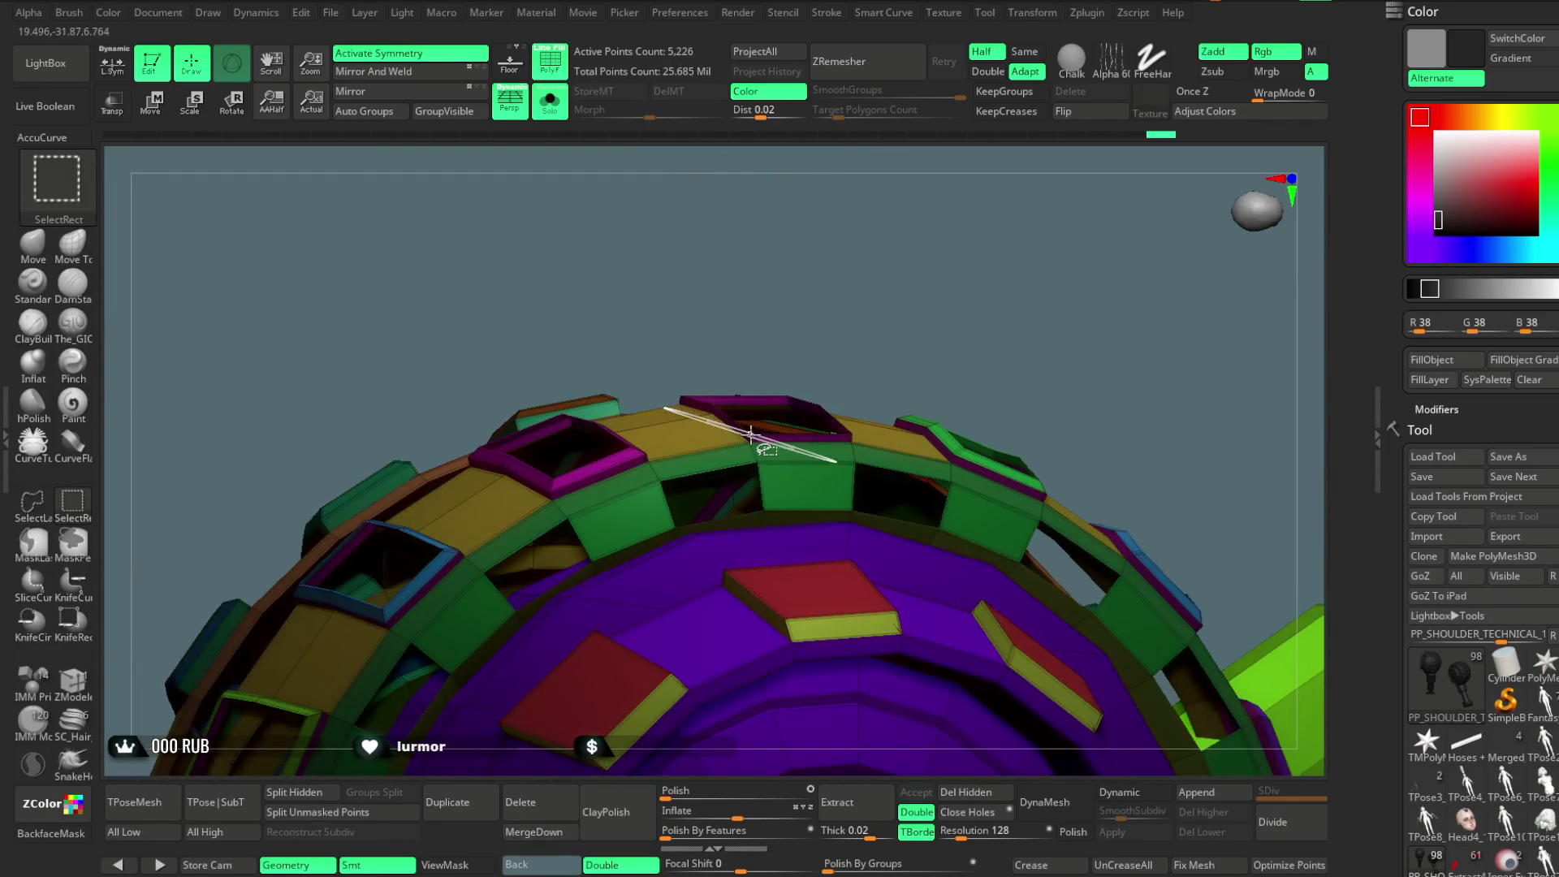
{"action": "left_click", "coordinate": [746, 416], "text": "ctrl+alt+shift"}
{"action": "left_click", "coordinate": [628, 445], "text": "ctrl+alt+shift"}
{"action": "mouse_move", "coordinate": [685, 297]}
{"action": "left_mouse_down"}
{"action": "mouse_move", "coordinate": [739, 154]}
{"action": "mouse_move", "coordinate": [683, 365]}
{"action": "left_mouse_up"}
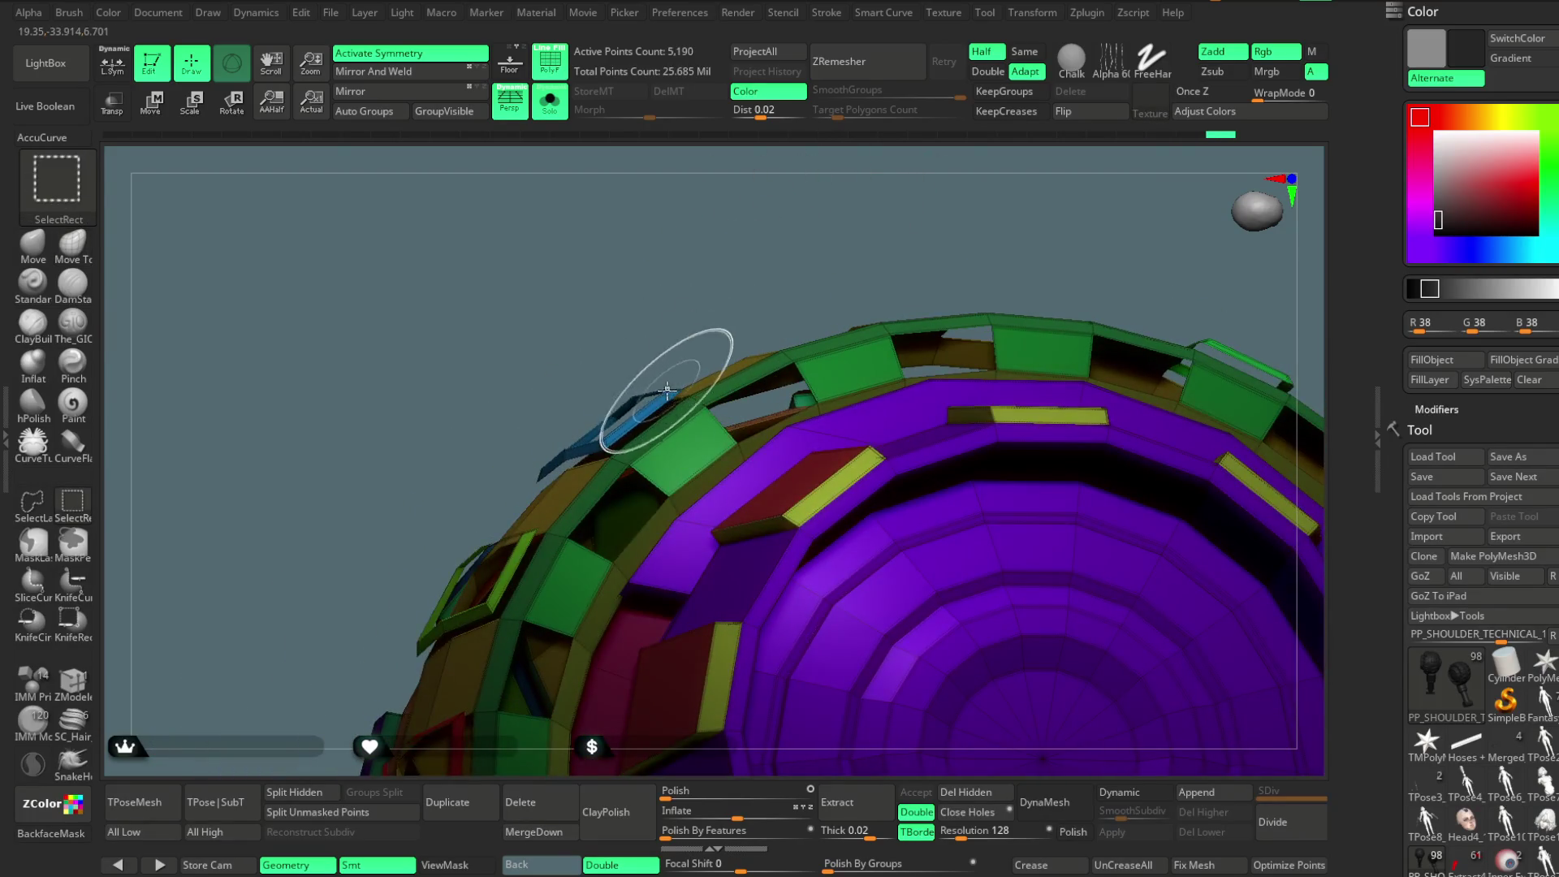
{"action": "left_click", "coordinate": [658, 415], "text": "ctrl+alt+shift"}
{"action": "mouse_move", "coordinate": [801, 261]}
{"action": "left_mouse_down"}
{"action": "mouse_move", "coordinate": [899, 255]}
{"action": "mouse_move", "coordinate": [853, 367]}
{"action": "mouse_move", "coordinate": [888, 488]}
{"action": "left_mouse_up"}
{"action": "left_click", "coordinate": [826, 455], "text": "ctrl+alt+shift"}
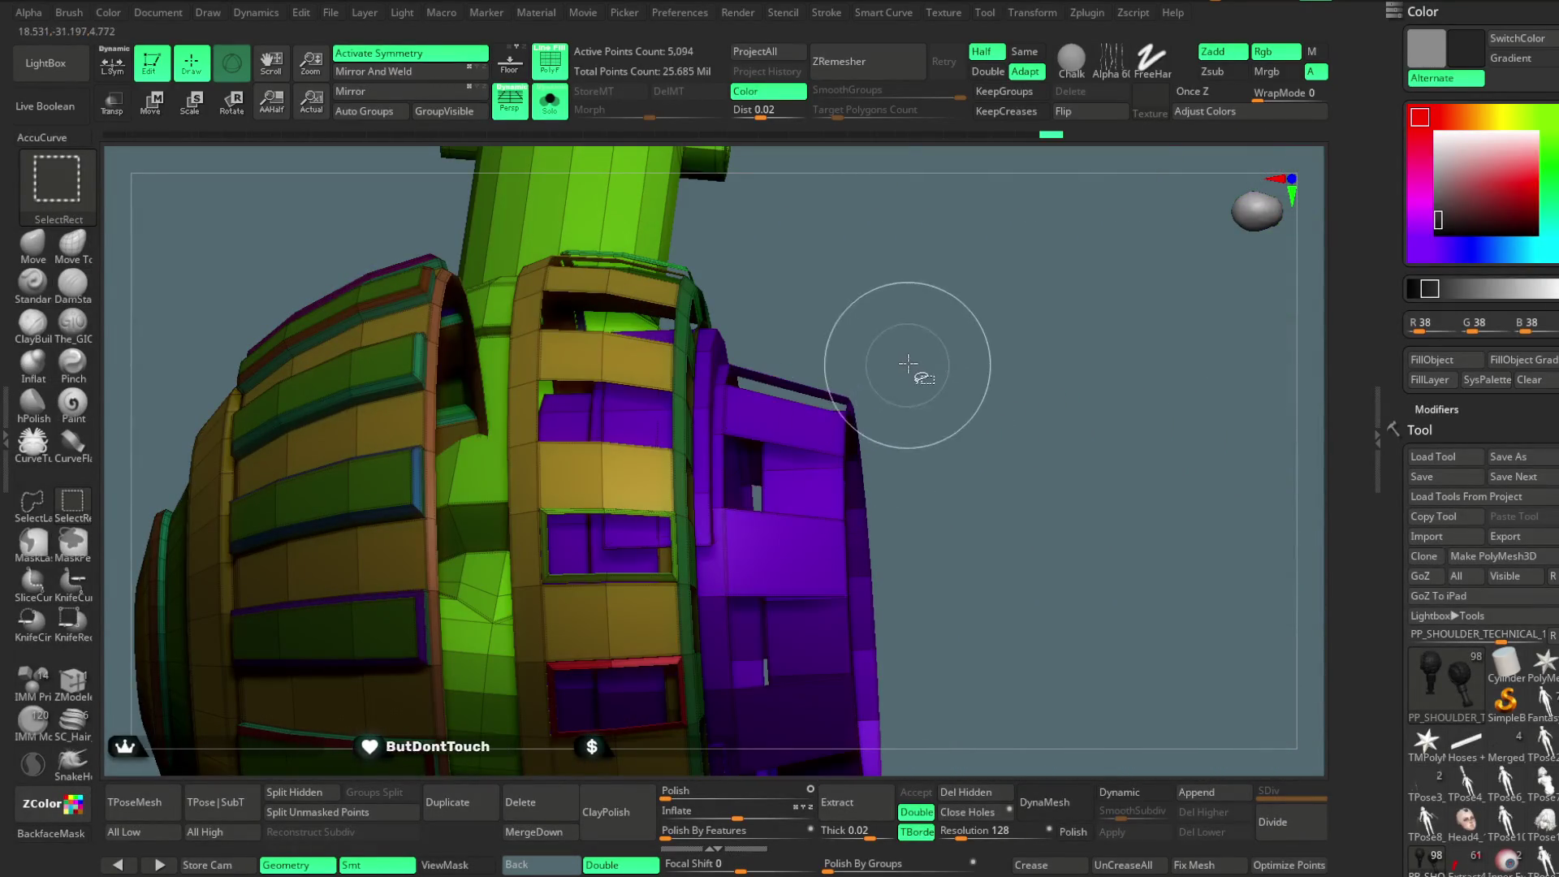
{"action": "mouse_move", "coordinate": [971, 407]}
{"action": "left_mouse_down"}
{"action": "mouse_move", "coordinate": [999, 321]}
{"action": "mouse_move", "coordinate": [828, 366]}
{"action": "left_mouse_up"}
{"action": "left_click", "coordinate": [829, 366], "text": "ctrl+alt+shift"}
{"action": "mouse_move", "coordinate": [944, 316]}
{"action": "left_mouse_down"}
{"action": "mouse_move", "coordinate": [867, 417]}
{"action": "mouse_move", "coordinate": [881, 452]}
{"action": "left_mouse_up"}
{"action": "left_click", "coordinate": [868, 418], "text": "ctrl+alt+shift"}
{"action": "left_click", "coordinate": [872, 483], "text": "ctrl+alt+shift"}
{"action": "mouse_move", "coordinate": [975, 324]}
{"action": "left_mouse_down"}
{"action": "mouse_move", "coordinate": [898, 390]}
{"action": "mouse_move", "coordinate": [964, 369]}
{"action": "left_mouse_up"}
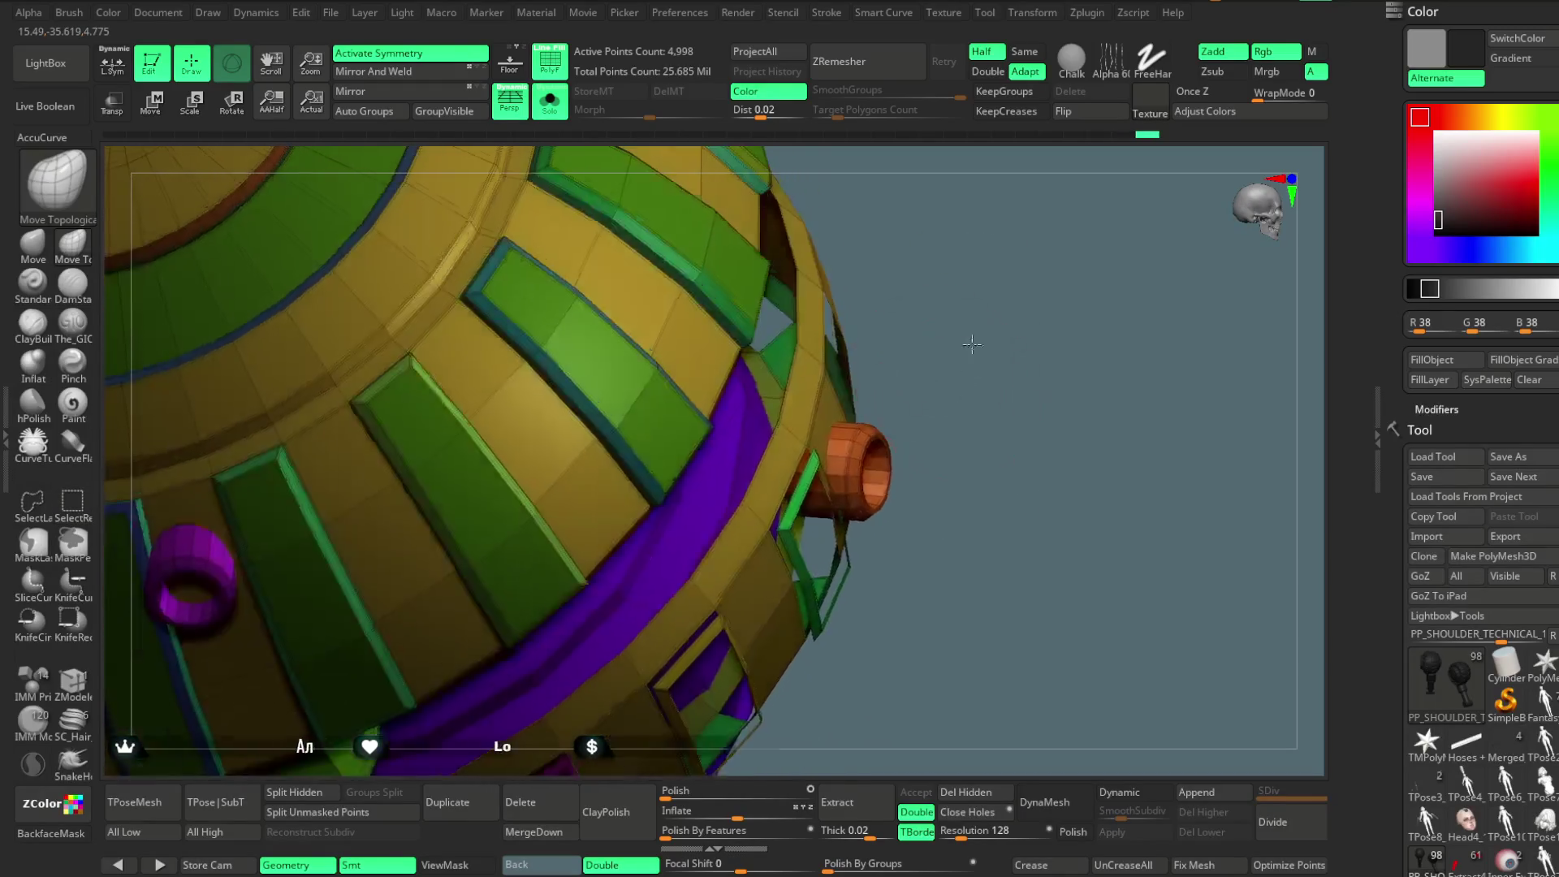
Hide further shoulder-piece polygroups one after another, then pull back to view the exposed inner parts.
{"action": "left_click", "coordinate": [902, 487], "text": "ctrl+alt+shift"}
{"action": "mouse_move", "coordinate": [902, 488]}
{"action": "left_mouse_down"}
{"action": "mouse_move", "coordinate": [938, 468]}
{"action": "mouse_move", "coordinate": [836, 598]}
{"action": "mouse_move", "coordinate": [905, 542]}
{"action": "left_mouse_up"}
{"action": "left_click", "coordinate": [836, 598], "text": "ctrl+alt+shift"}
{"action": "left_click", "coordinate": [799, 596], "text": "ctrl+alt+shift"}
{"action": "mouse_move", "coordinate": [804, 615]}
{"action": "left_mouse_down"}
{"action": "mouse_move", "coordinate": [757, 583]}
{"action": "mouse_move", "coordinate": [593, 645]}
{"action": "left_mouse_up"}
{"action": "left_click", "coordinate": [756, 586], "text": "ctrl+alt+shift"}
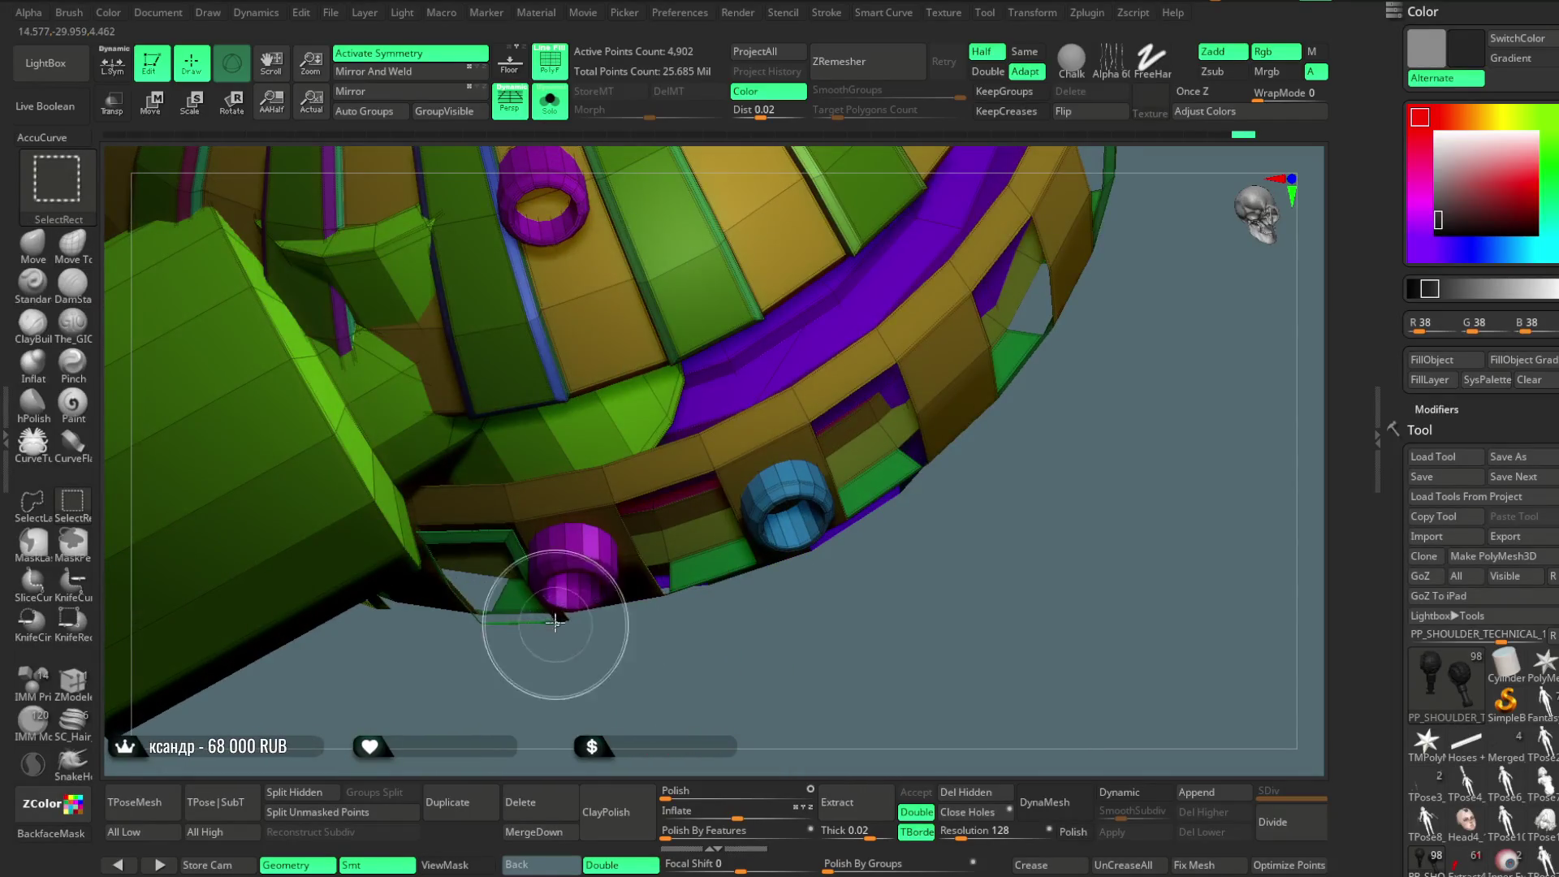
{"action": "left_click", "coordinate": [554, 622], "text": "ctrl+alt+shift"}
{"action": "mouse_move", "coordinate": [696, 647]}
{"action": "left_mouse_down"}
{"action": "mouse_move", "coordinate": [768, 590]}
{"action": "mouse_move", "coordinate": [728, 394]}
{"action": "left_mouse_up"}
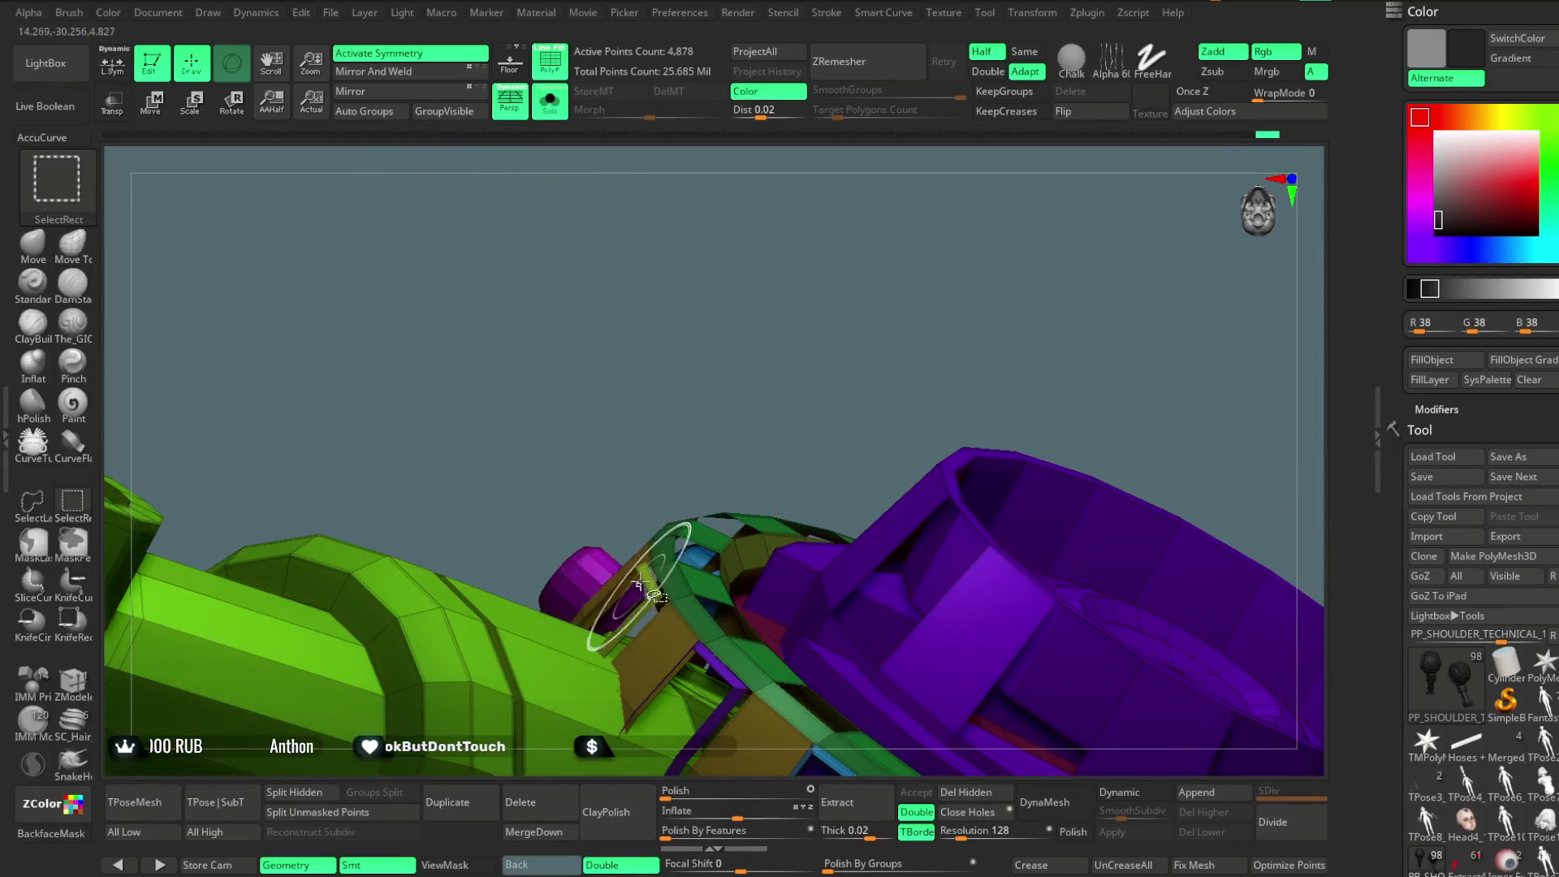
{"action": "left_click", "coordinate": [635, 568], "text": "ctrl+alt+shift"}
{"action": "left_click_drag", "start_coordinate": [780, 304], "coordinate": [780, 247]}
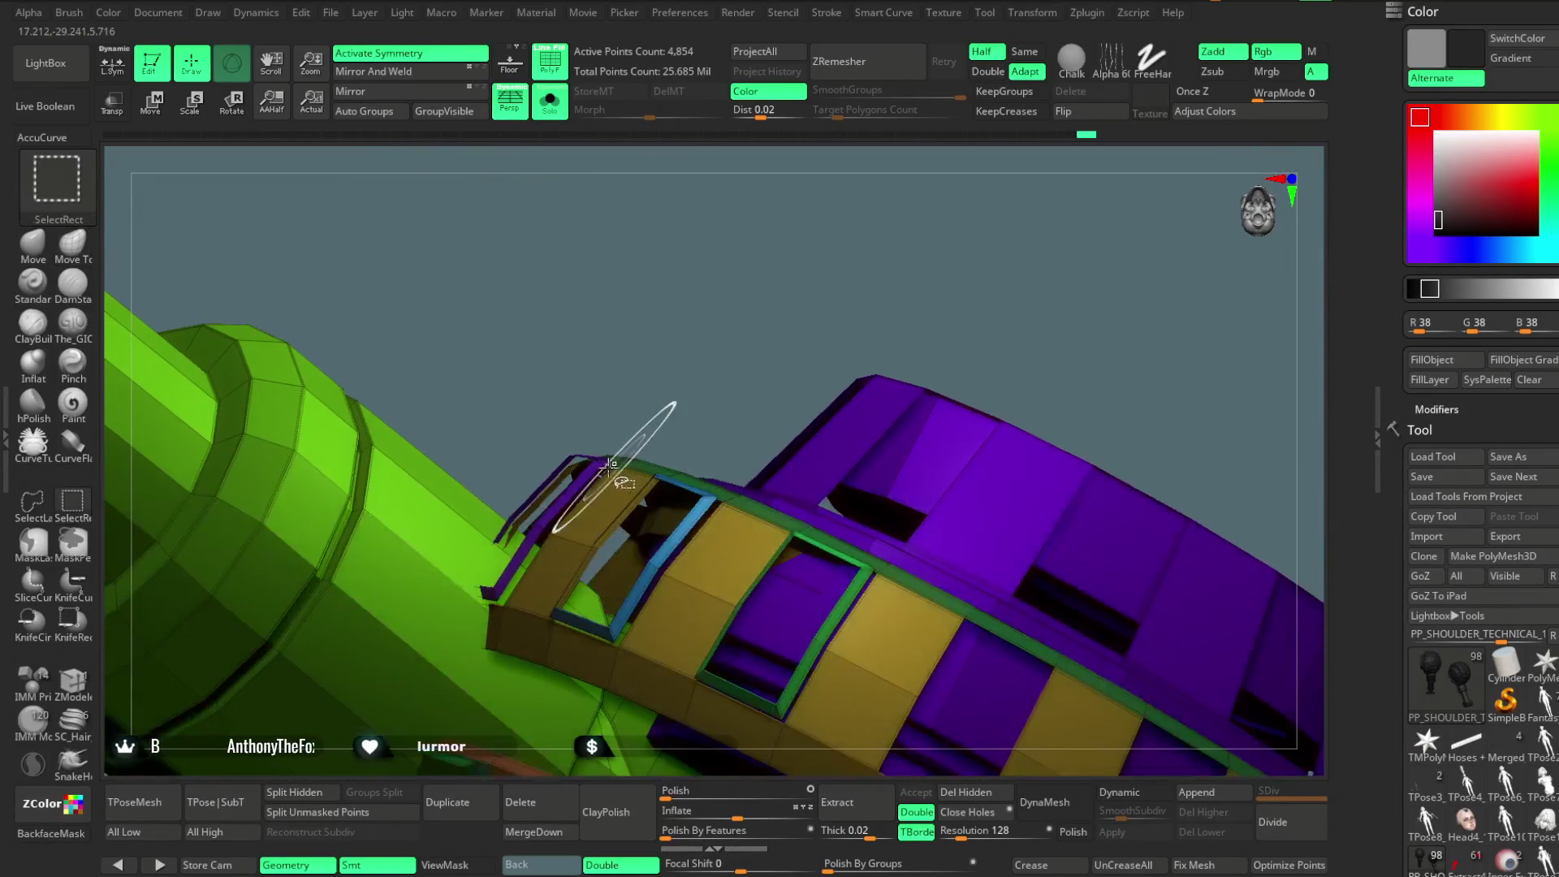
{"action": "left_click", "coordinate": [696, 488], "text": "ctrl+alt+shift"}
{"action": "left_click_drag", "start_coordinate": [696, 453], "coordinate": [707, 446]}
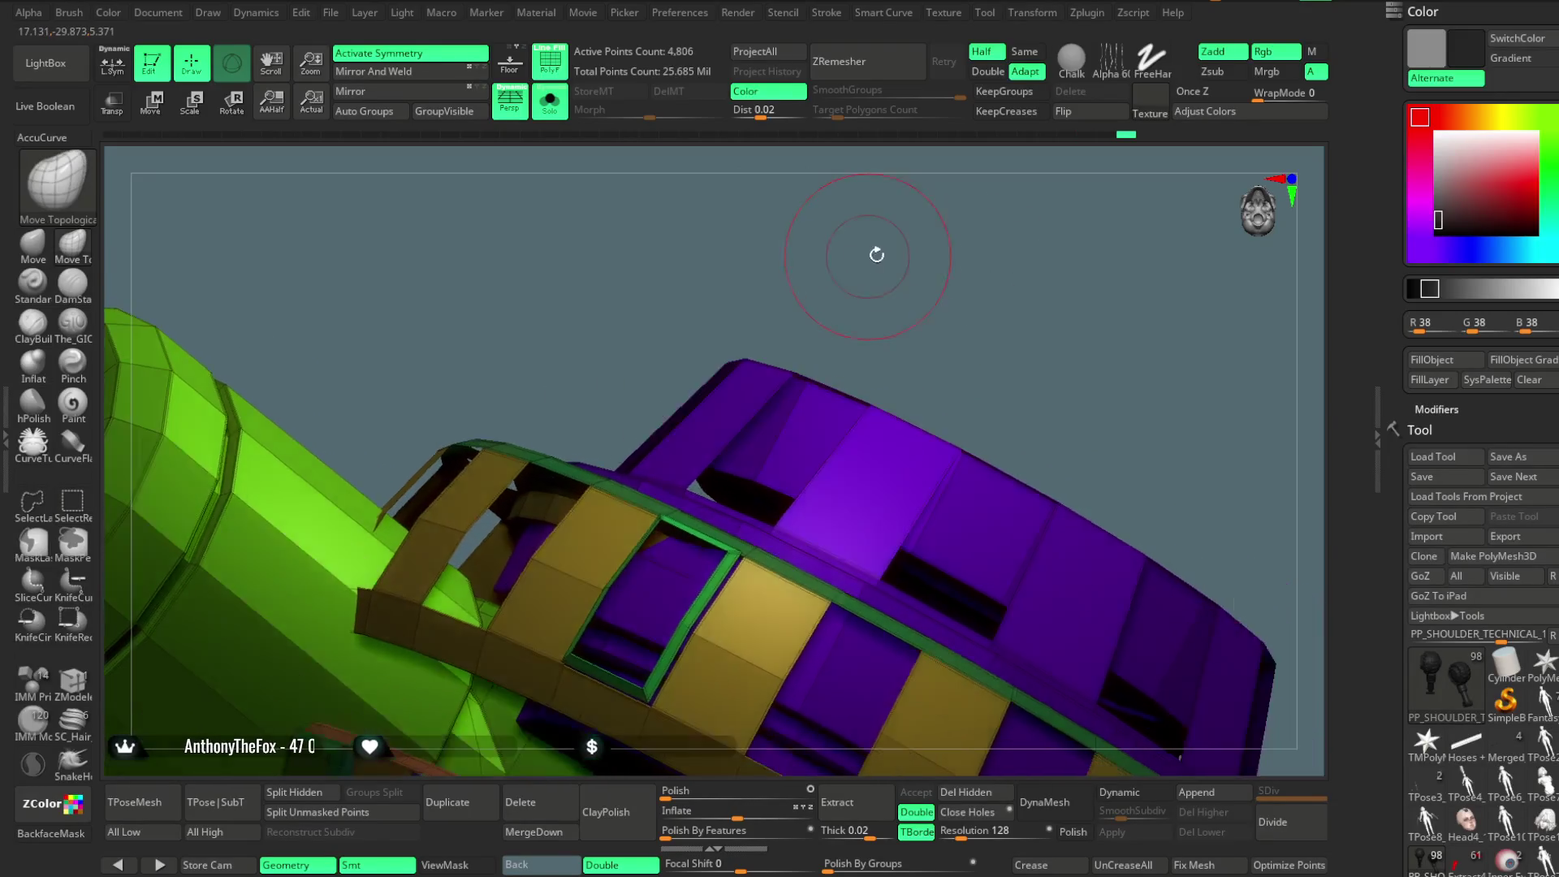
{"action": "left_click", "coordinate": [695, 510], "text": "ctrl+alt+shift"}
{"action": "mouse_move", "coordinate": [958, 337]}
{"action": "left_mouse_down"}
{"action": "mouse_move", "coordinate": [939, 349]}
{"action": "mouse_move", "coordinate": [935, 293]}
{"action": "mouse_move", "coordinate": [934, 348]}
{"action": "mouse_move", "coordinate": [889, 386]}
{"action": "mouse_move", "coordinate": [925, 440]}
{"action": "left_mouse_up"}
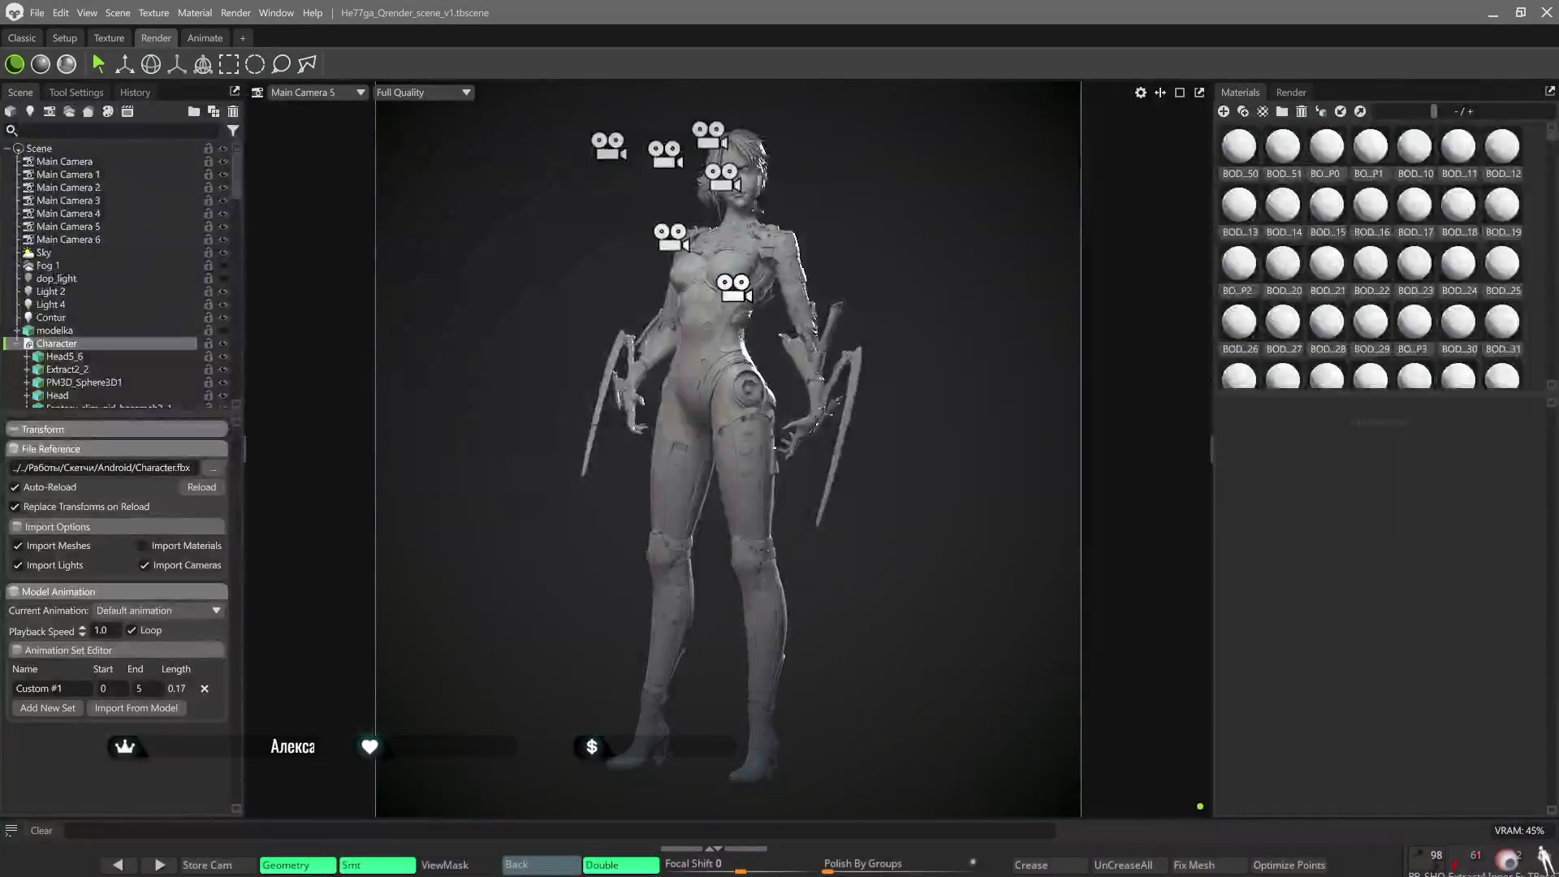
{"action": "left_click_drag", "start_coordinate": [1551, 134], "coordinate": [1550, 372]}
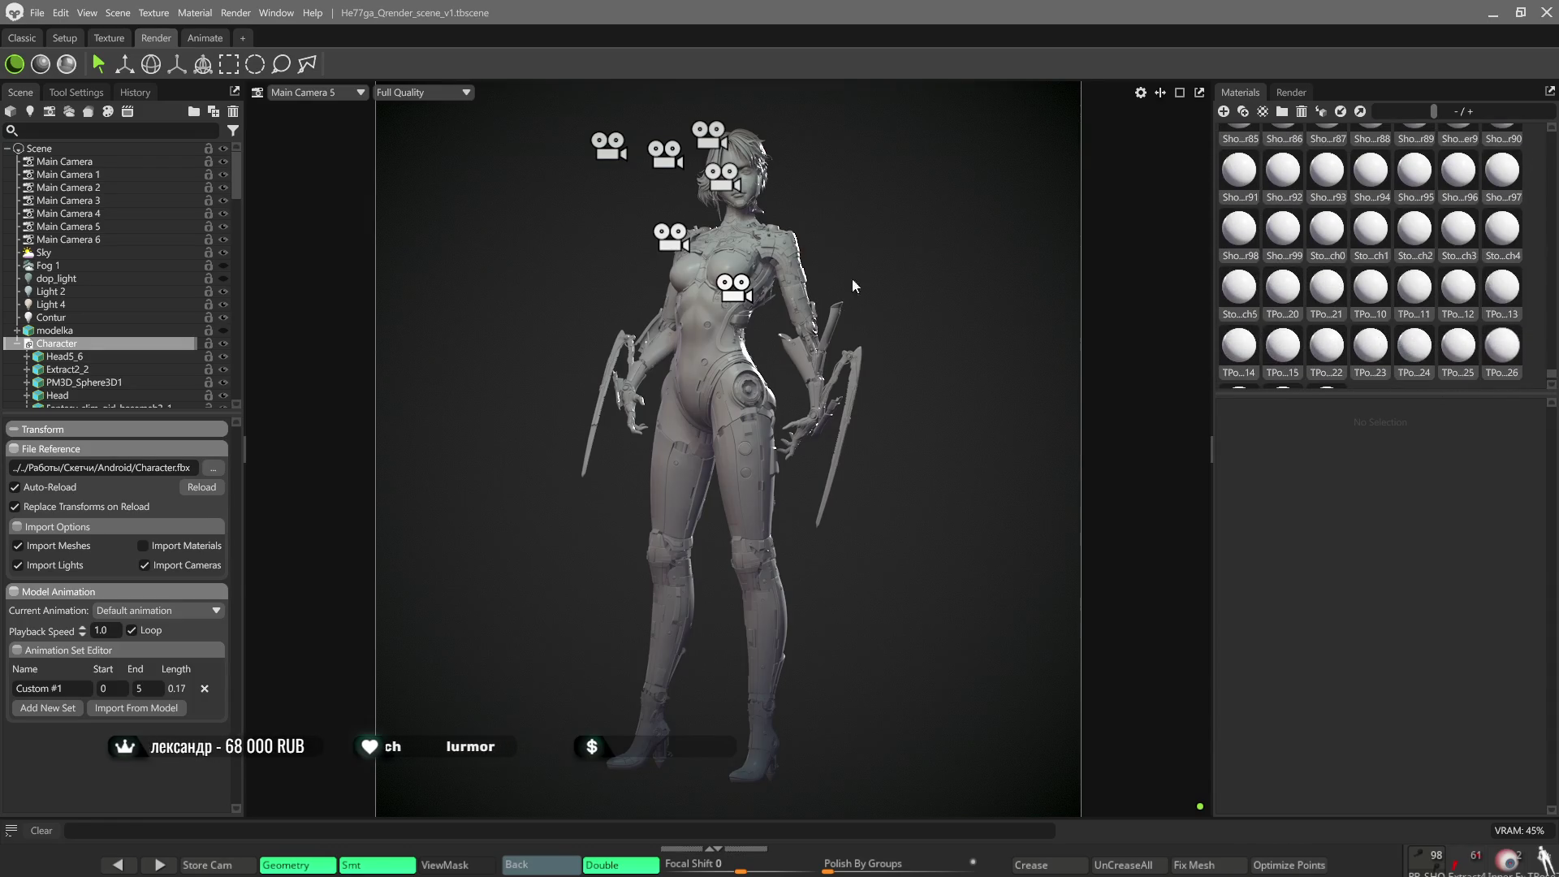
{"action": "scroll", "coordinate": [1383, 256], "scroll_direction": "down", "scroll_amount": 3}
{"action": "left_click_drag", "start_coordinate": [732, 367], "coordinate": [689, 298]}
{"action": "scroll", "coordinate": [689, 298], "scroll_direction": "up", "scroll_amount": 3}
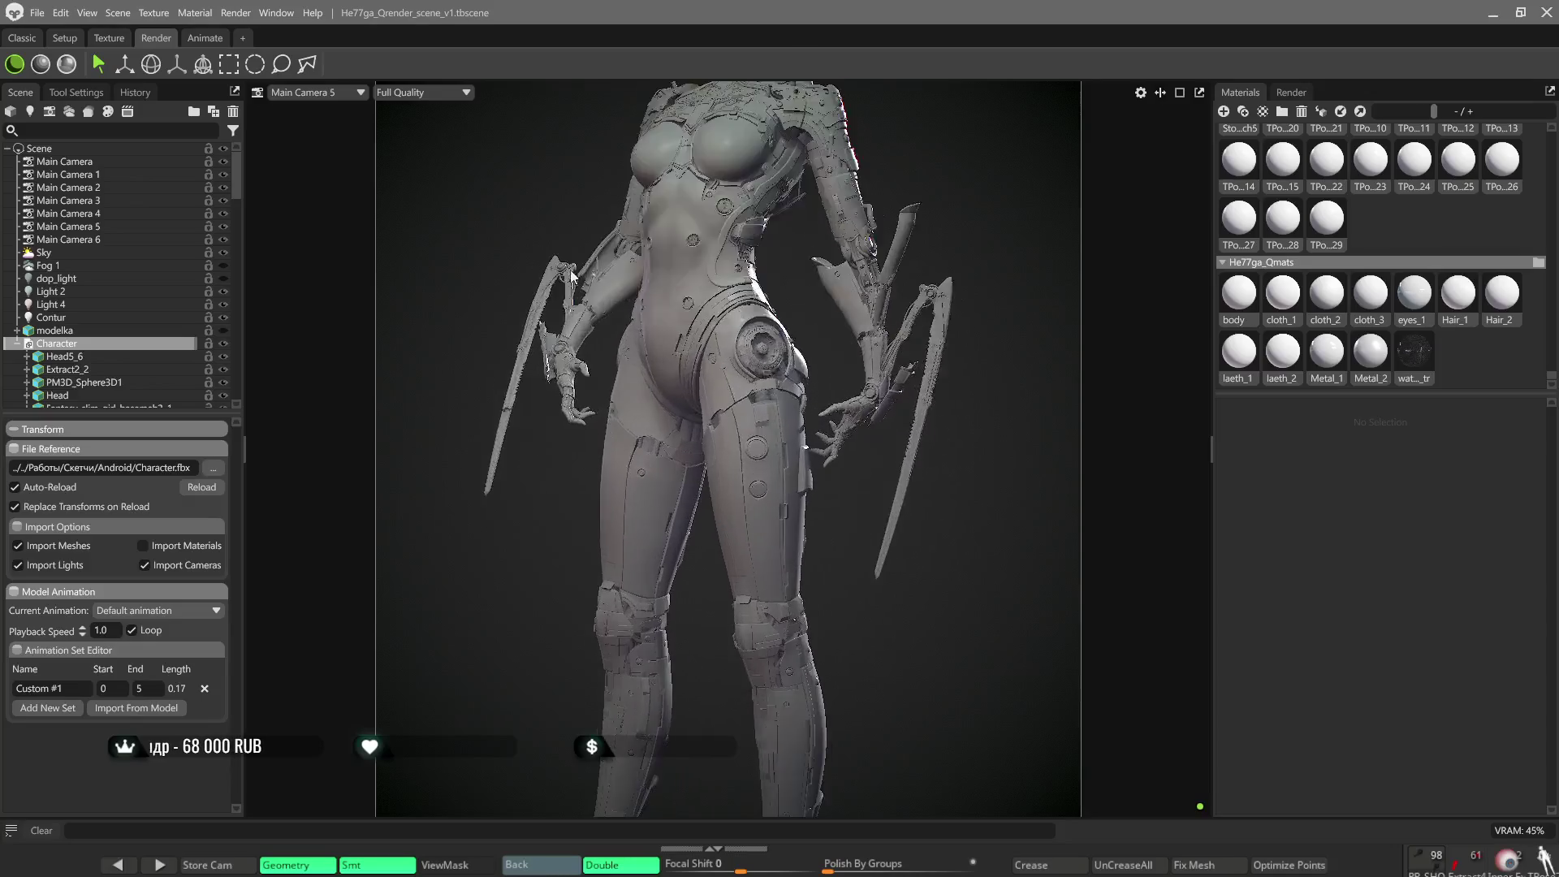
Frame the character's face and torso and select the body material in the He77ga_Qmats group.
{"action": "middle_click_drag", "start_coordinate": [689, 298], "coordinate": [874, 453]}
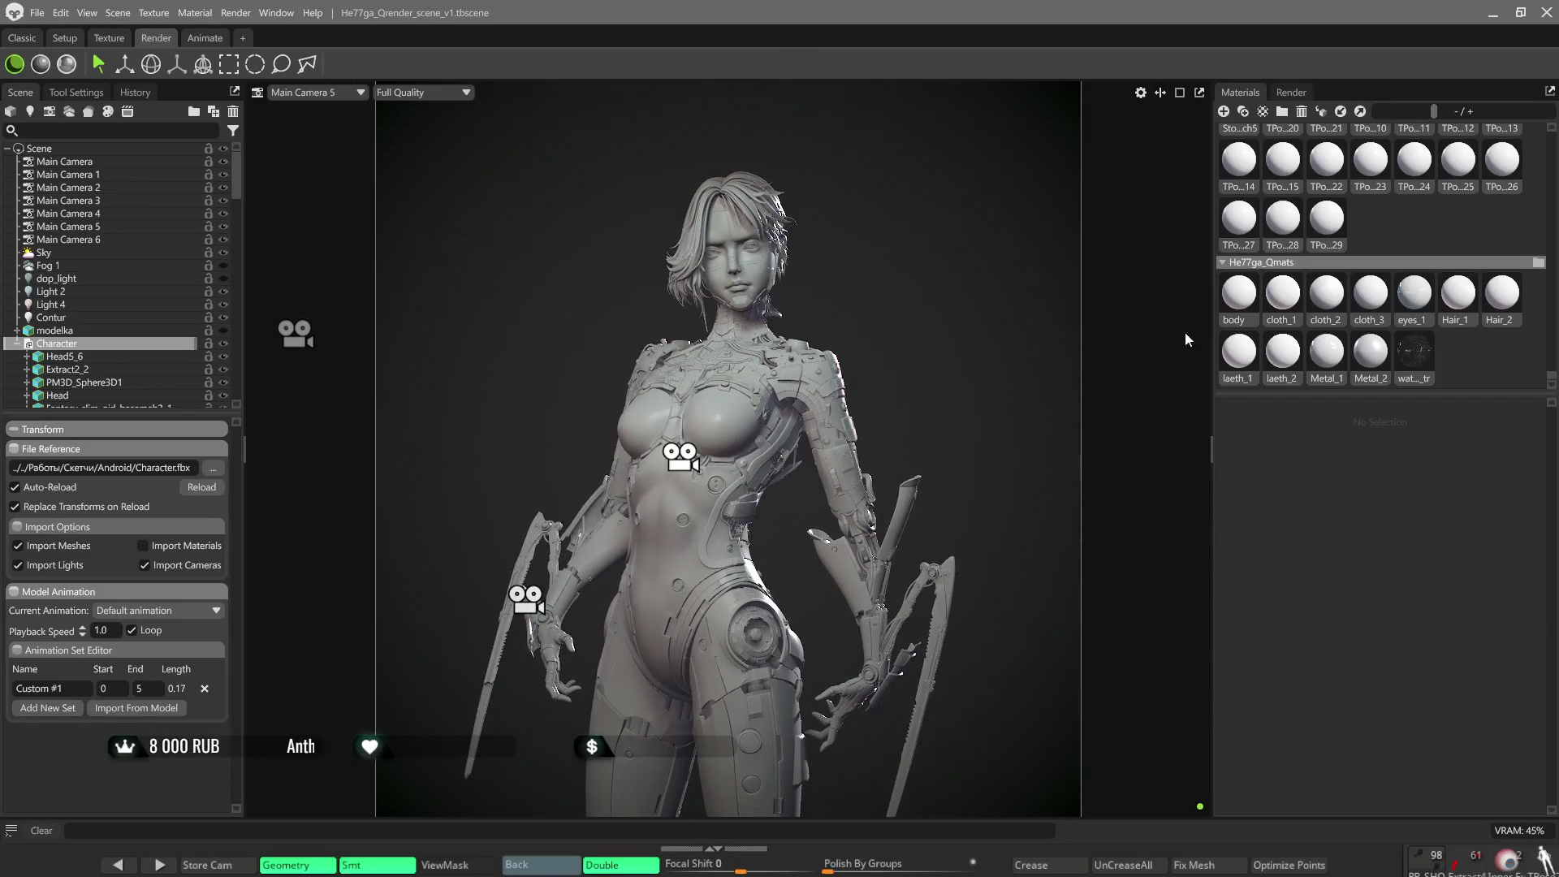
{"action": "left_click", "coordinate": [1239, 293]}
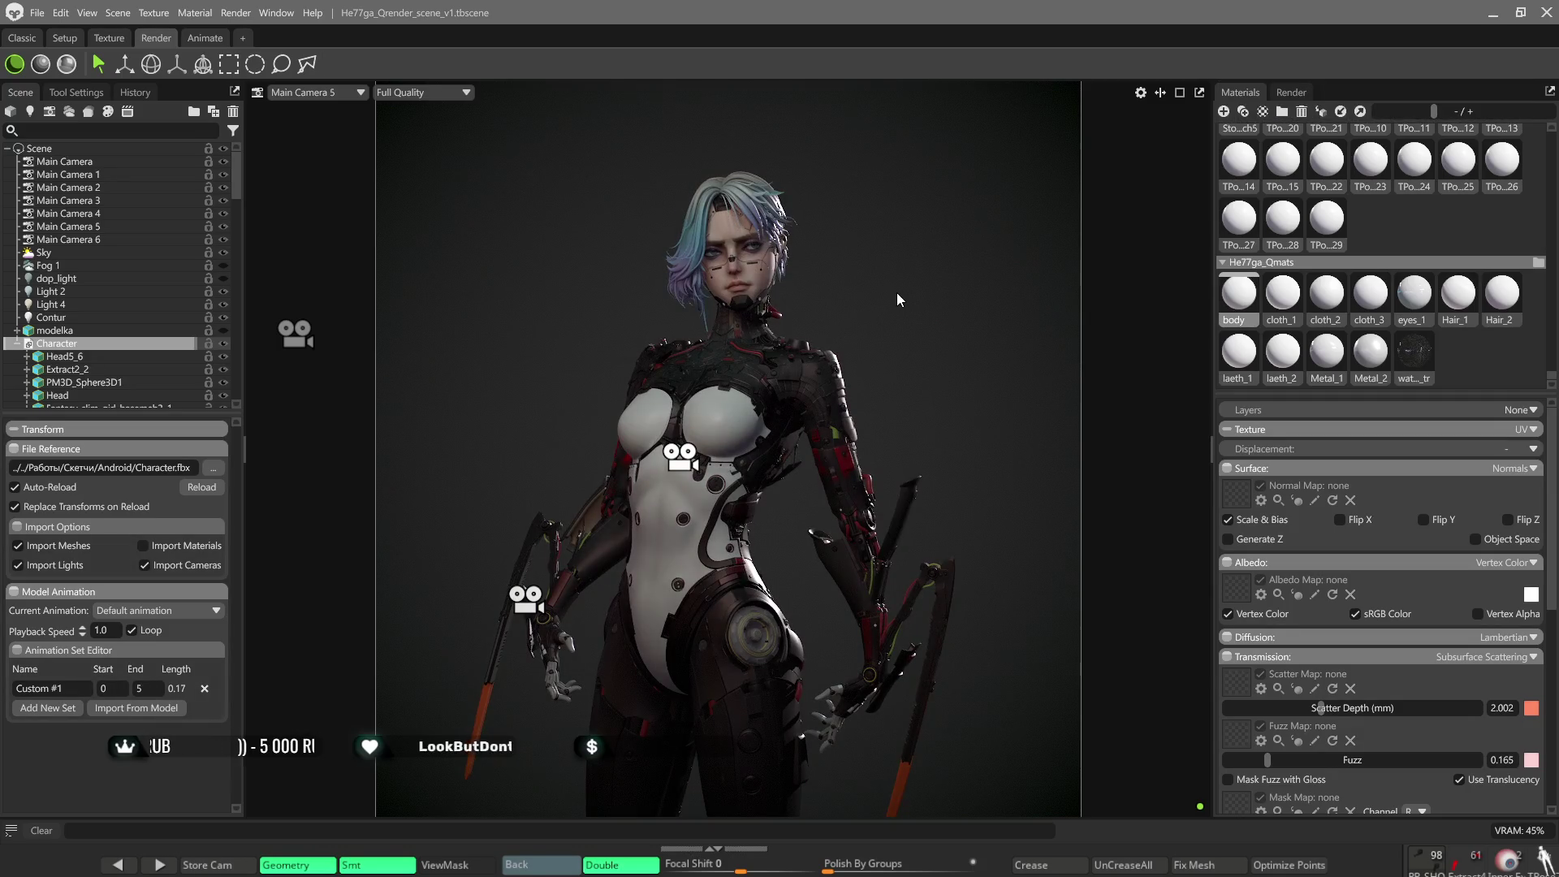
{"action": "scroll", "coordinate": [852, 291], "scroll_direction": "up", "scroll_amount": 1}
{"action": "scroll", "coordinate": [828, 280], "scroll_direction": "up", "scroll_amount": 1}
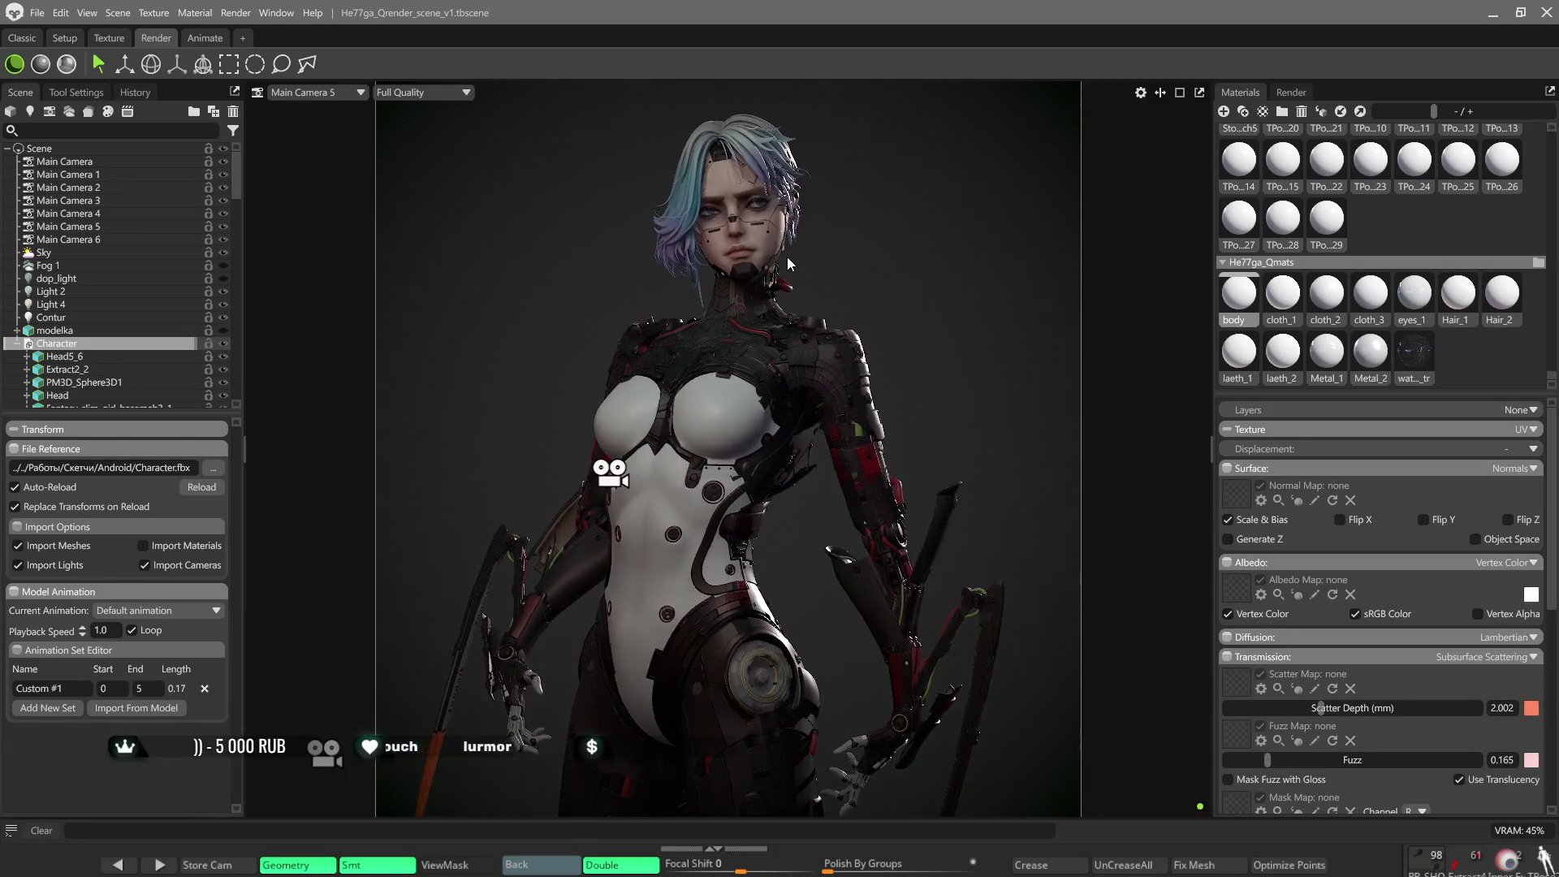
{"action": "scroll", "coordinate": [787, 260], "scroll_direction": "up", "scroll_amount": 1}
{"action": "scroll", "coordinate": [792, 293], "scroll_direction": "up", "scroll_amount": 1}
{"action": "scroll", "coordinate": [798, 336], "scroll_direction": "up", "scroll_amount": 1}
{"action": "scroll", "coordinate": [805, 377], "scroll_direction": "up", "scroll_amount": 1}
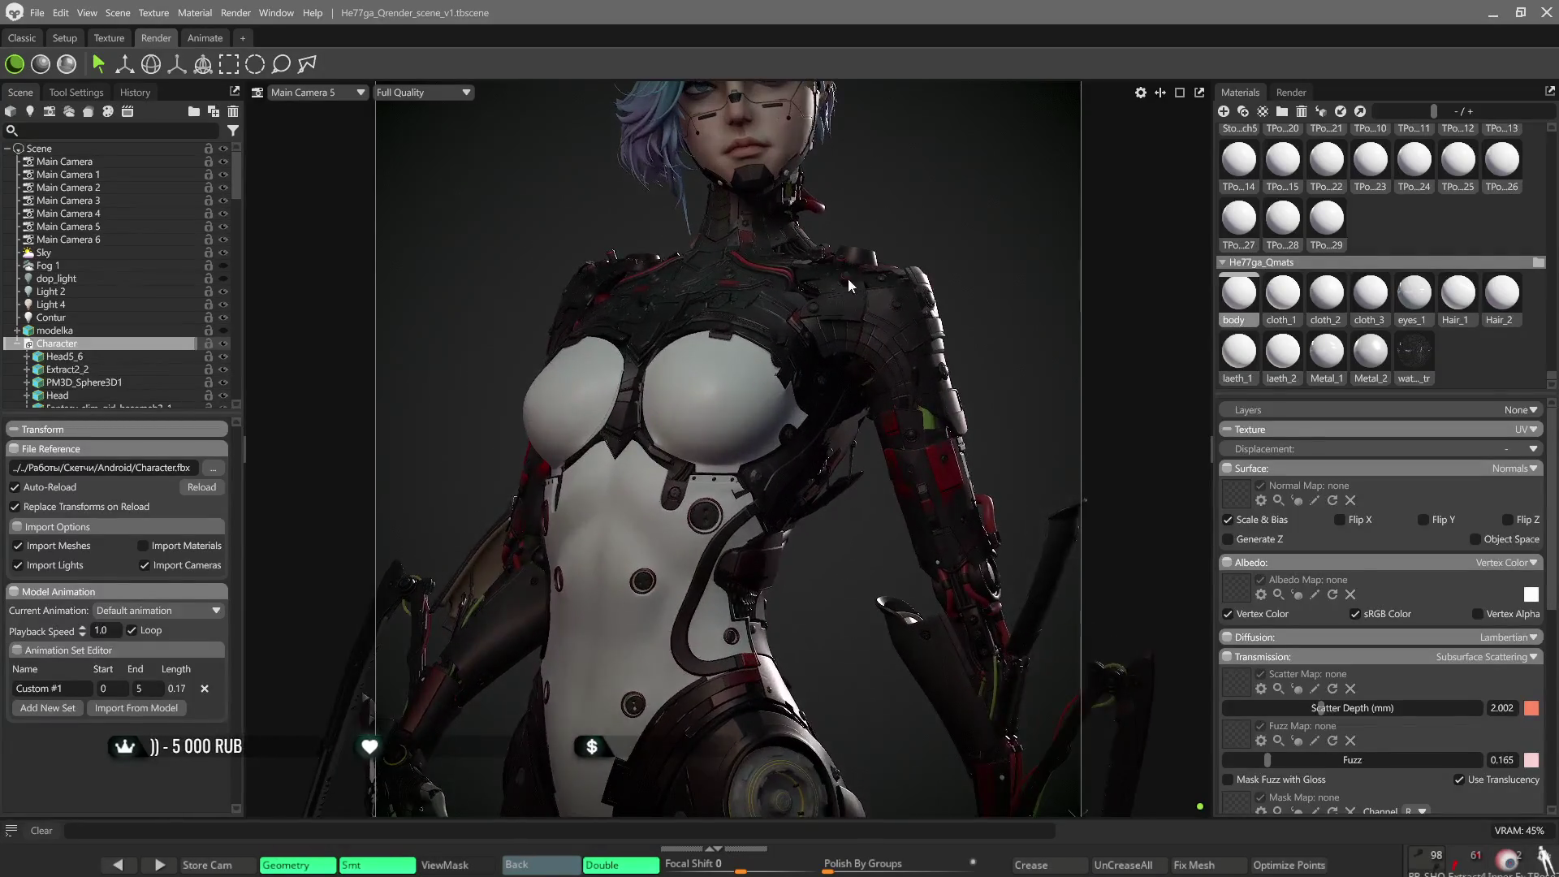
{"action": "scroll", "coordinate": [815, 431], "scroll_direction": "up", "scroll_amount": 1}
Set the body material's Scatter Depth to about 7.634 mm and Fuzz to about 0.276.
{"action": "middle_click_drag", "start_coordinate": [813, 432], "coordinate": [810, 518]}
{"action": "scroll", "coordinate": [748, 372], "scroll_direction": "up", "scroll_amount": 1}
{"action": "scroll", "coordinate": [749, 371], "scroll_direction": "up", "scroll_amount": 1}
{"action": "scroll", "coordinate": [748, 373], "scroll_direction": "up", "scroll_amount": 1}
{"action": "left_click_drag", "start_coordinate": [1319, 708], "coordinate": [1352, 716]}
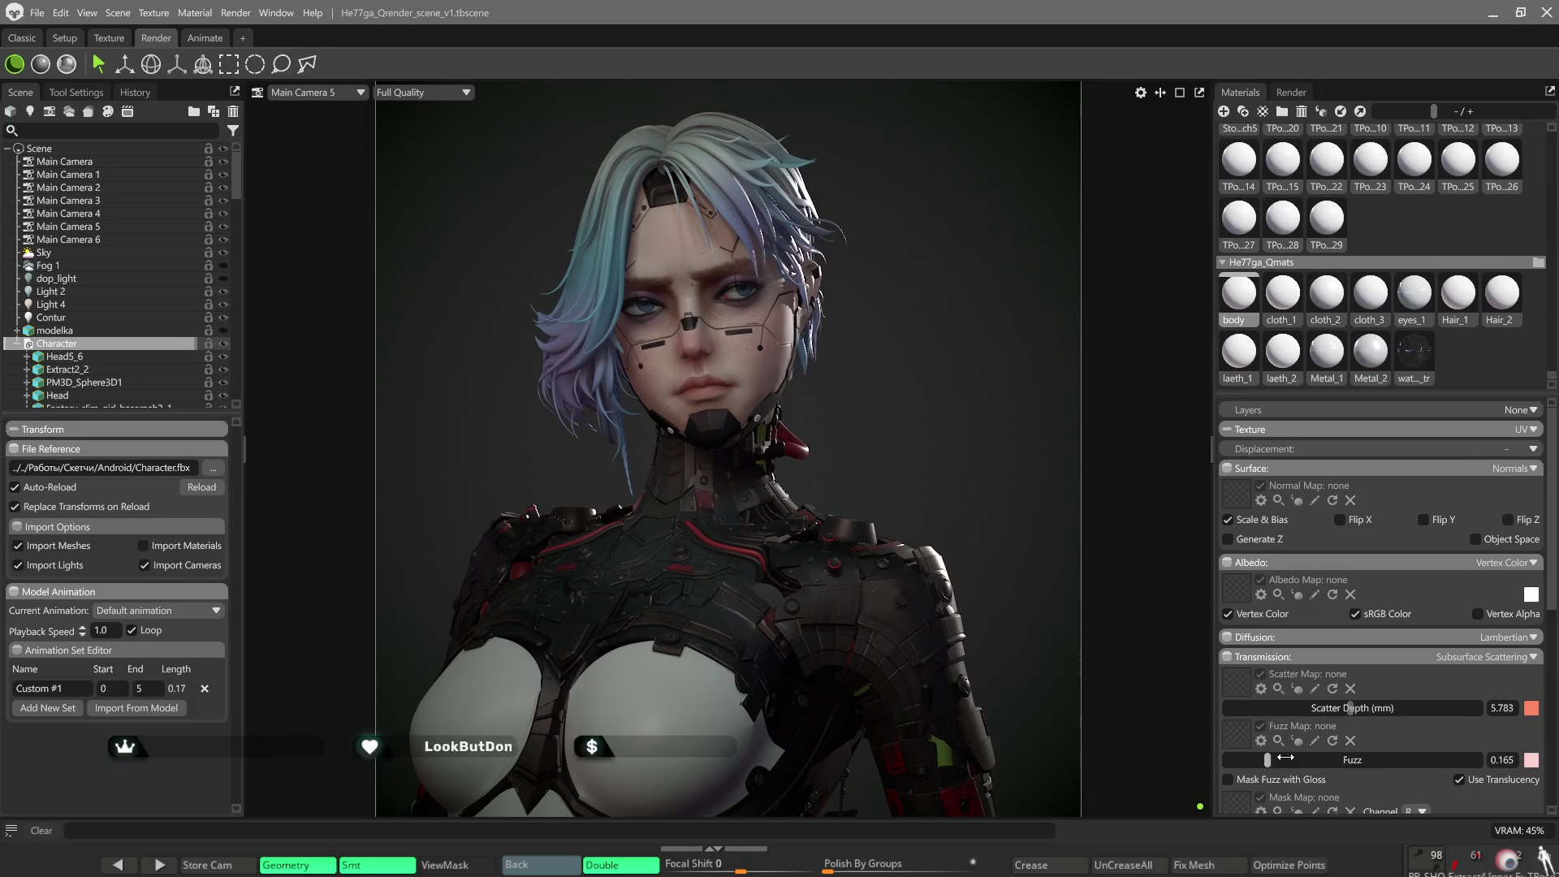
{"action": "mouse_move", "coordinate": [1286, 758]}
{"action": "left_mouse_down"}
{"action": "mouse_move", "coordinate": [1239, 759]}
{"action": "mouse_move", "coordinate": [1313, 758]}
{"action": "left_mouse_up"}
{"action": "mouse_move", "coordinate": [1353, 708]}
{"action": "left_mouse_down"}
{"action": "mouse_move", "coordinate": [1380, 708]}
{"action": "mouse_move", "coordinate": [1363, 708]}
{"action": "left_mouse_up"}
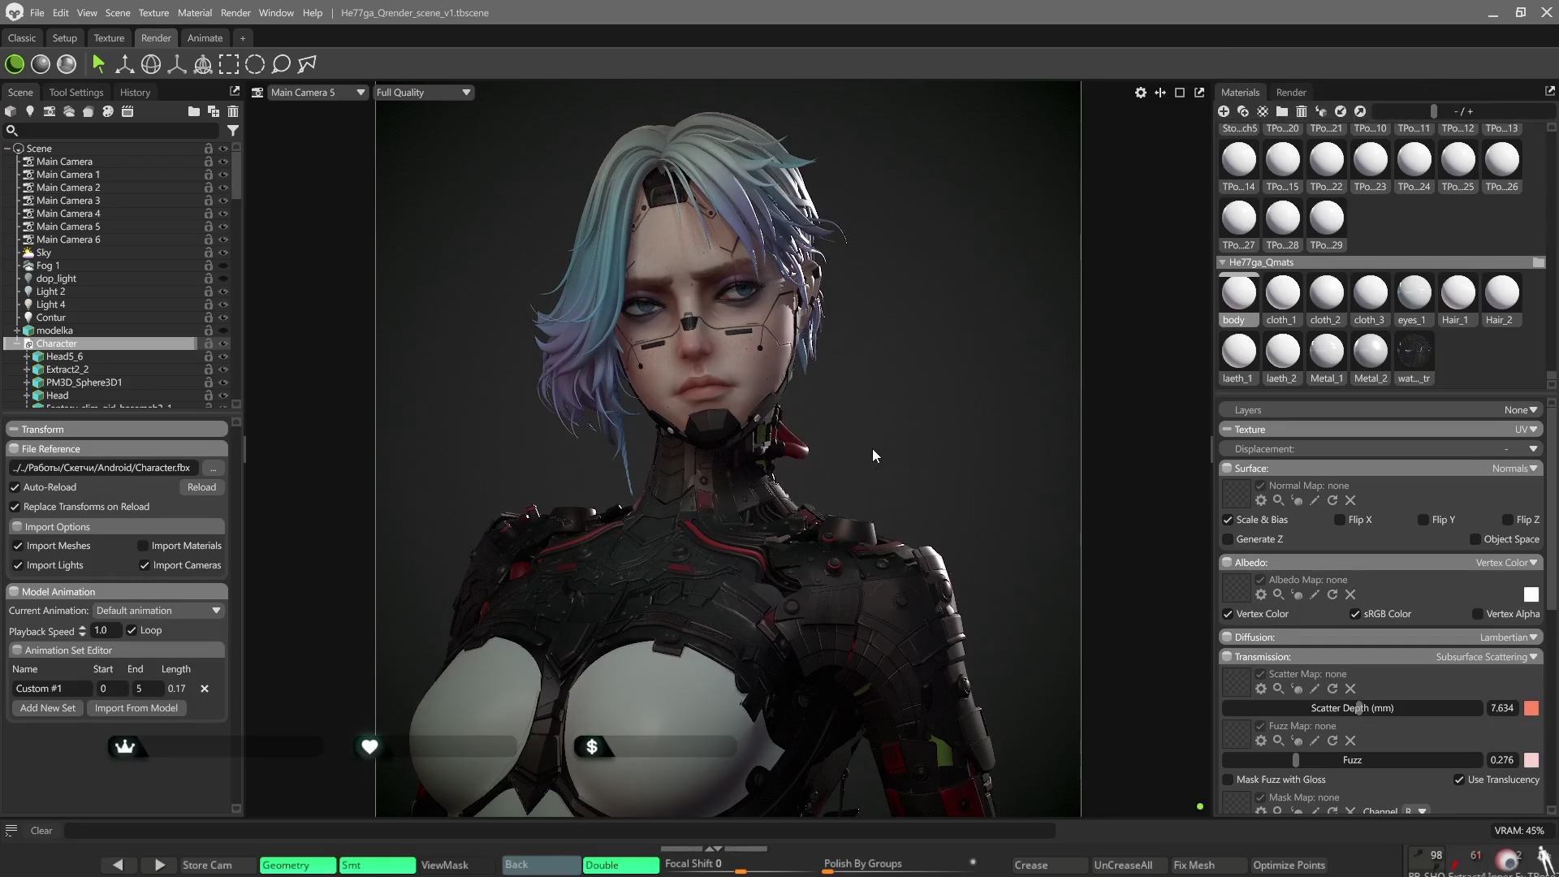
{"action": "scroll", "coordinate": [871, 453], "scroll_direction": "down", "scroll_amount": 2}
{"action": "scroll", "coordinate": [873, 442], "scroll_direction": "down", "scroll_amount": 2}
Orbit to a frontal close view of the head and select the Head5_6 mesh.
{"action": "left_click_drag", "start_coordinate": [868, 441], "coordinate": [829, 437]}
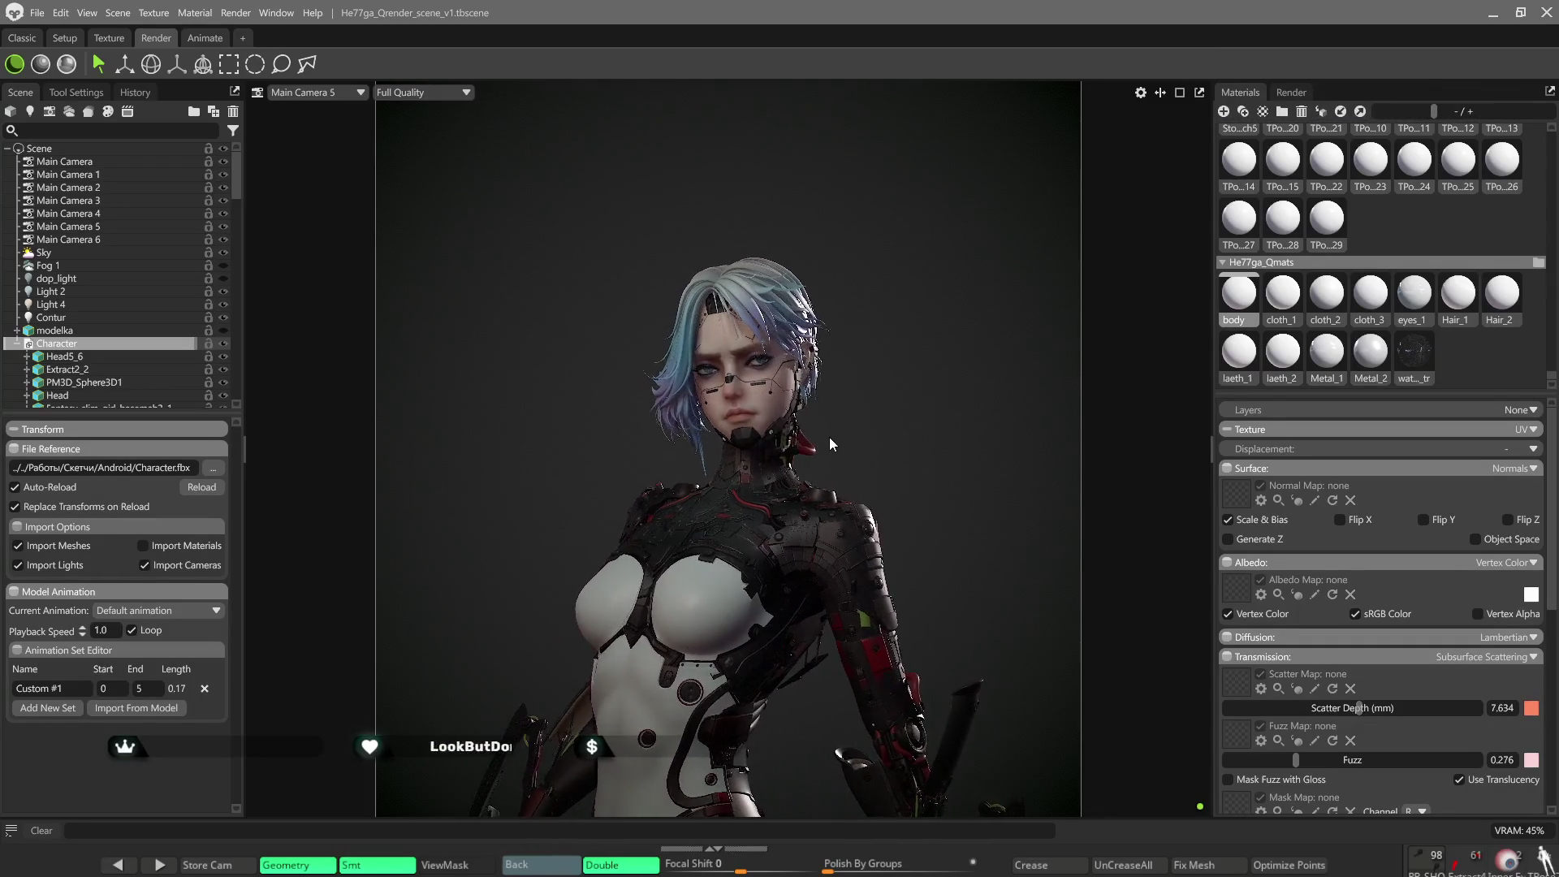
{"action": "scroll", "coordinate": [914, 431], "scroll_direction": "up", "scroll_amount": 2}
{"action": "mouse_move", "coordinate": [884, 286]}
{"action": "left_mouse_down"}
{"action": "mouse_move", "coordinate": [697, 443]}
{"action": "mouse_move", "coordinate": [806, 417]}
{"action": "left_mouse_up"}
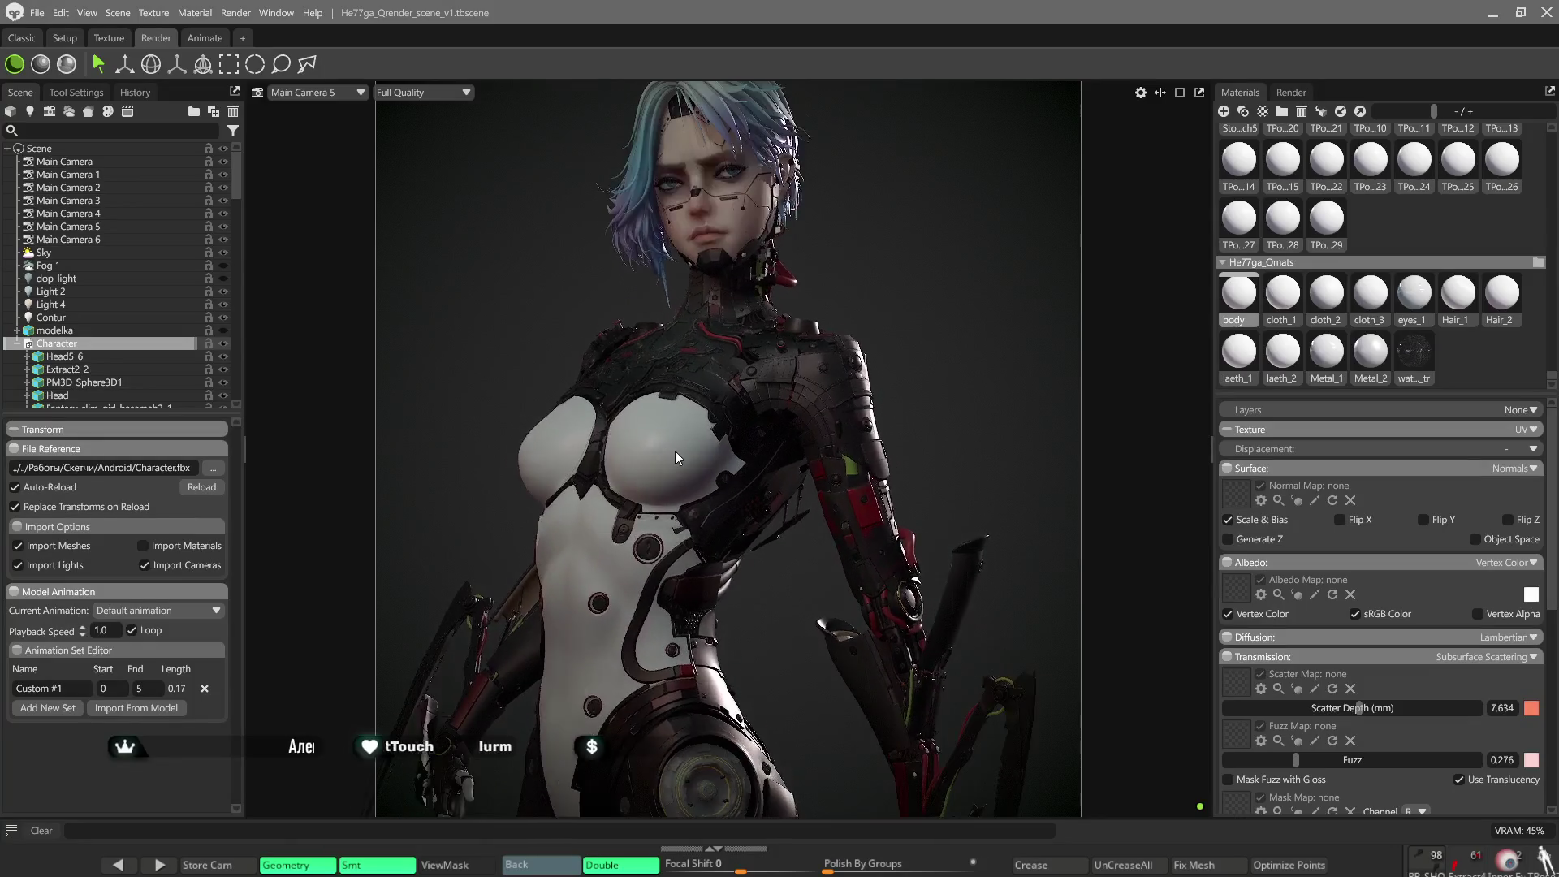
{"action": "scroll", "coordinate": [806, 418], "scroll_direction": "down", "scroll_amount": 2}
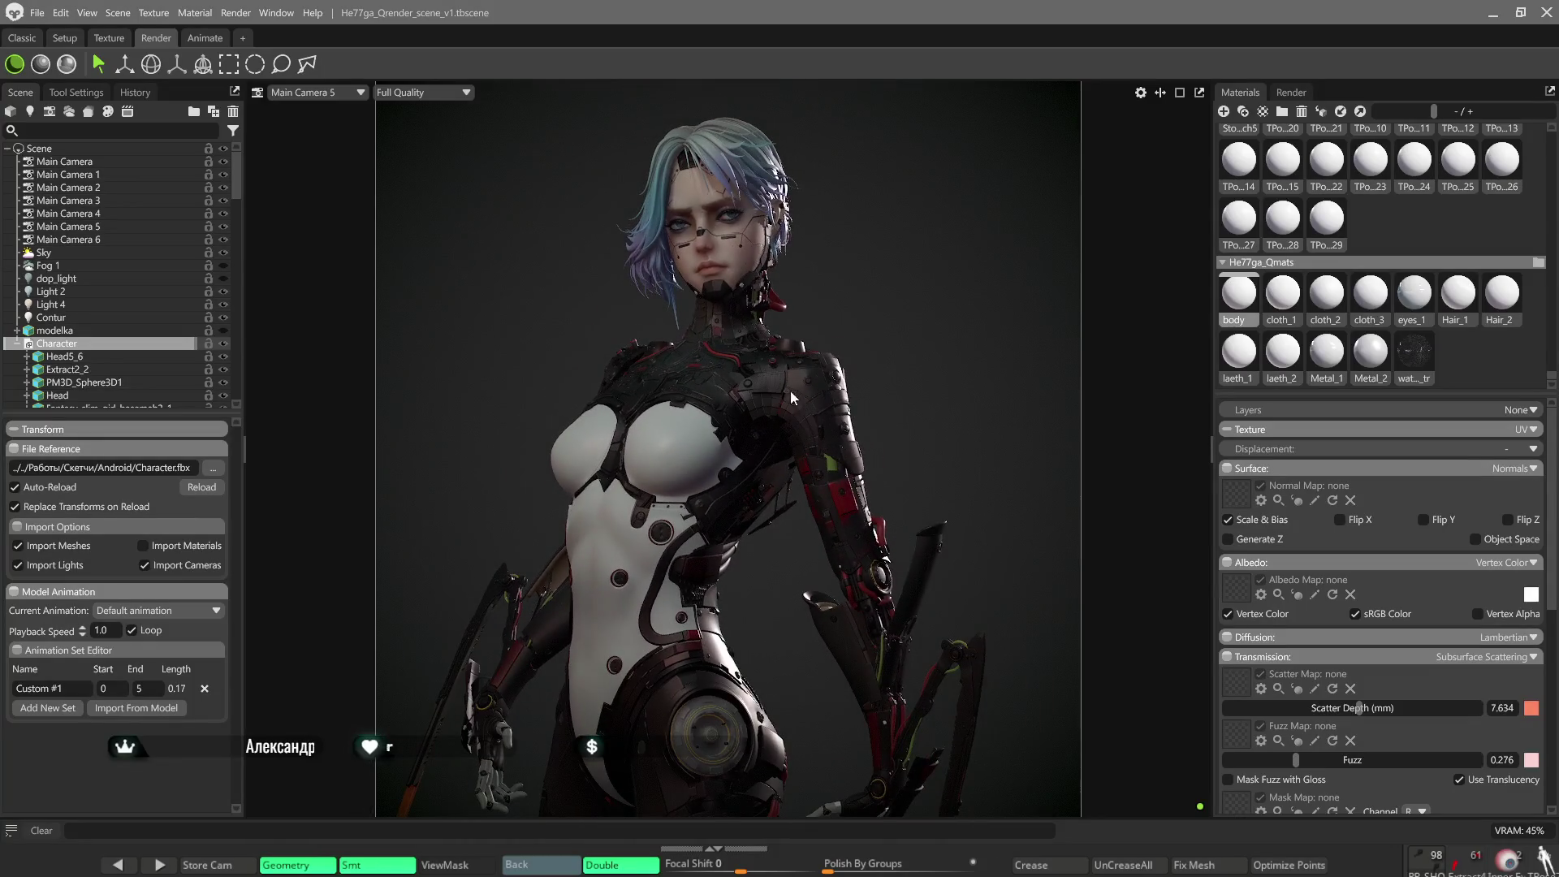
{"action": "scroll", "coordinate": [778, 359], "scroll_direction": "up", "scroll_amount": 2}
{"action": "left_click_drag", "start_coordinate": [771, 350], "coordinate": [815, 411]}
{"action": "scroll", "coordinate": [815, 411], "scroll_direction": "up", "scroll_amount": 2}
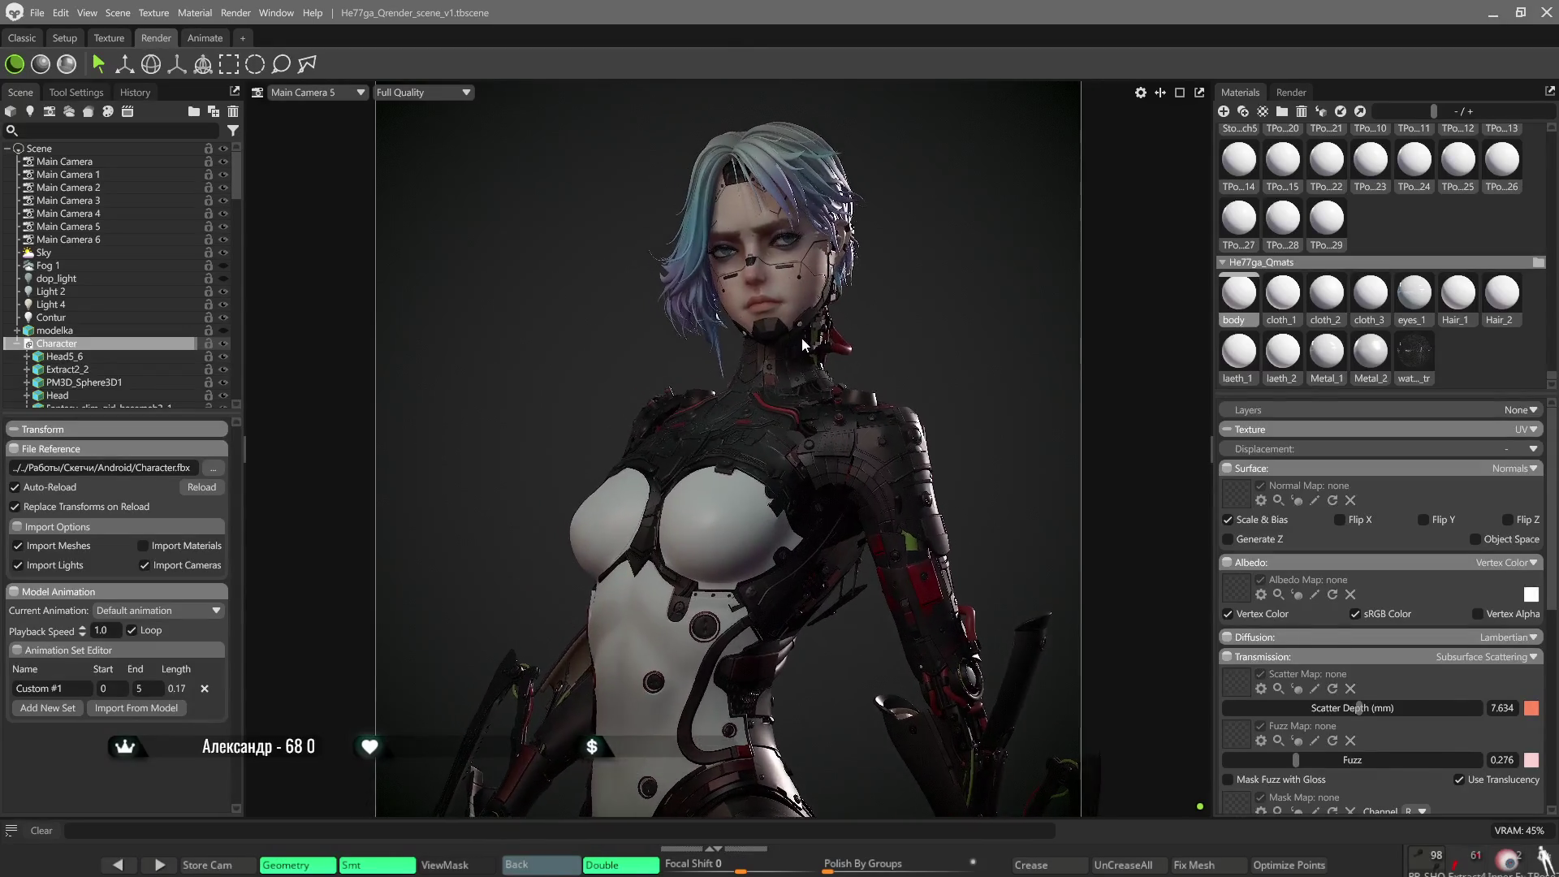
{"action": "mouse_move", "coordinate": [907, 343]}
{"action": "left_mouse_down"}
{"action": "mouse_move", "coordinate": [930, 400]}
{"action": "mouse_move", "coordinate": [921, 337]}
{"action": "mouse_move", "coordinate": [846, 299]}
{"action": "mouse_move", "coordinate": [869, 401]}
{"action": "mouse_move", "coordinate": [856, 368]}
{"action": "left_mouse_up"}
{"action": "scroll", "coordinate": [928, 400], "scroll_direction": "down", "scroll_amount": 2}
{"action": "scroll", "coordinate": [910, 442], "scroll_direction": "down", "scroll_amount": 2}
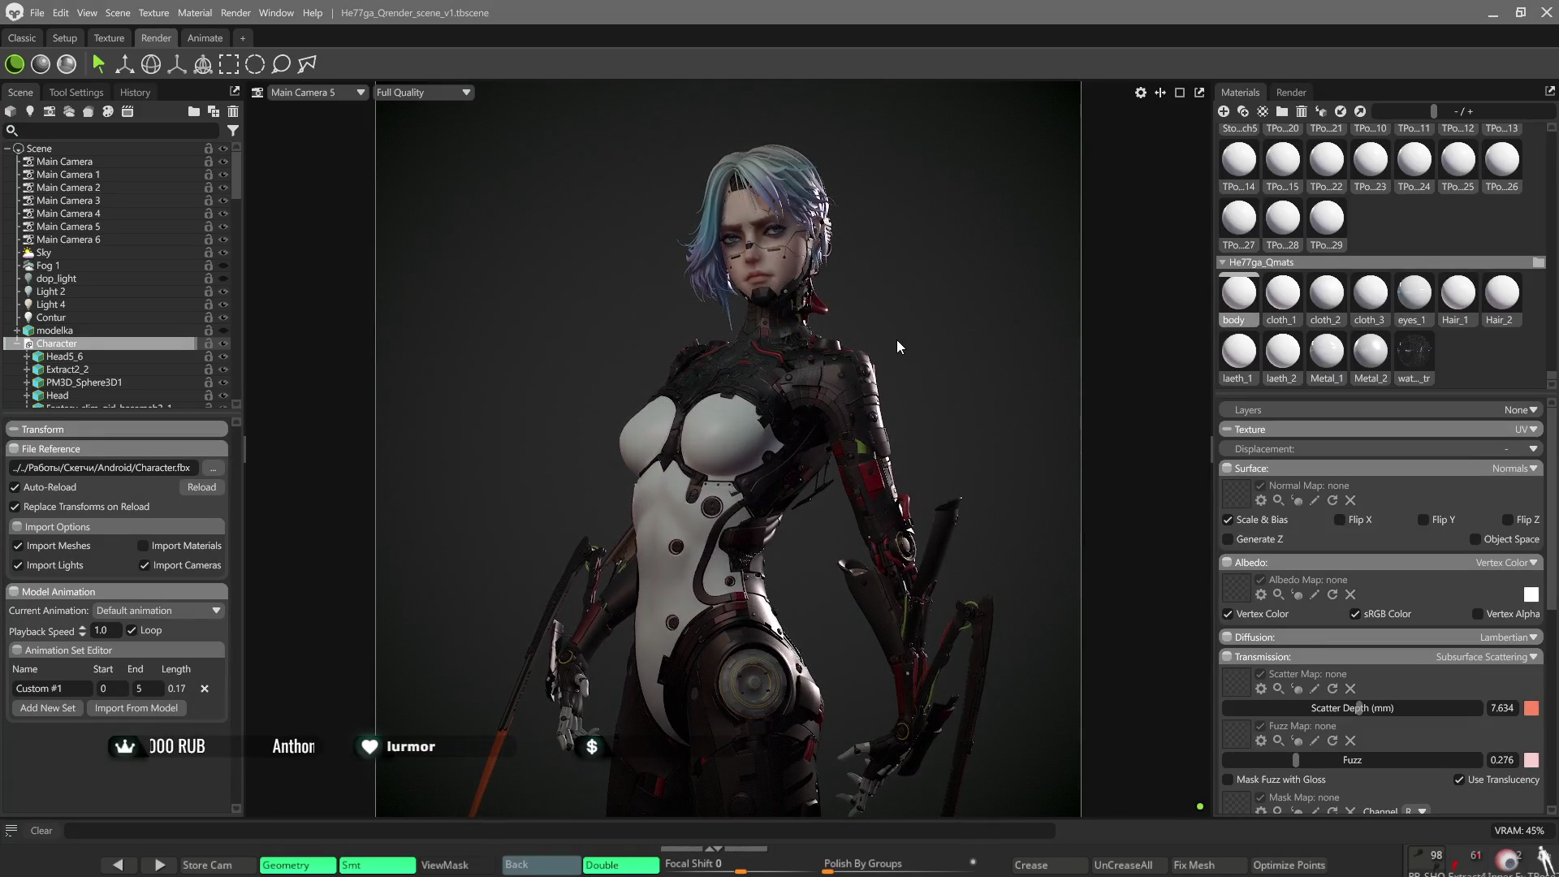
{"action": "scroll", "coordinate": [896, 340], "scroll_direction": "up", "scroll_amount": 2}
{"action": "scroll", "coordinate": [827, 204], "scroll_direction": "up", "scroll_amount": 2}
{"action": "scroll", "coordinate": [820, 264], "scroll_direction": "up", "scroll_amount": 2}
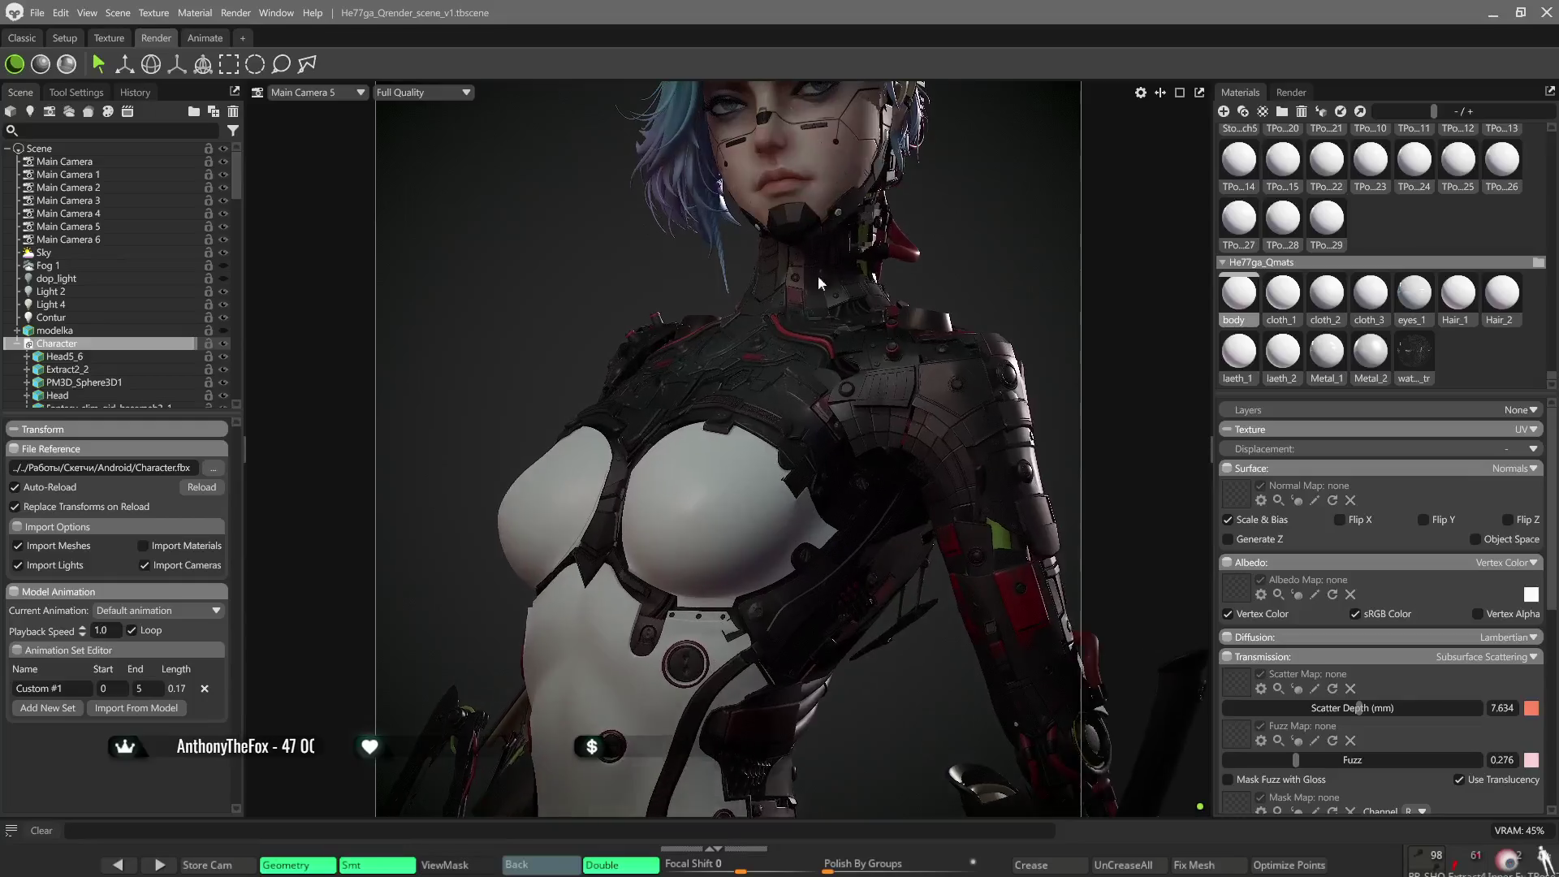
{"action": "middle_click_drag", "start_coordinate": [821, 265], "coordinate": [775, 552]}
{"action": "left_click", "coordinate": [808, 313]}
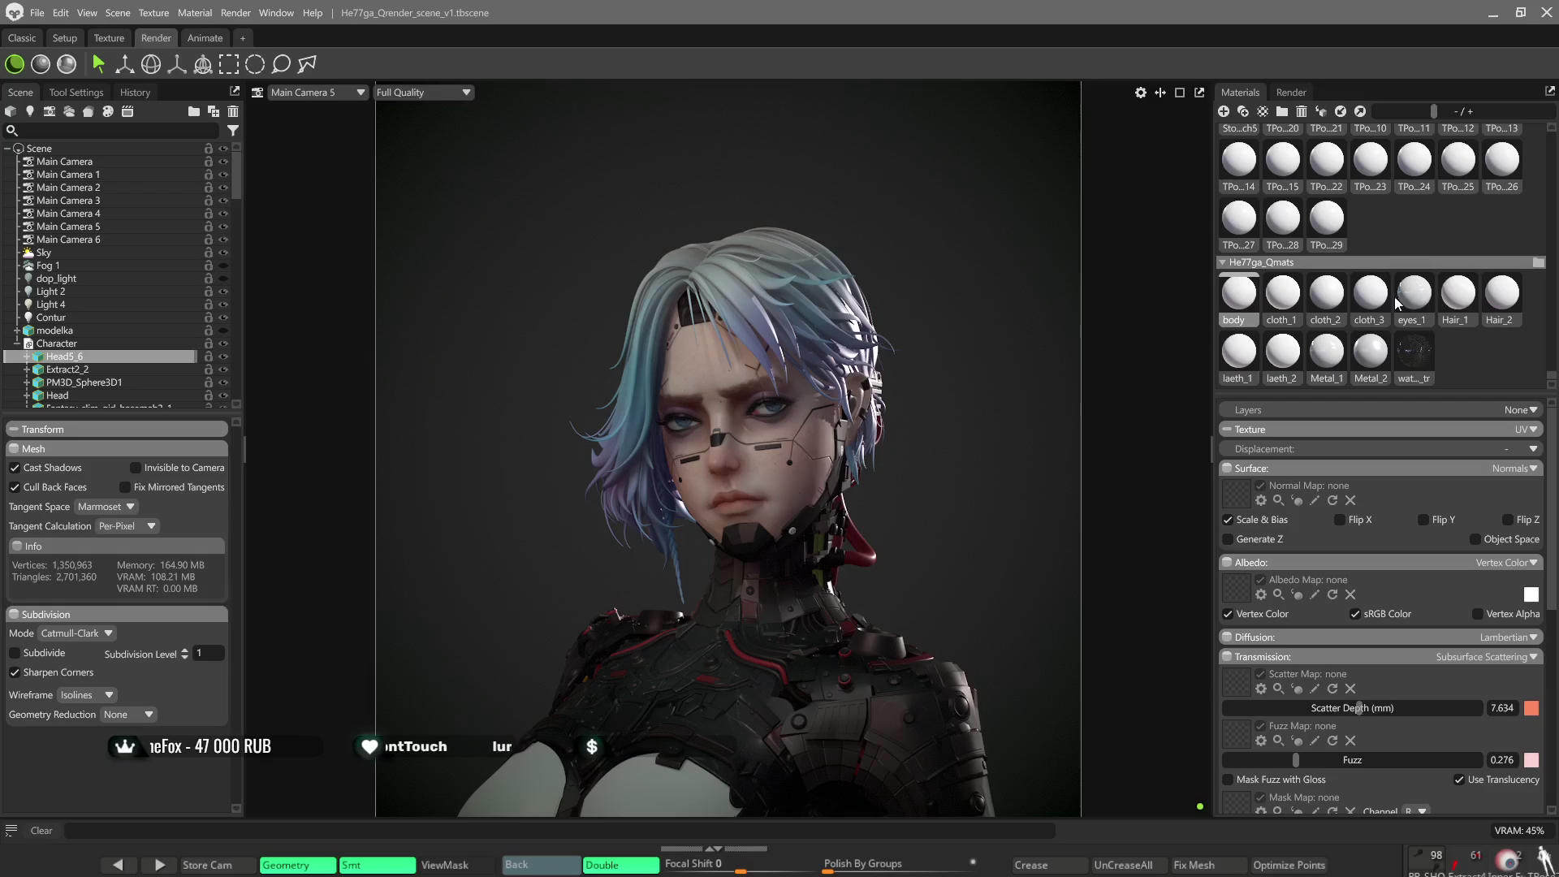
Show the Hair_1 material settings, inspect the hair from several angles, then clear the scene selection.
{"action": "left_click", "coordinate": [1454, 308]}
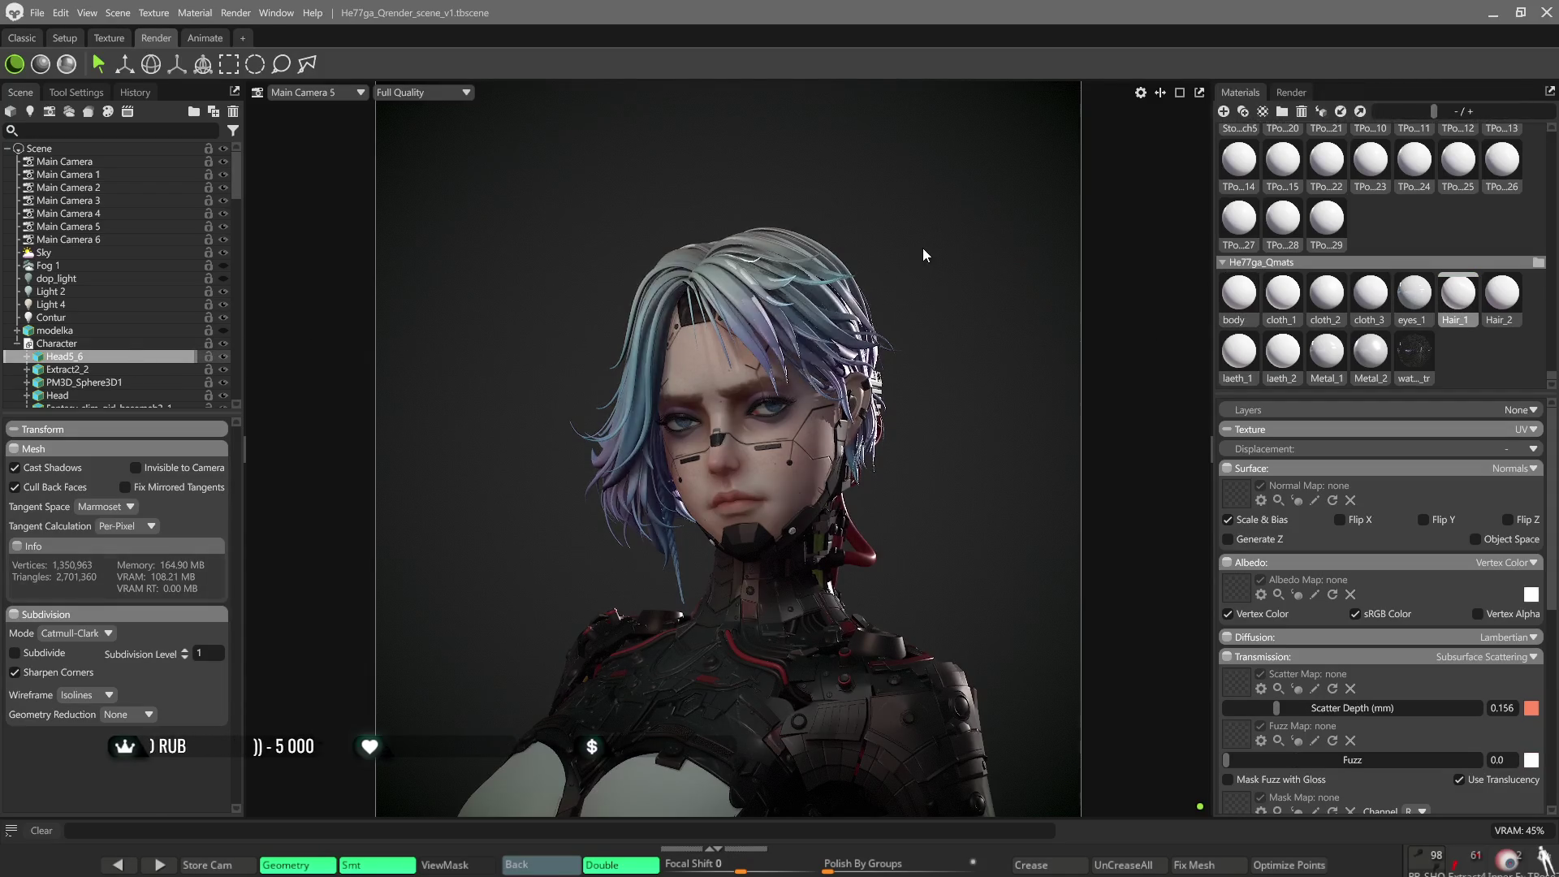
{"action": "scroll", "coordinate": [915, 257], "scroll_direction": "down", "scroll_amount": 3}
{"action": "scroll", "coordinate": [907, 320], "scroll_direction": "down", "scroll_amount": 3}
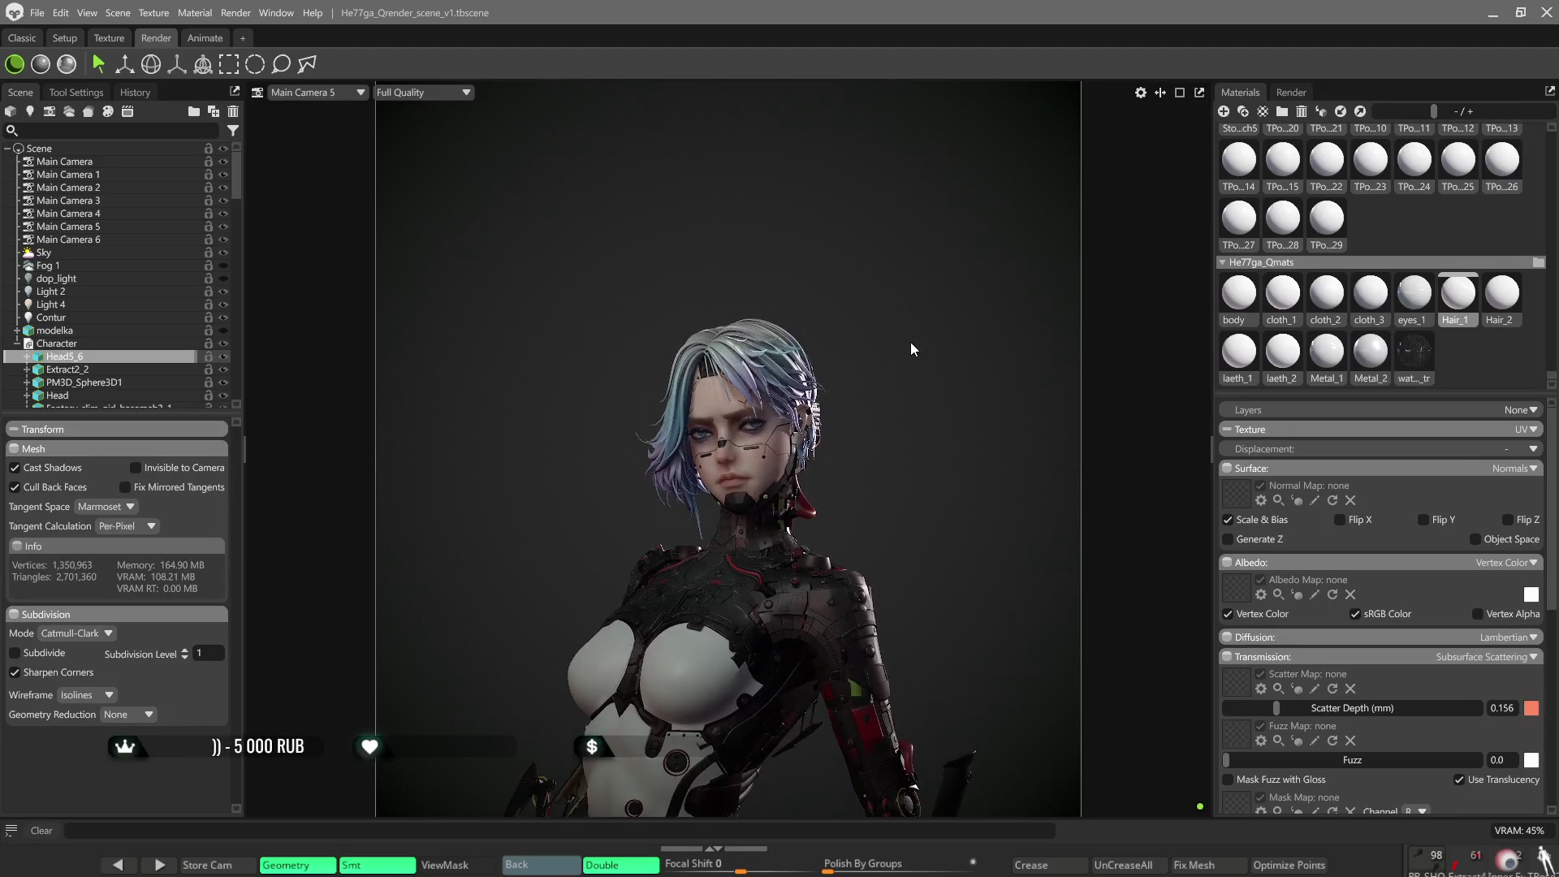
{"action": "scroll", "coordinate": [918, 289], "scroll_direction": "down", "scroll_amount": 2}
{"action": "scroll", "coordinate": [913, 235], "scroll_direction": "down", "scroll_amount": 2}
{"action": "scroll", "coordinate": [914, 274], "scroll_direction": "down", "scroll_amount": 2}
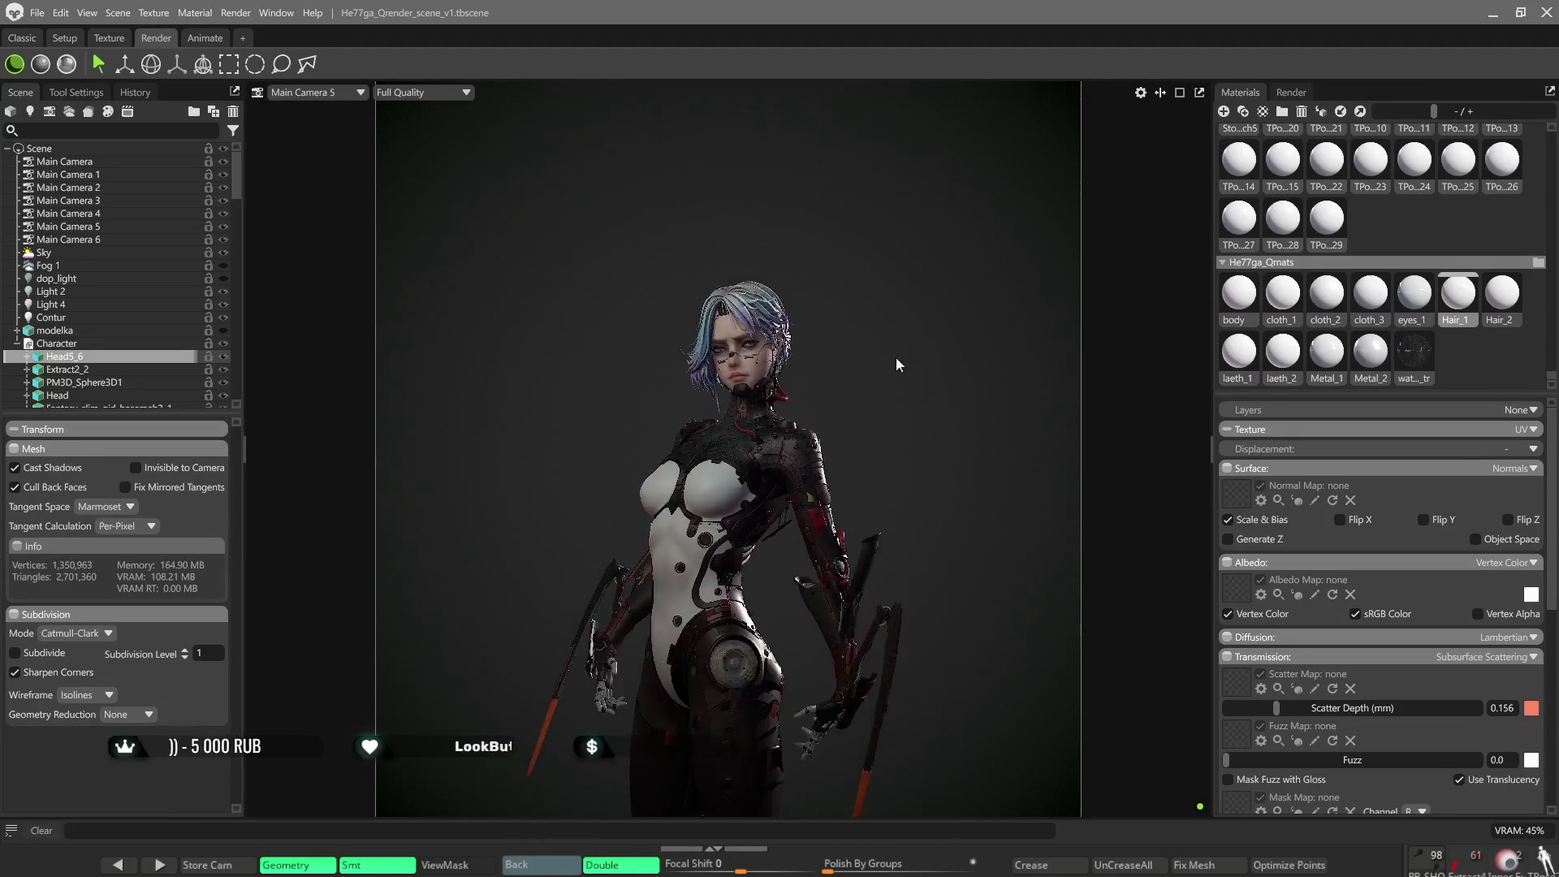
{"action": "scroll", "coordinate": [896, 353], "scroll_direction": "down", "scroll_amount": 2}
{"action": "scroll", "coordinate": [900, 281], "scroll_direction": "up", "scroll_amount": 2}
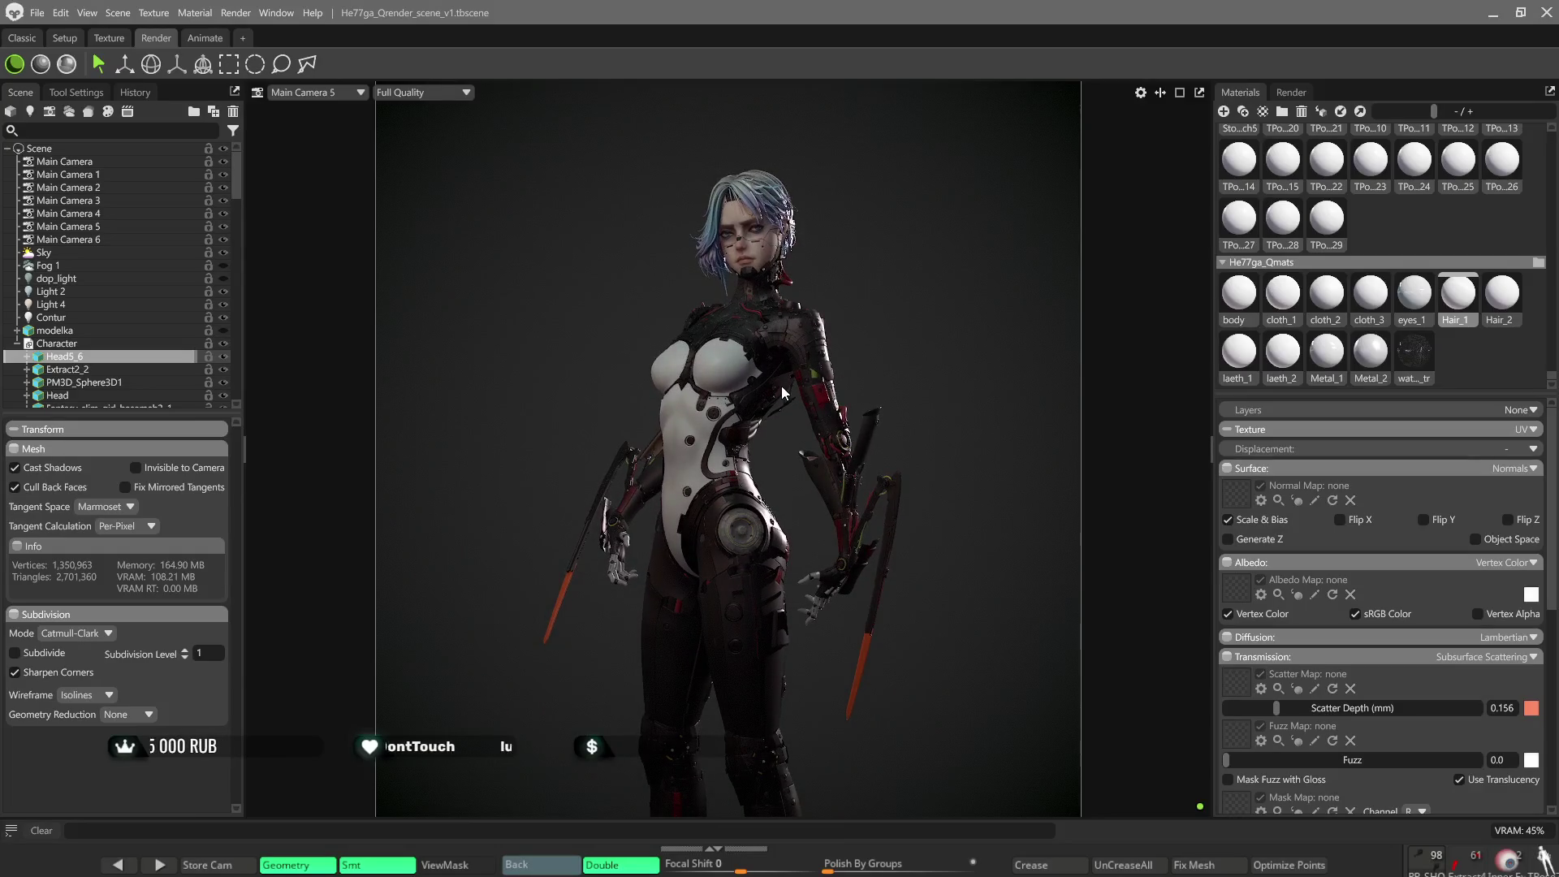
{"action": "scroll", "coordinate": [784, 394], "scroll_direction": "up", "scroll_amount": 1}
{"action": "scroll", "coordinate": [860, 370], "scroll_direction": "down", "scroll_amount": 2}
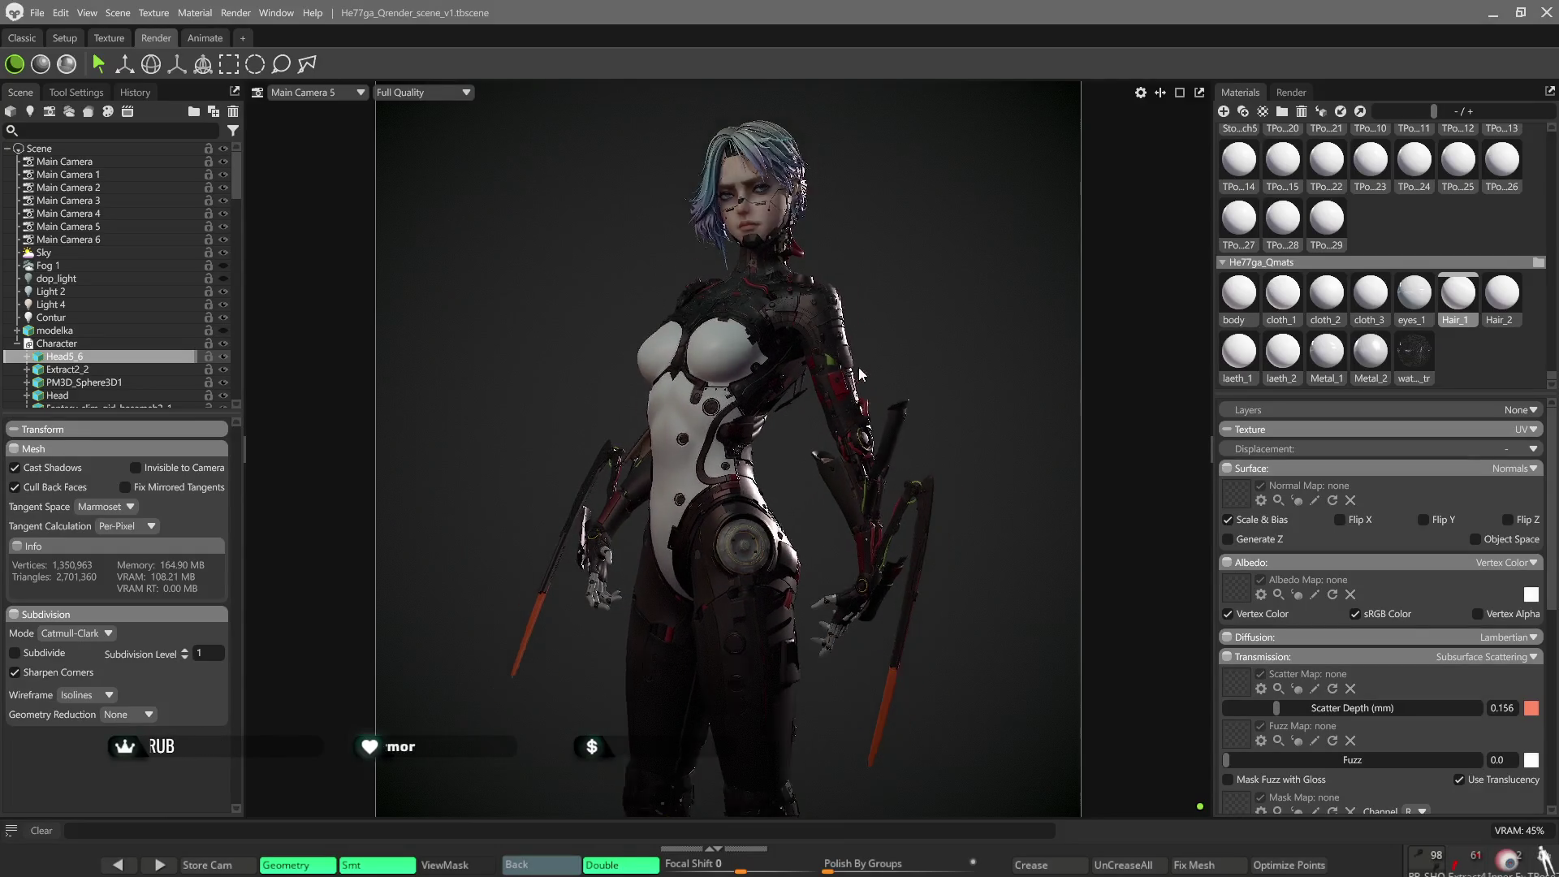
{"action": "scroll", "coordinate": [859, 367], "scroll_direction": "down", "scroll_amount": 2}
{"action": "middle_click_drag", "start_coordinate": [902, 359], "coordinate": [899, 374]}
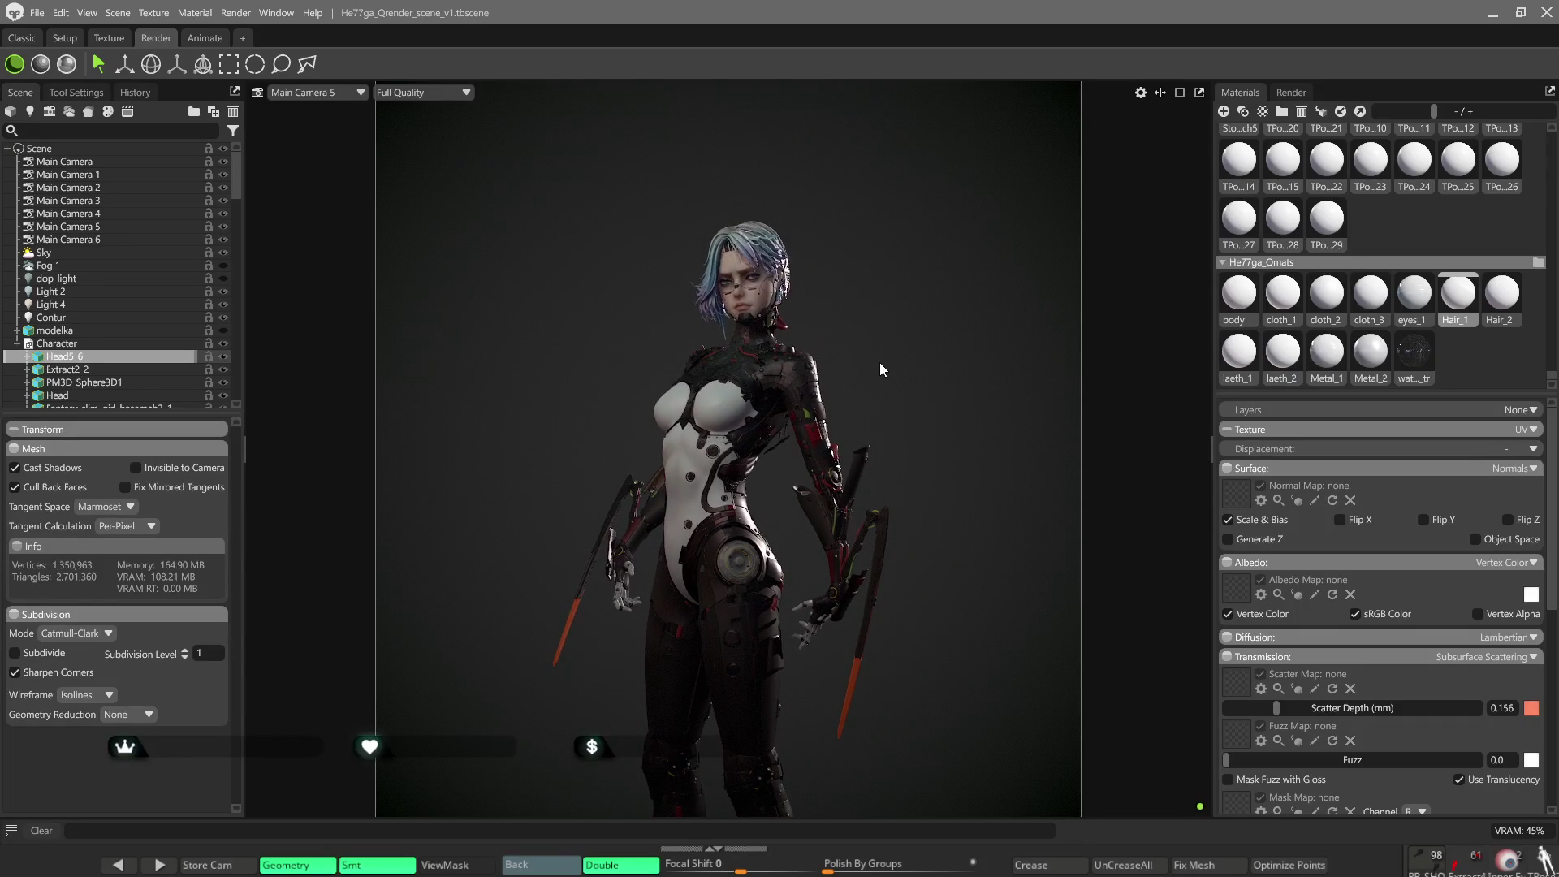
{"action": "left_click_drag", "start_coordinate": [880, 361], "coordinate": [878, 401]}
{"action": "middle_click_drag", "start_coordinate": [930, 397], "coordinate": [930, 377]}
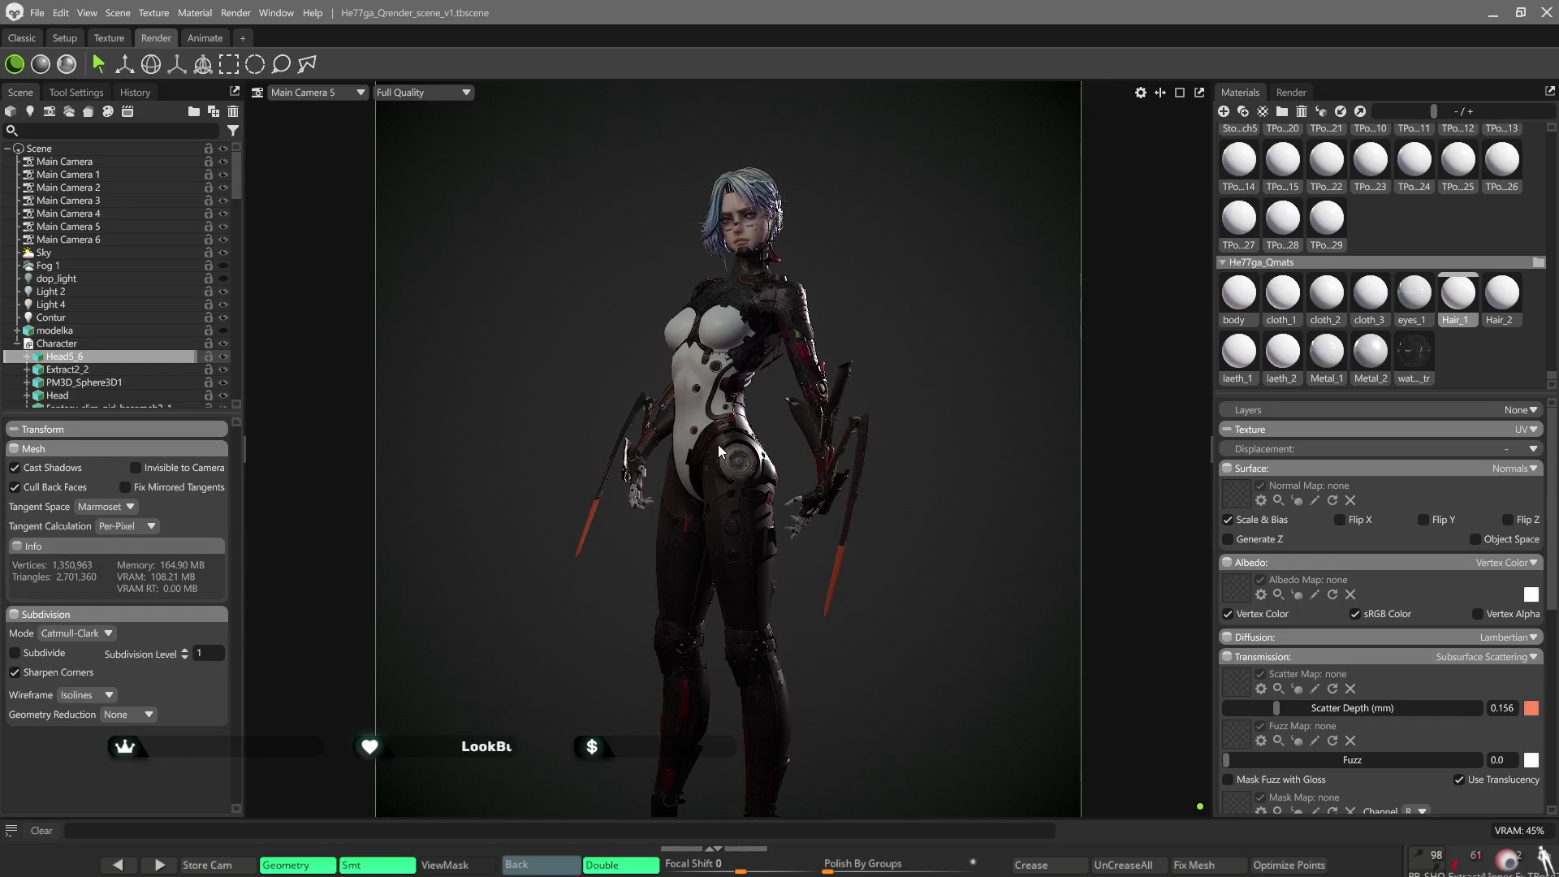
{"action": "left_click_drag", "start_coordinate": [718, 445], "coordinate": [718, 443]}
{"action": "mouse_move", "coordinate": [532, 439]}
{"action": "left_mouse_down"}
{"action": "mouse_move", "coordinate": [581, 450]}
{"action": "mouse_move", "coordinate": [511, 436]}
{"action": "left_mouse_up"}
{"action": "left_click_drag", "start_coordinate": [886, 313], "coordinate": [752, 406]}
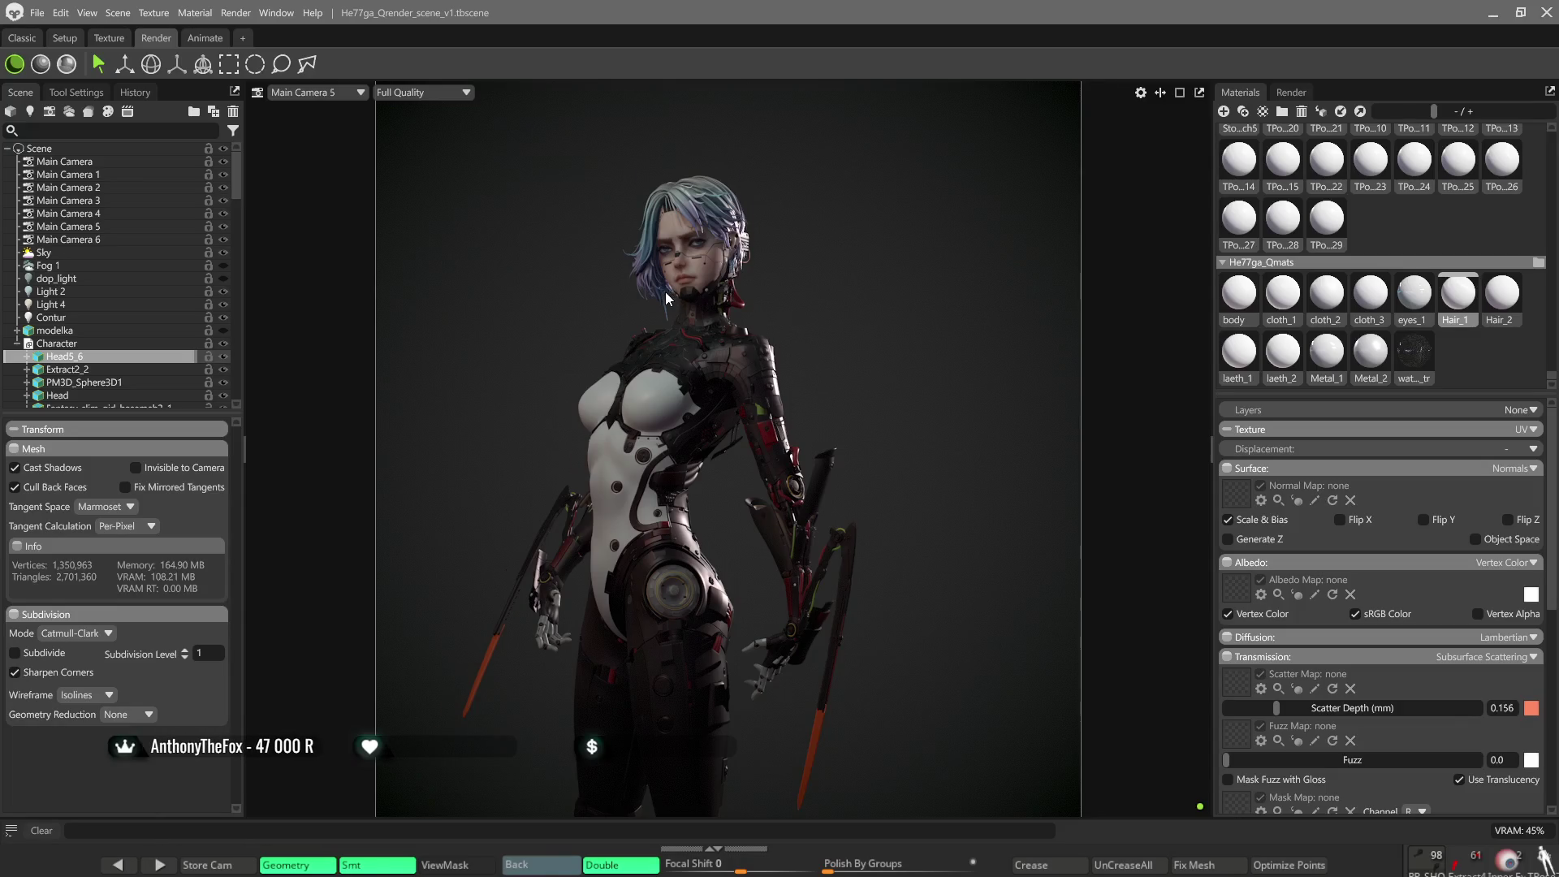
{"action": "scroll", "coordinate": [665, 293], "scroll_direction": "up", "scroll_amount": 2}
{"action": "left_click_drag", "start_coordinate": [665, 296], "coordinate": [807, 413]}
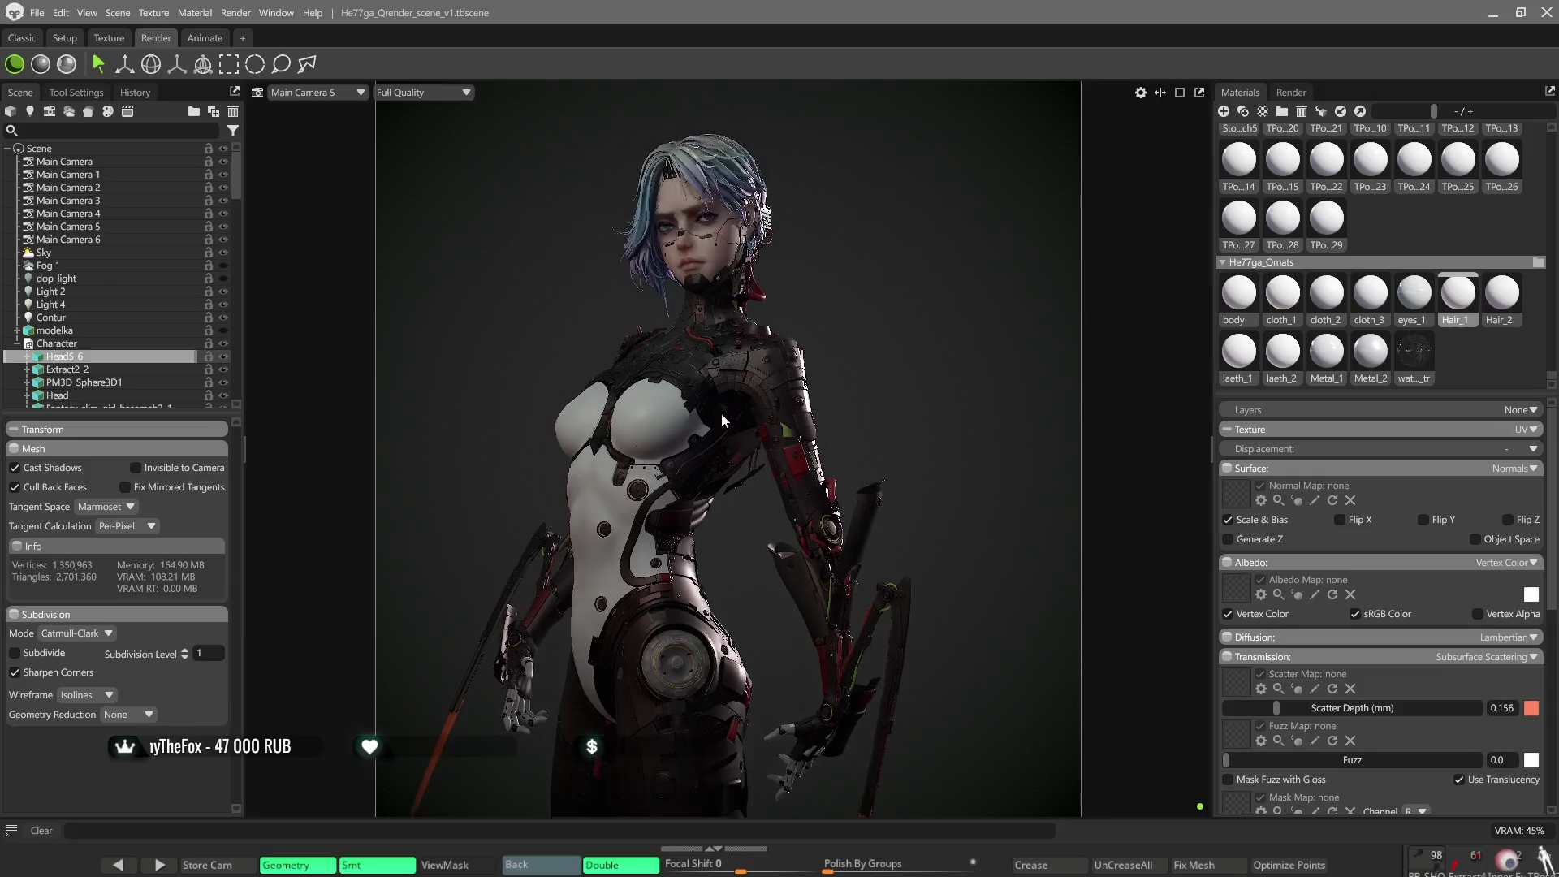
{"action": "left_click", "coordinate": [867, 369]}
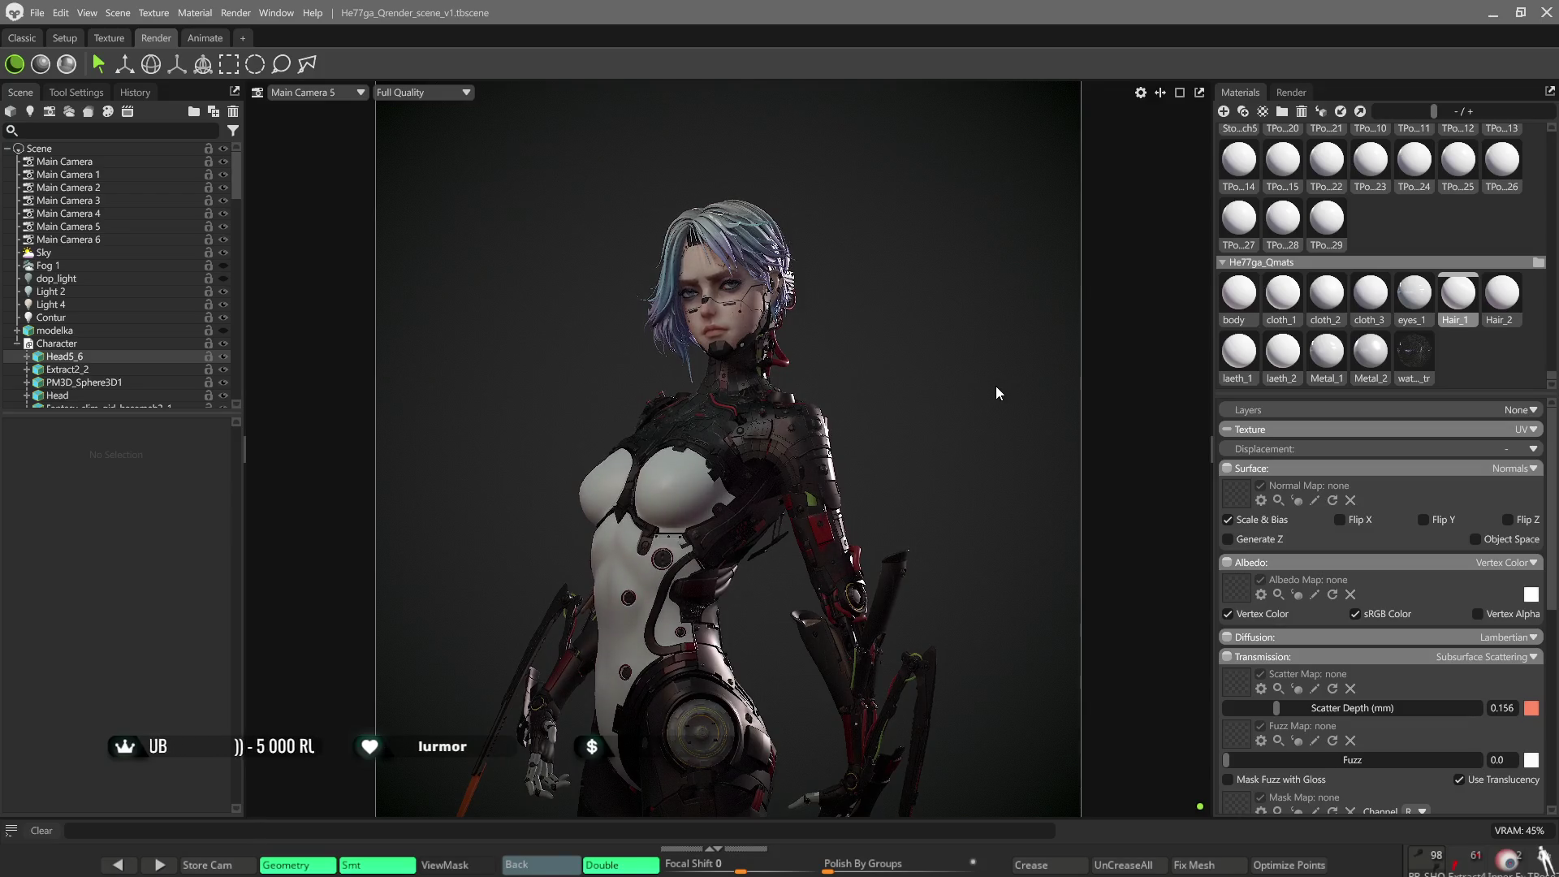
Toggle the Contur rim light to compare, then lower its Brightness to about 7.29.
{"action": "left_click", "coordinate": [226, 318]}
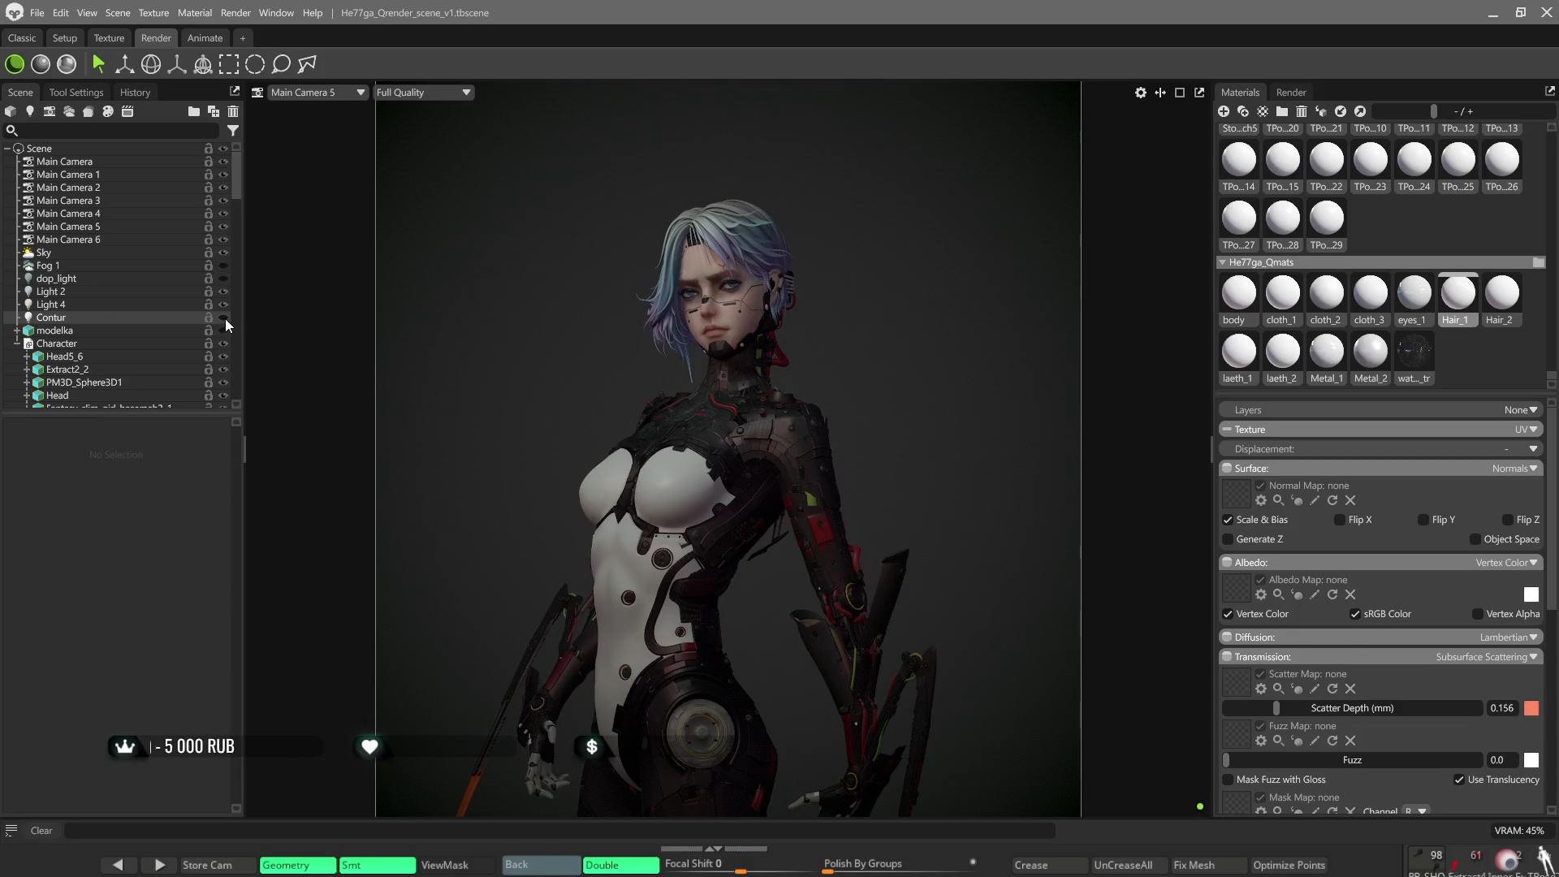
{"action": "left_click", "coordinate": [225, 318]}
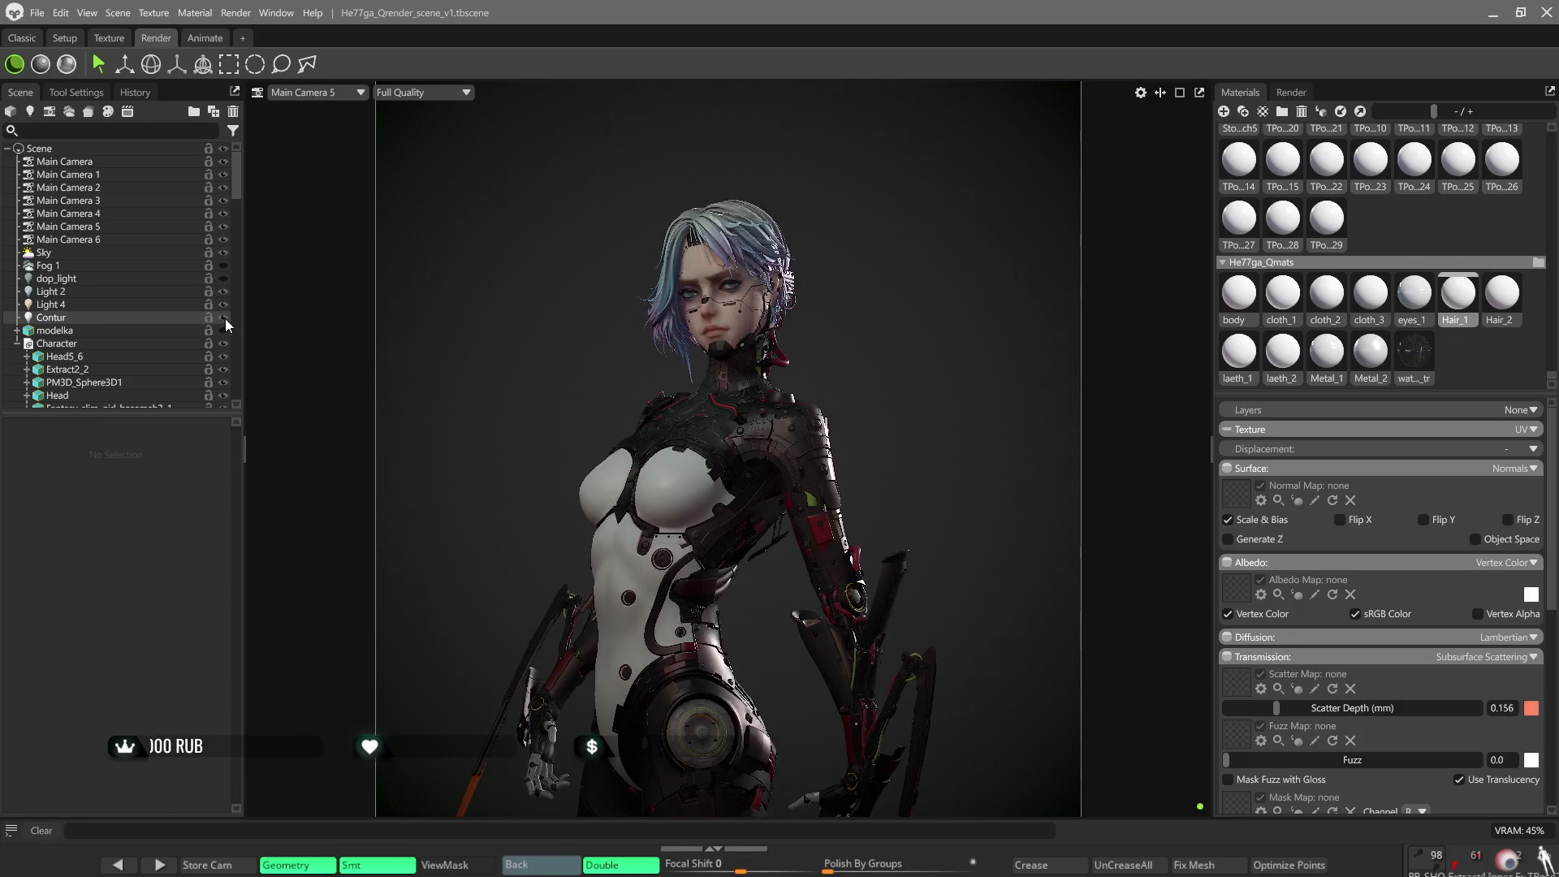
{"action": "left_click", "coordinate": [131, 315]}
{"action": "left_click_drag", "start_coordinate": [102, 486], "coordinate": [95, 487]}
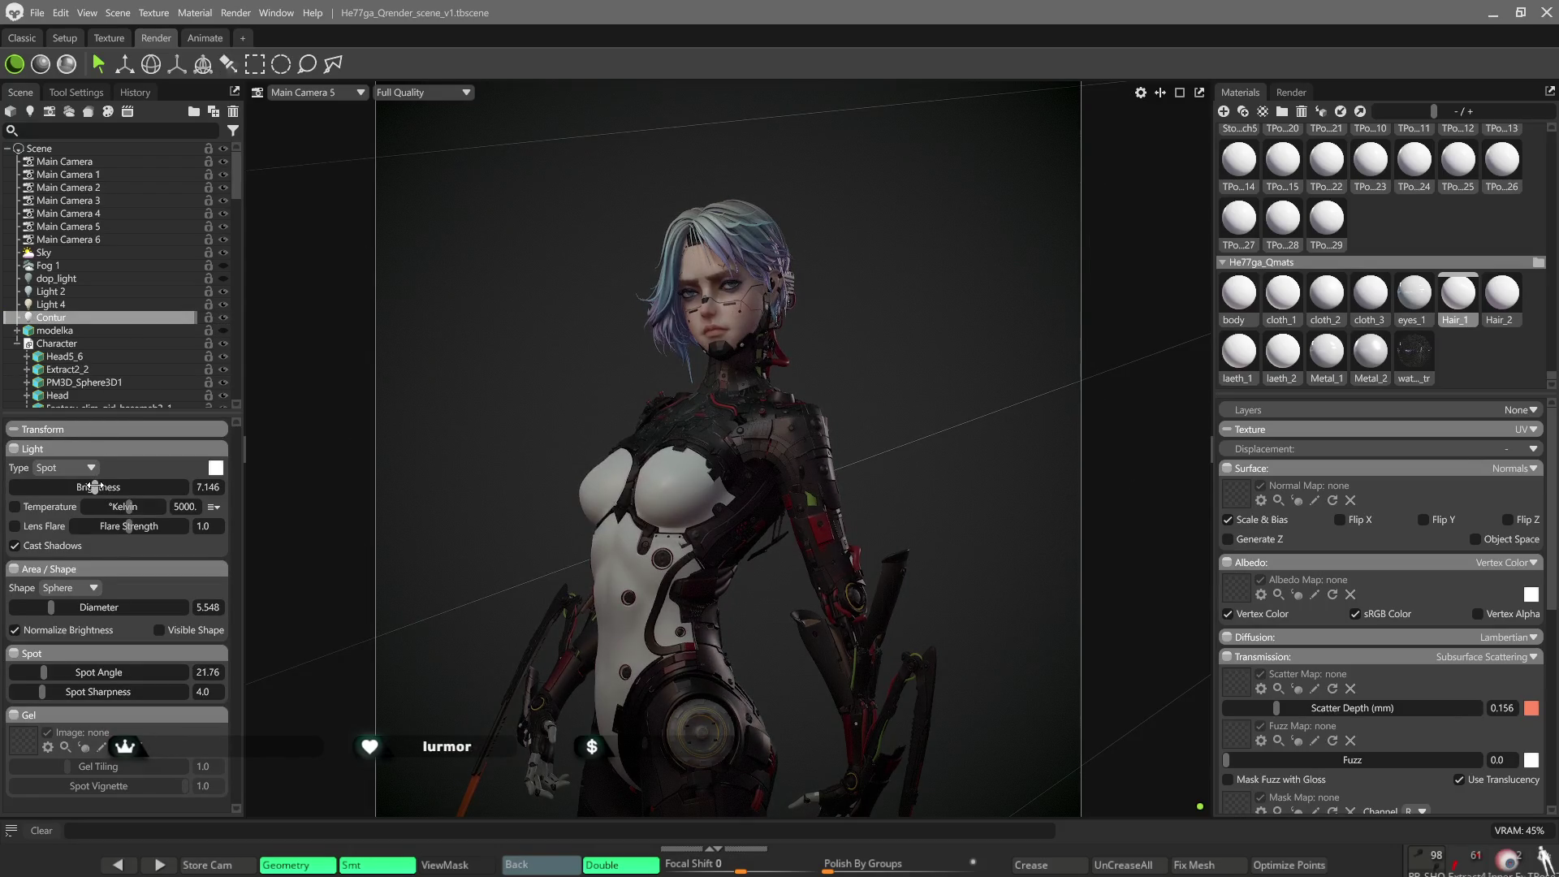
{"action": "left_click_drag", "start_coordinate": [95, 486], "coordinate": [97, 486]}
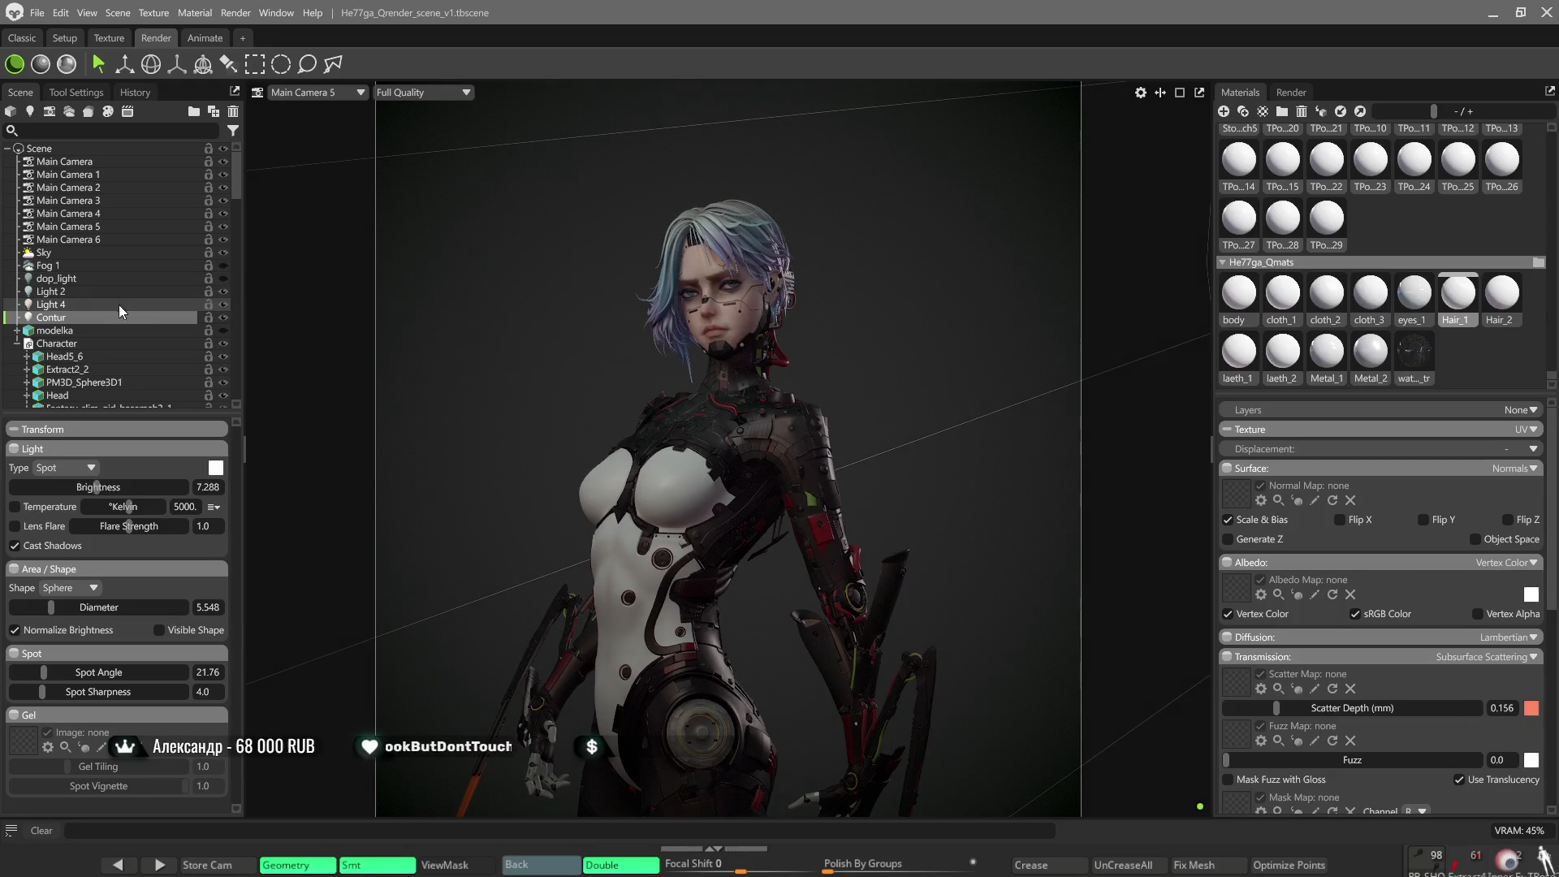
{"action": "left_click", "coordinate": [79, 252]}
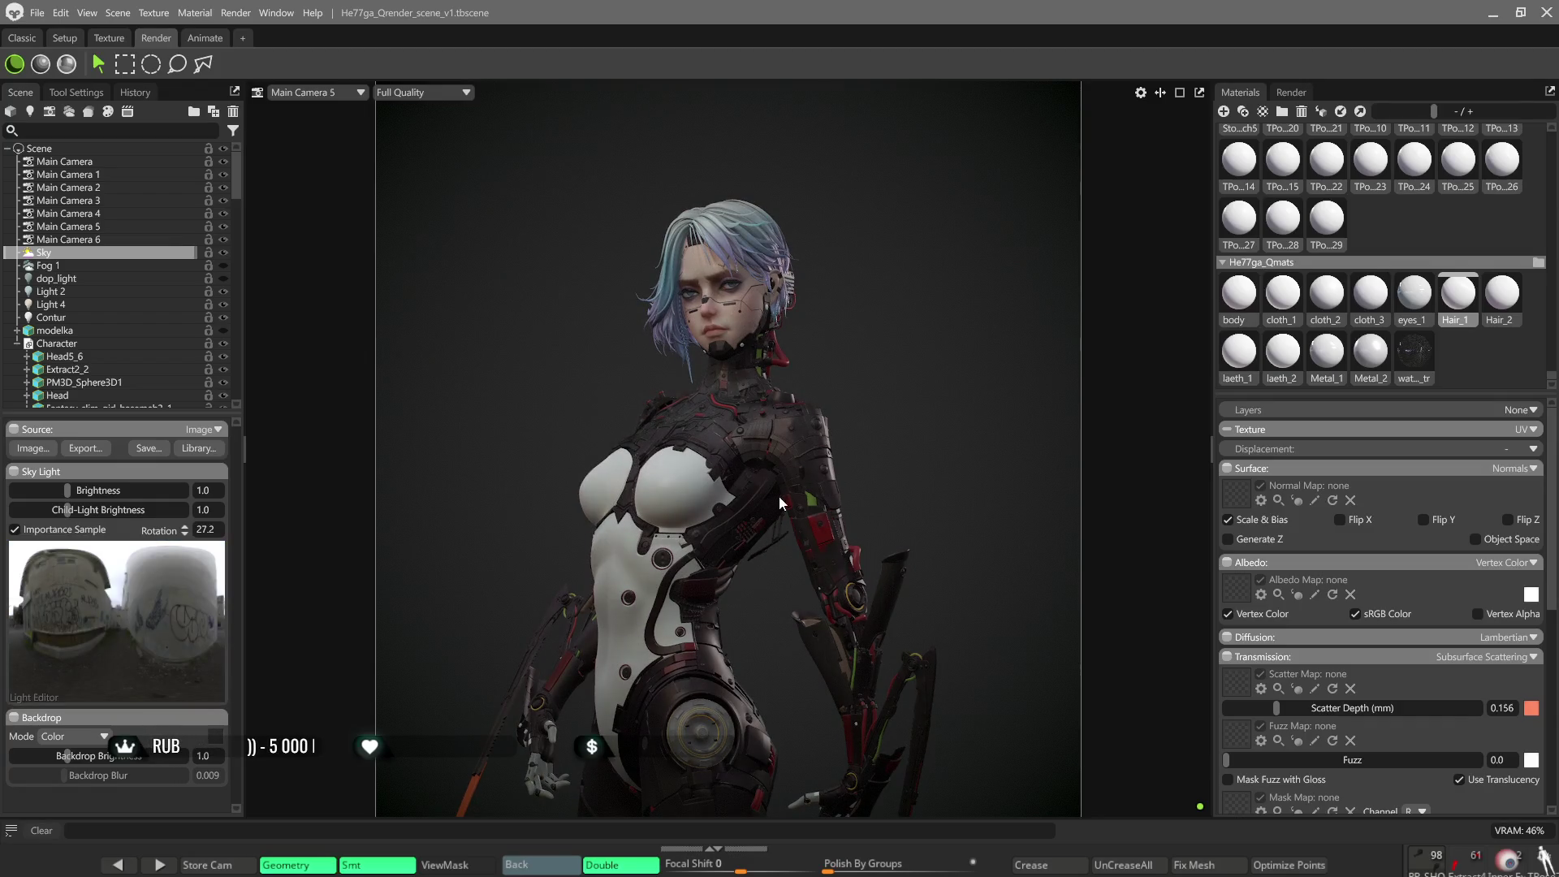
Rotate the Sky Light from 27.2 to 141.2 degrees and check the relit character from the front.
{"action": "mouse_move", "coordinate": [853, 383]}
{"action": "left_mouse_down", "text": "shift"}
{"action": "mouse_move", "coordinate": [1060, 403]}
{"action": "mouse_move", "coordinate": [1038, 400]}
{"action": "left_mouse_up", "text": "shift"}
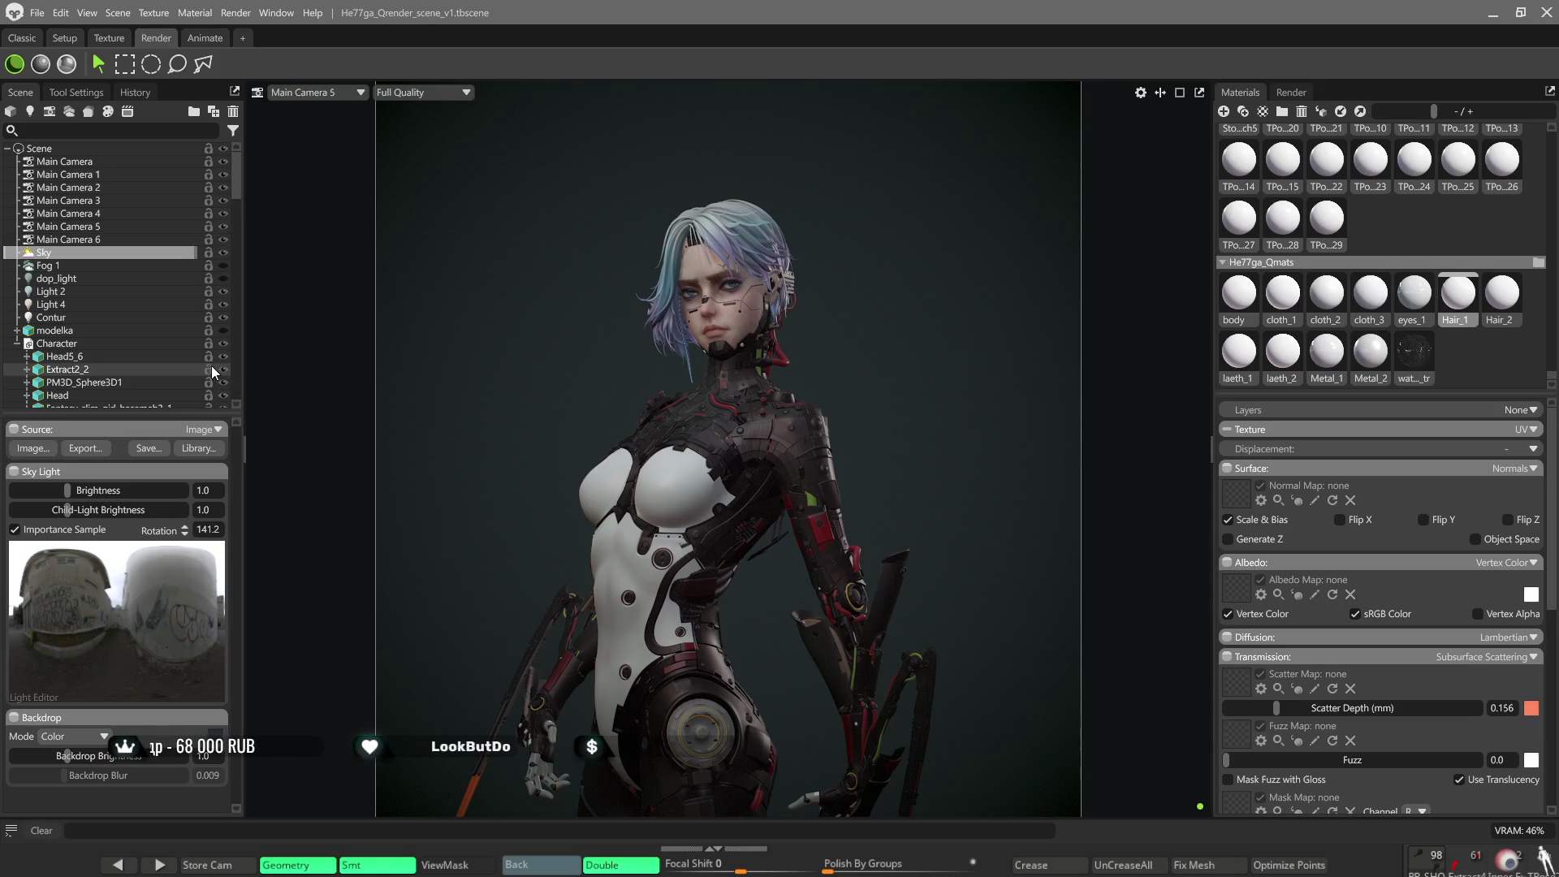
{"action": "scroll", "coordinate": [698, 411], "scroll_direction": "up", "scroll_amount": 2}
{"action": "scroll", "coordinate": [693, 409], "scroll_direction": "up", "scroll_amount": 2}
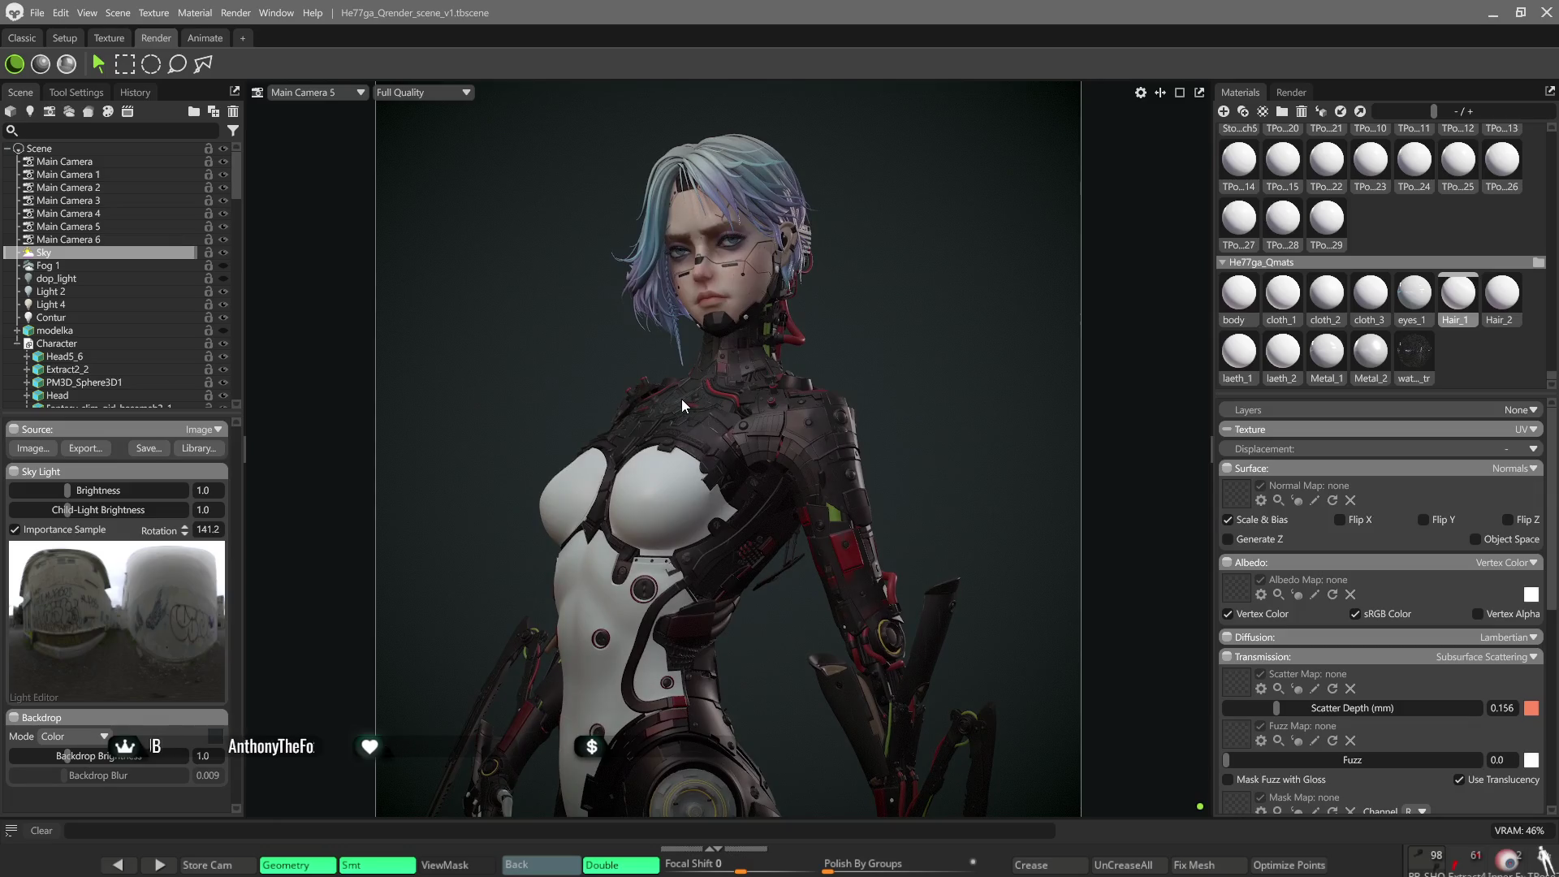
{"action": "scroll", "coordinate": [680, 398], "scroll_direction": "down", "scroll_amount": 2}
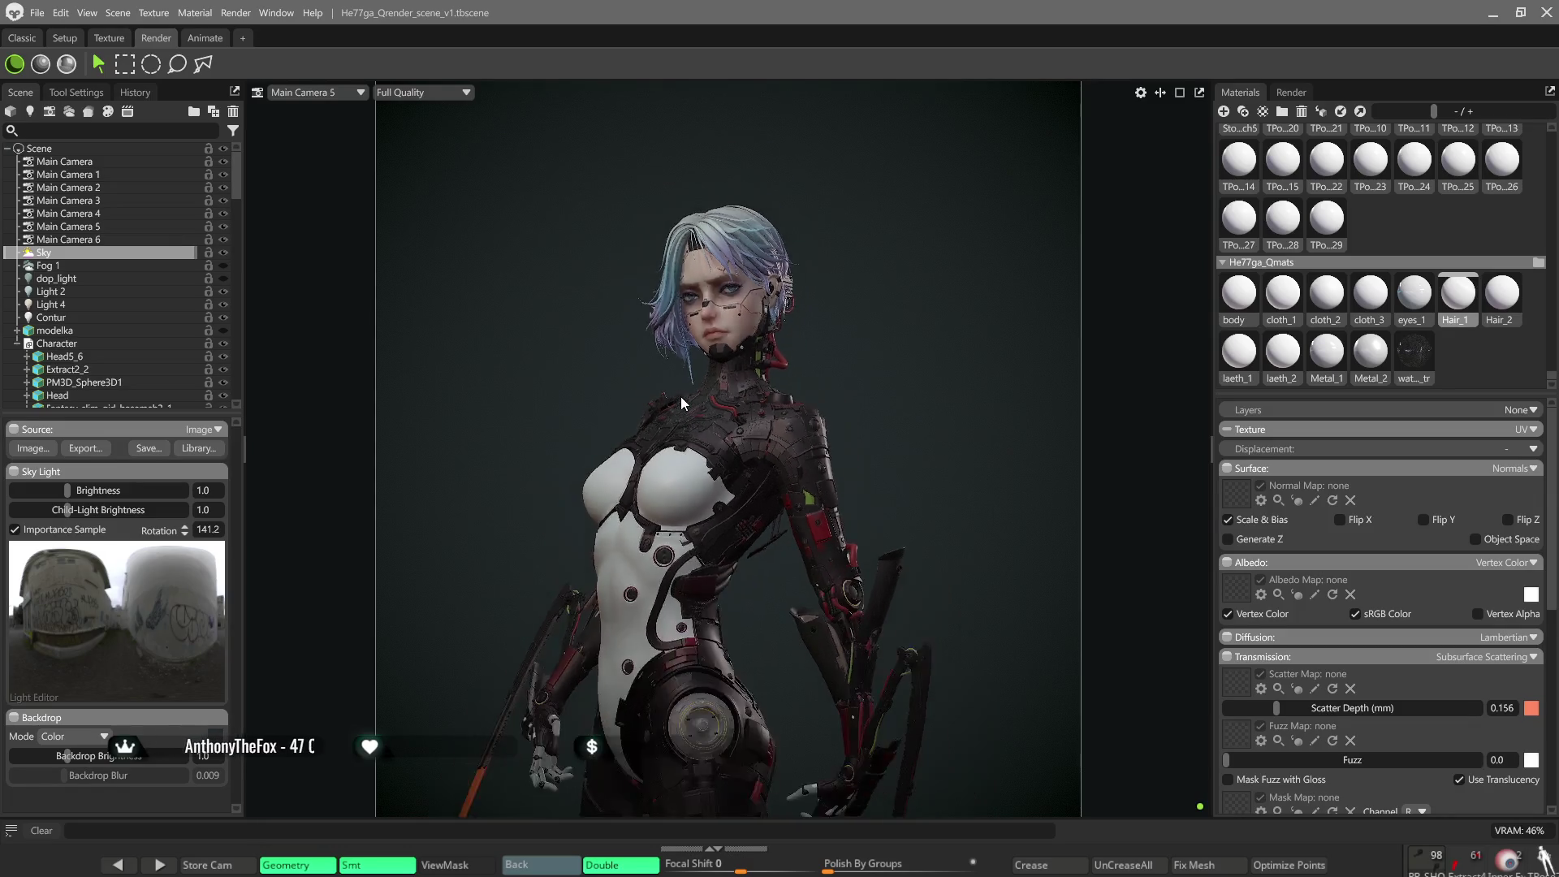
{"action": "scroll", "coordinate": [685, 431], "scroll_direction": "down", "scroll_amount": 1}
{"action": "scroll", "coordinate": [711, 353], "scroll_direction": "down", "scroll_amount": 1}
{"action": "mouse_move", "coordinate": [712, 354]}
{"action": "middle_mouse_down"}
{"action": "mouse_move", "coordinate": [716, 317]}
{"action": "mouse_move", "coordinate": [583, 404]}
{"action": "mouse_move", "coordinate": [784, 426]}
{"action": "mouse_move", "coordinate": [593, 401]}
{"action": "middle_mouse_up"}
{"action": "scroll", "coordinate": [824, 551], "scroll_direction": "up", "scroll_amount": 2}
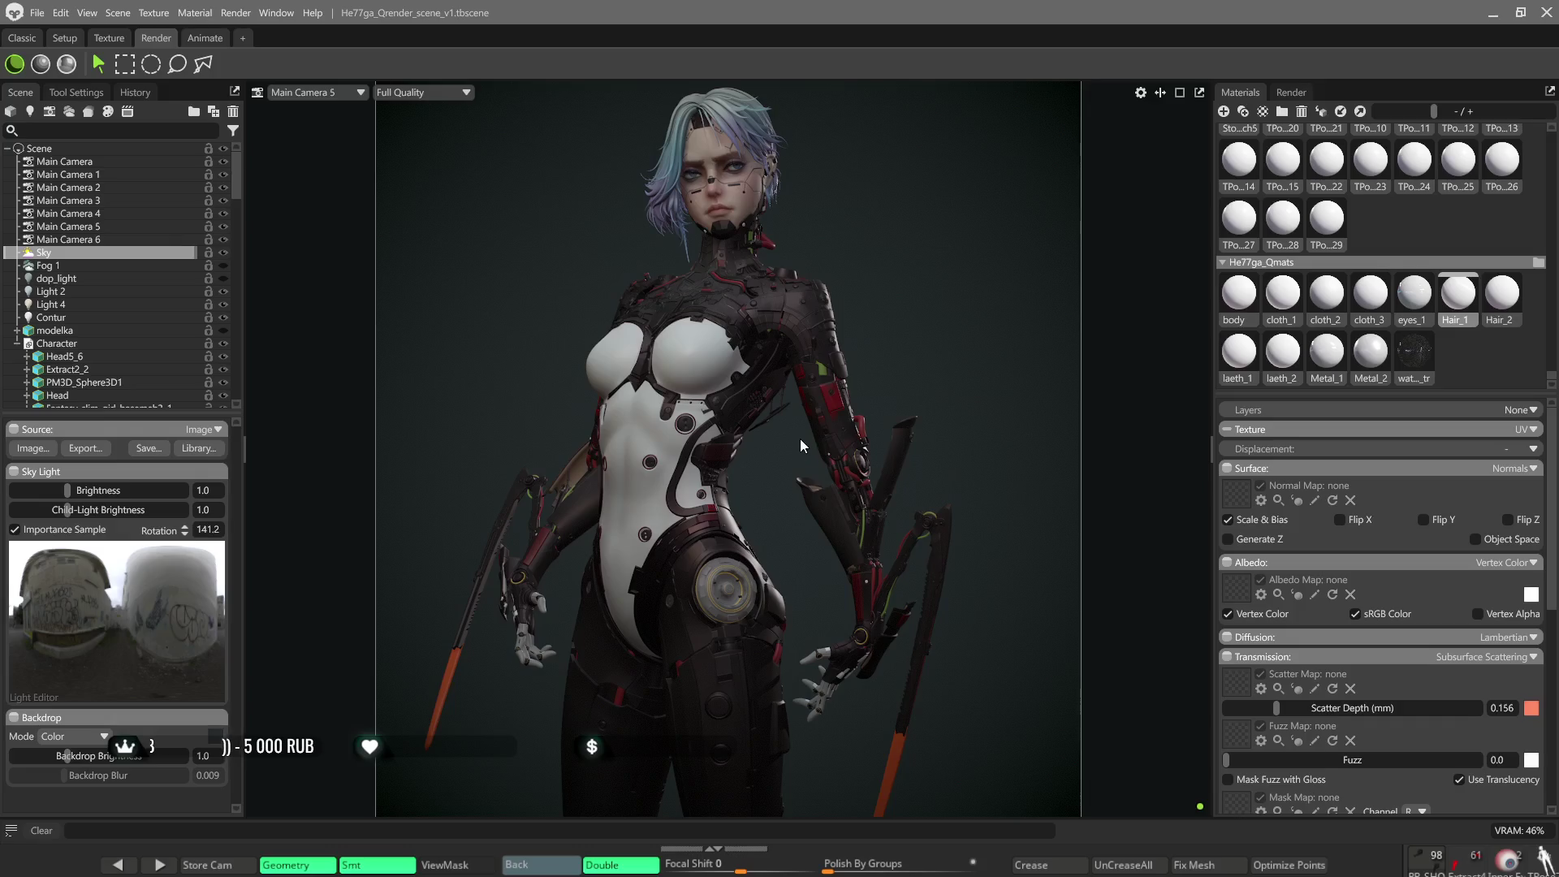
{"action": "scroll", "coordinate": [701, 421], "scroll_direction": "down", "scroll_amount": 2}
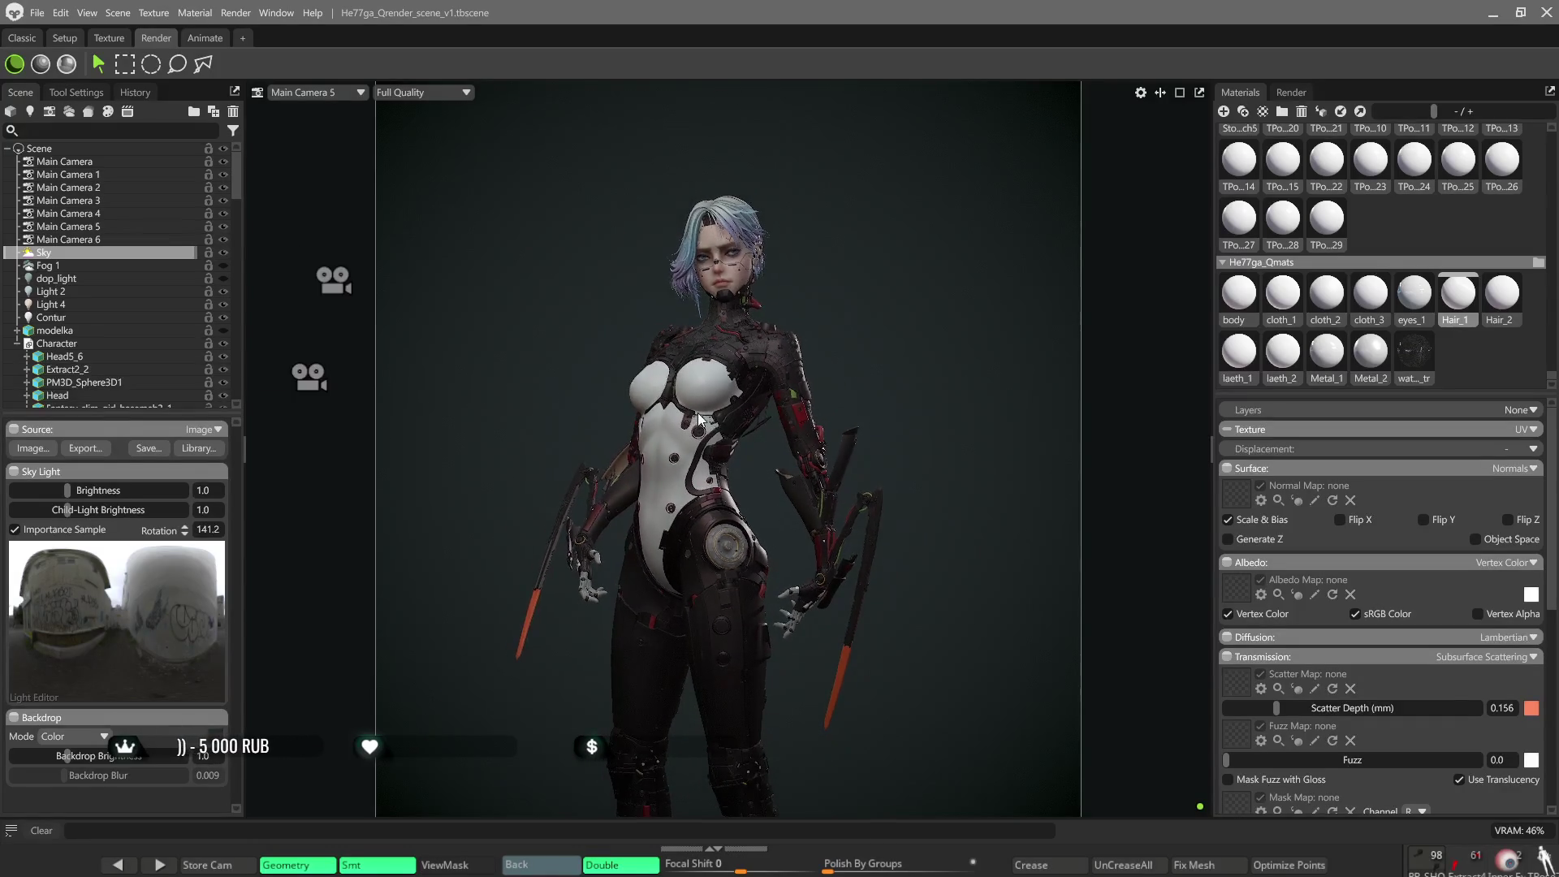
{"action": "middle_click_drag", "start_coordinate": [898, 405], "coordinate": [882, 403]}
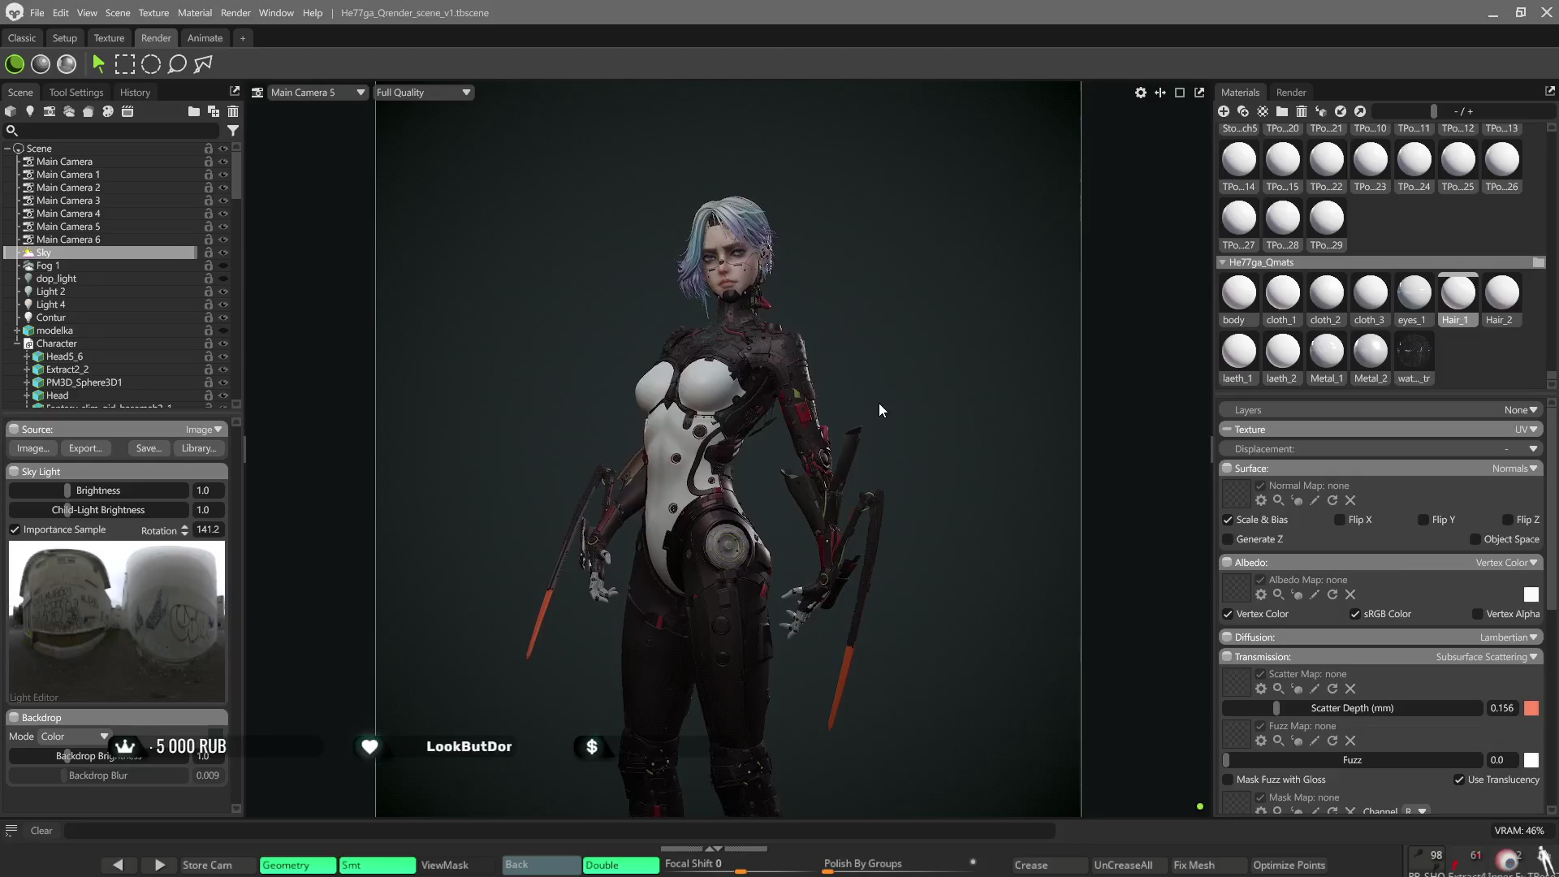
{"action": "left_click_drag", "start_coordinate": [922, 429], "coordinate": [905, 438]}
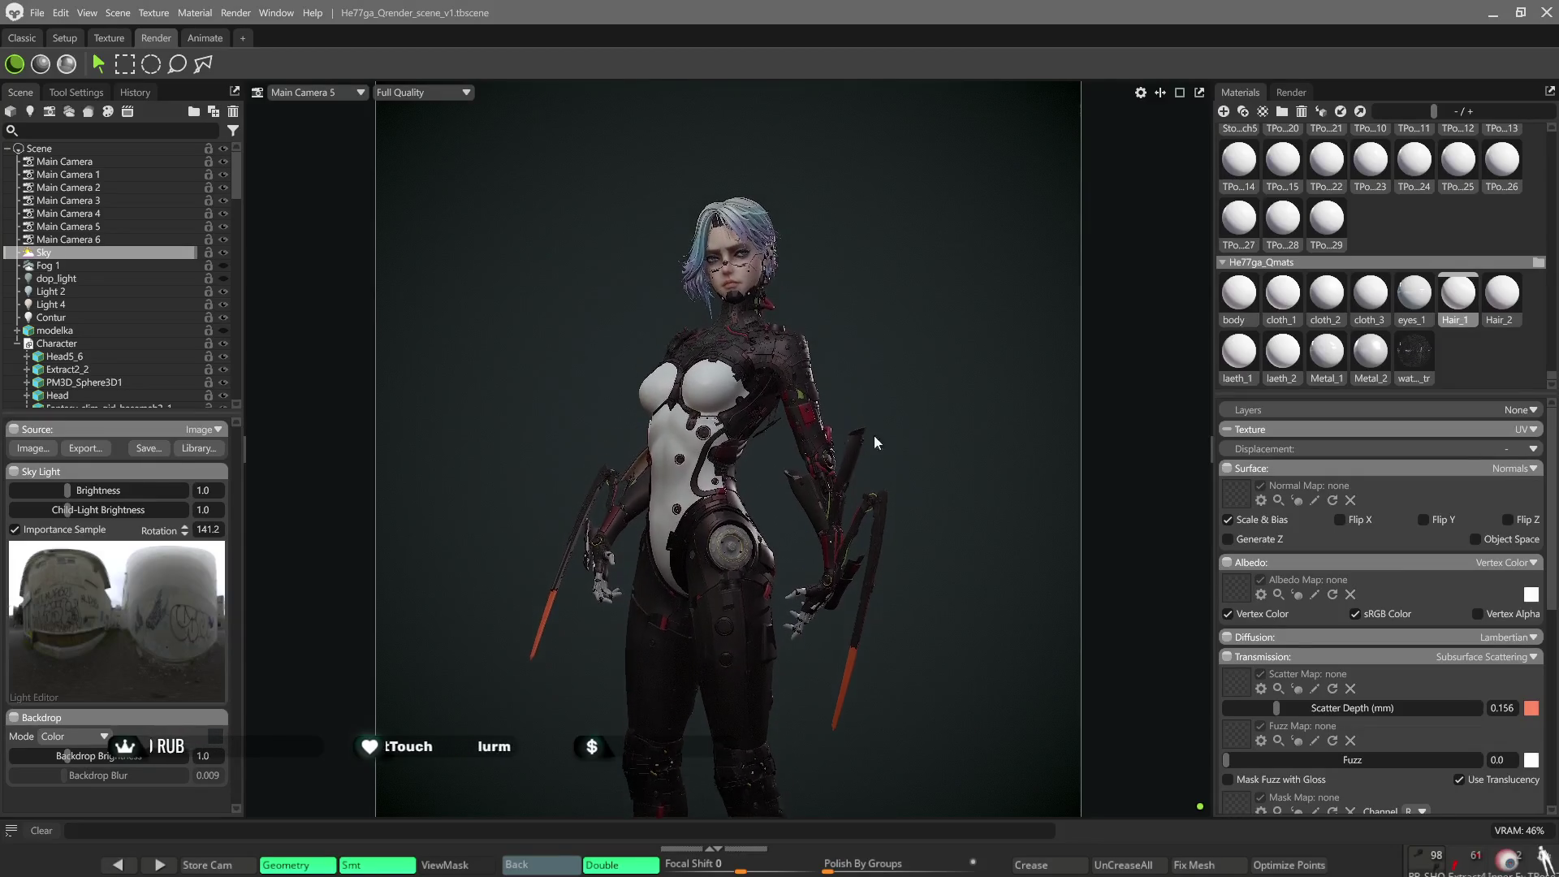
{"action": "scroll", "coordinate": [672, 379], "scroll_direction": "up", "scroll_amount": 3}
{"action": "scroll", "coordinate": [672, 373], "scroll_direction": "up", "scroll_amount": 2}
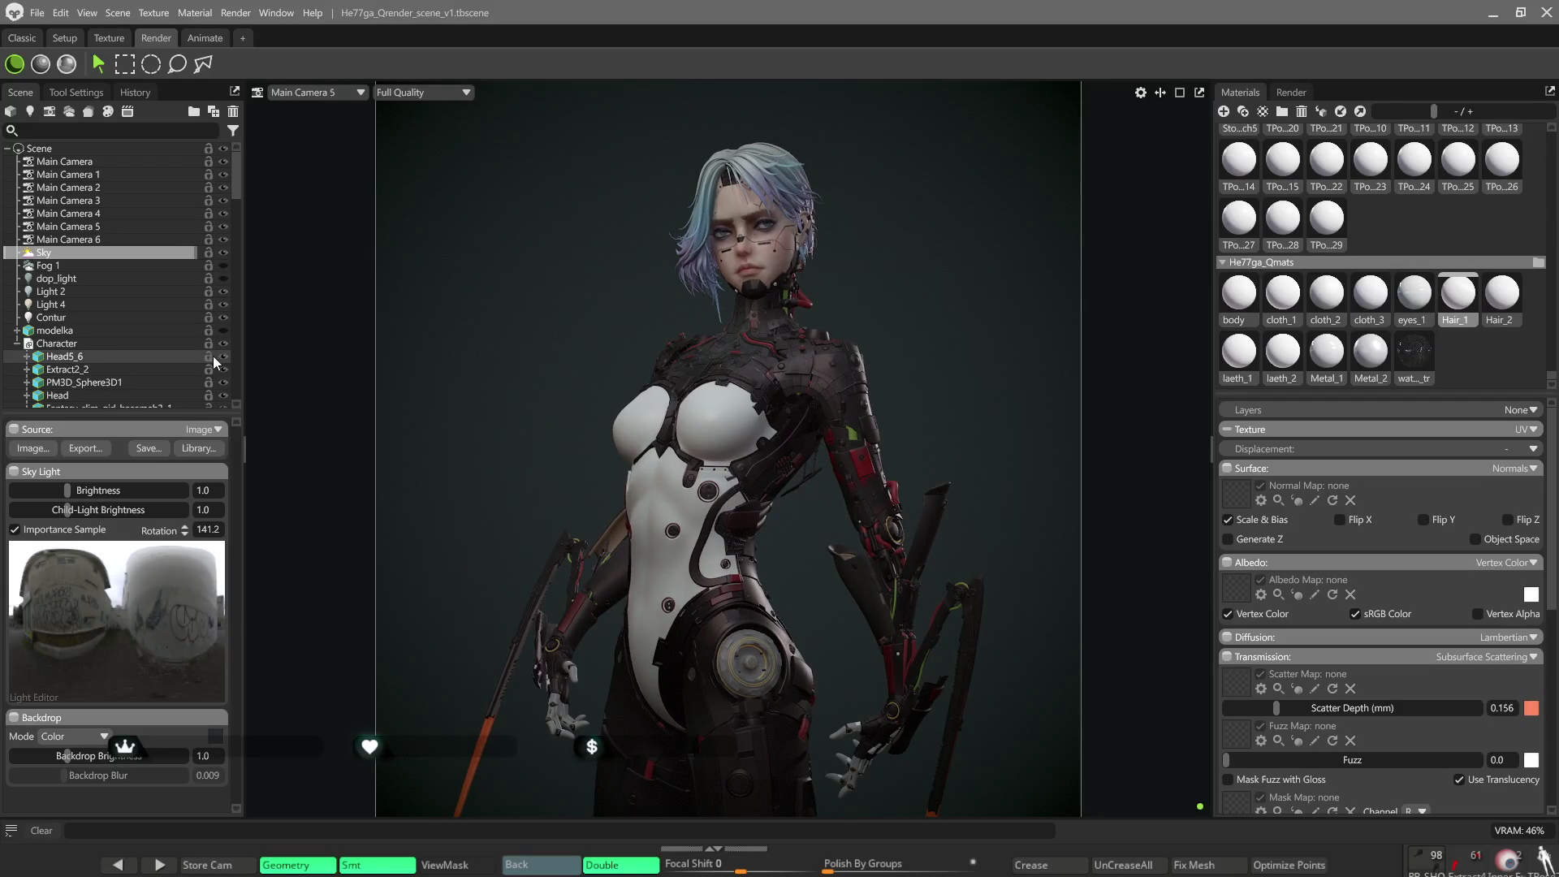
Hide the hair, PM3D_Sphere3D1, Extract2_2, head skin and Fantasy_slim_girl_basemeh3_1 meshes in the outliner.
{"action": "left_click", "coordinate": [222, 356]}
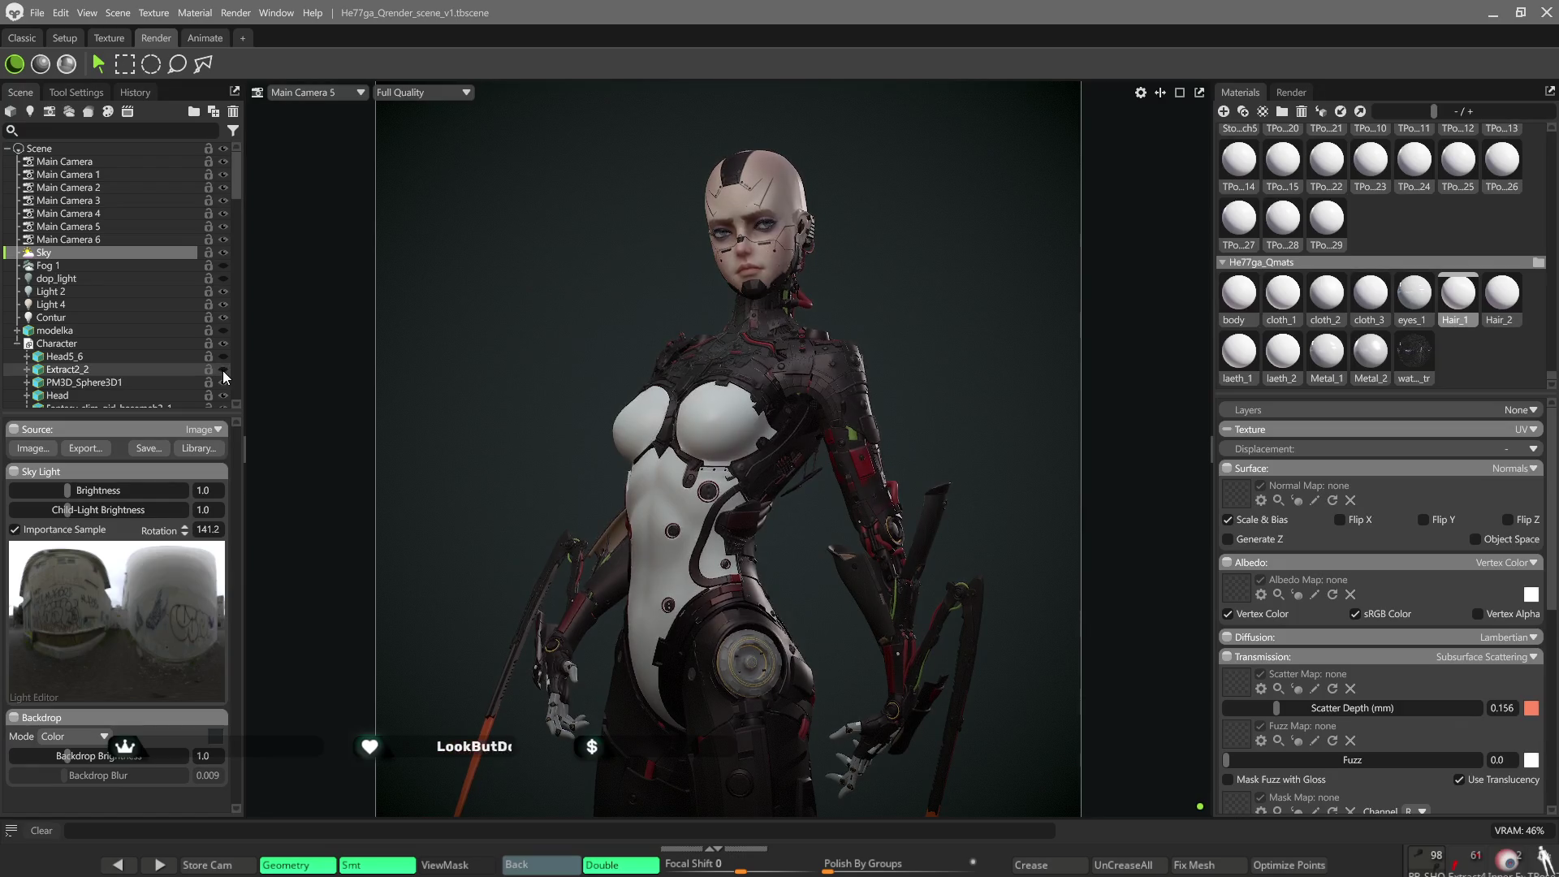
{"action": "scroll", "coordinate": [159, 350], "scroll_direction": "down", "scroll_amount": 1}
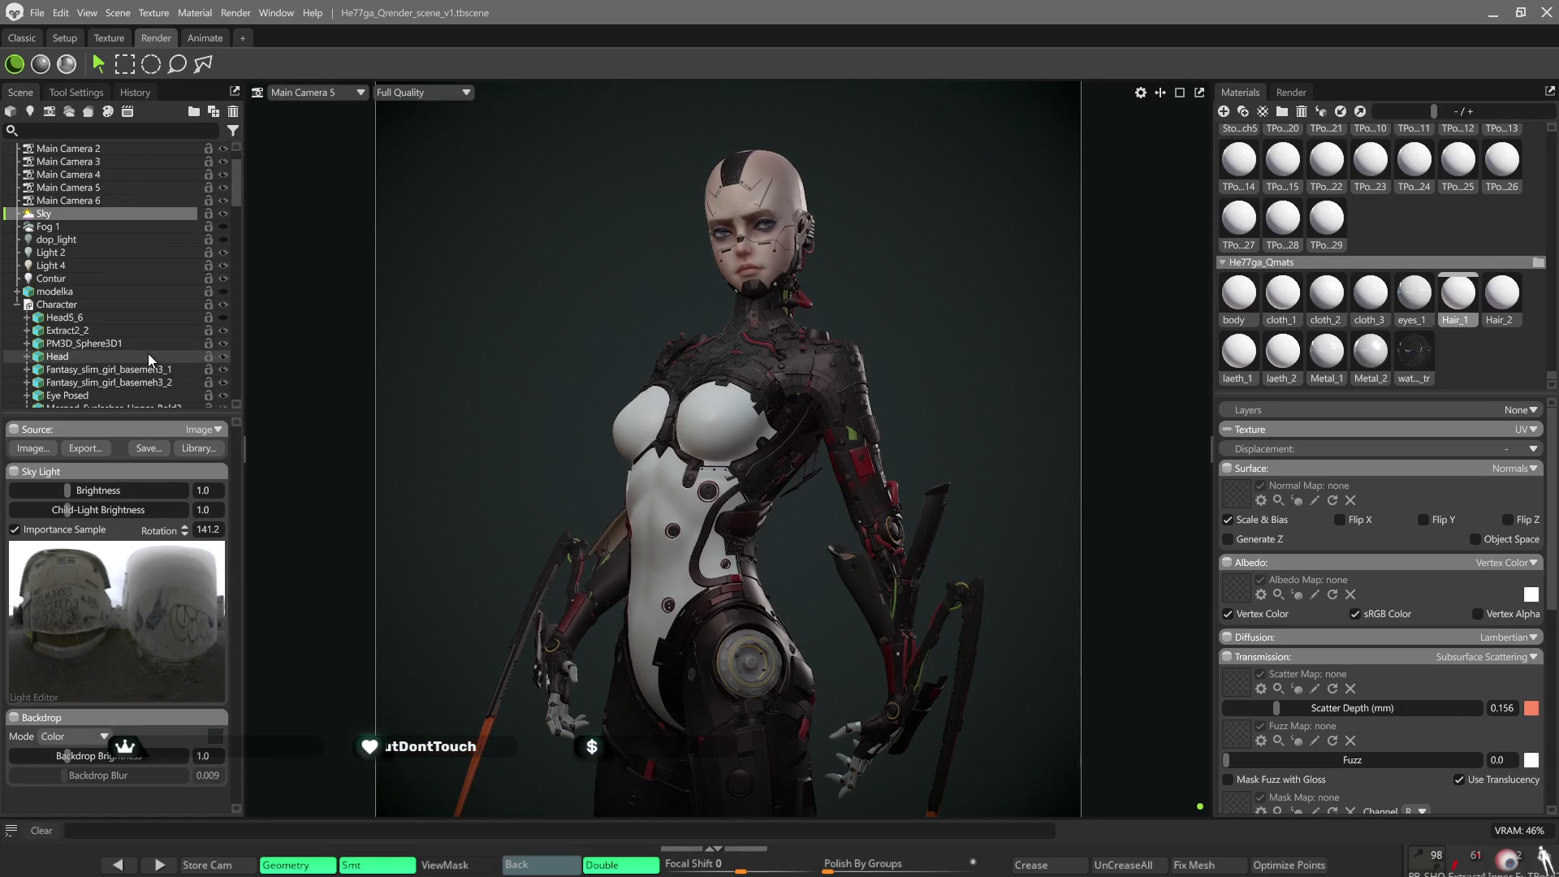
{"action": "left_click", "coordinate": [225, 346]}
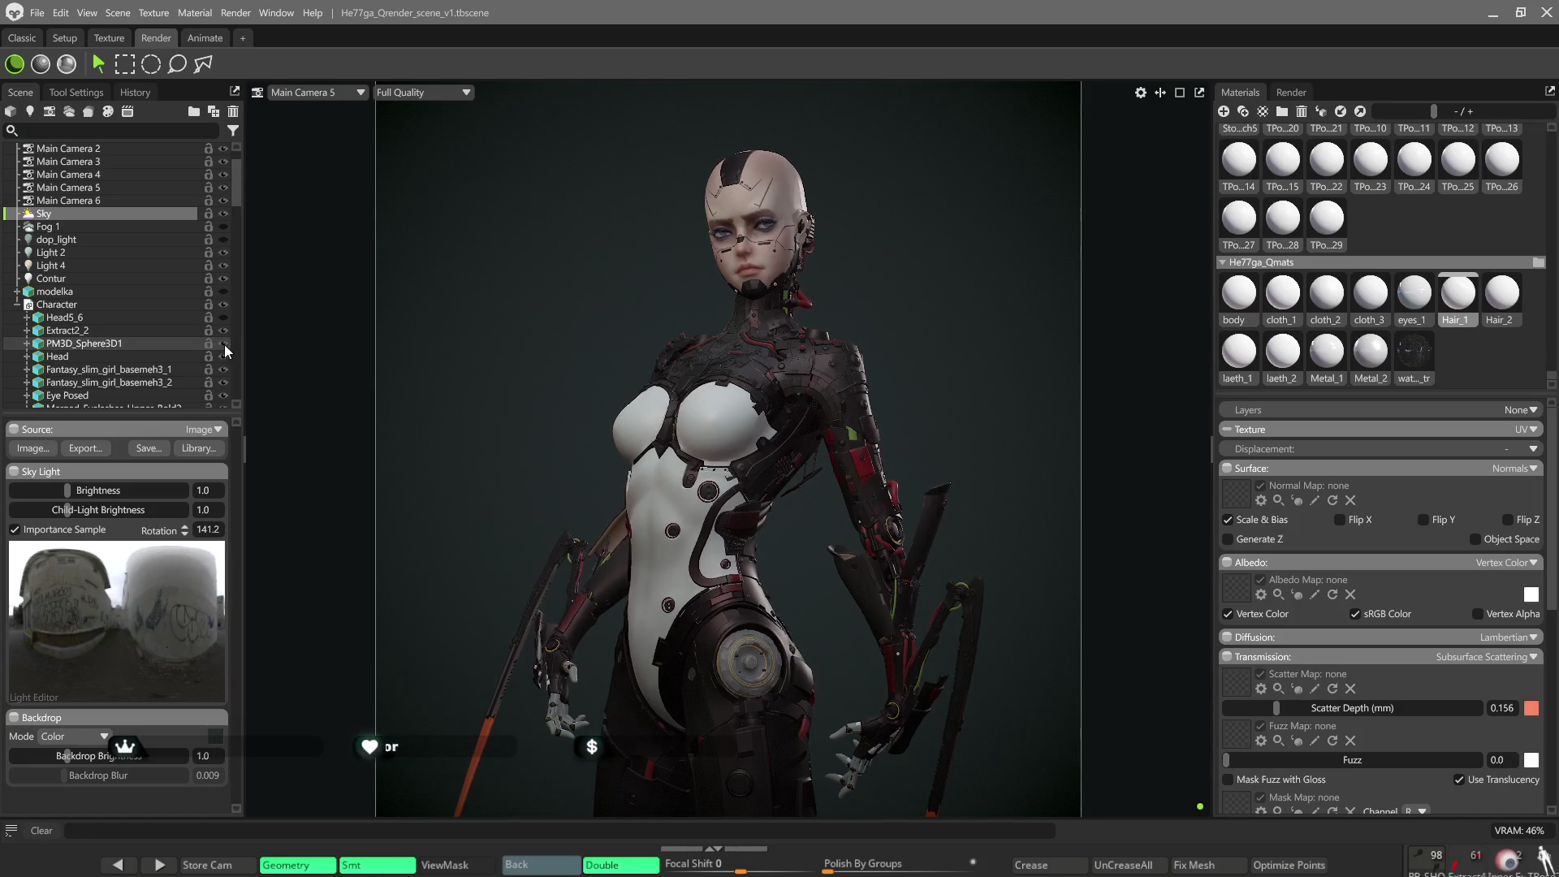
{"action": "left_click", "coordinate": [225, 332]}
{"action": "left_click", "coordinate": [223, 356]}
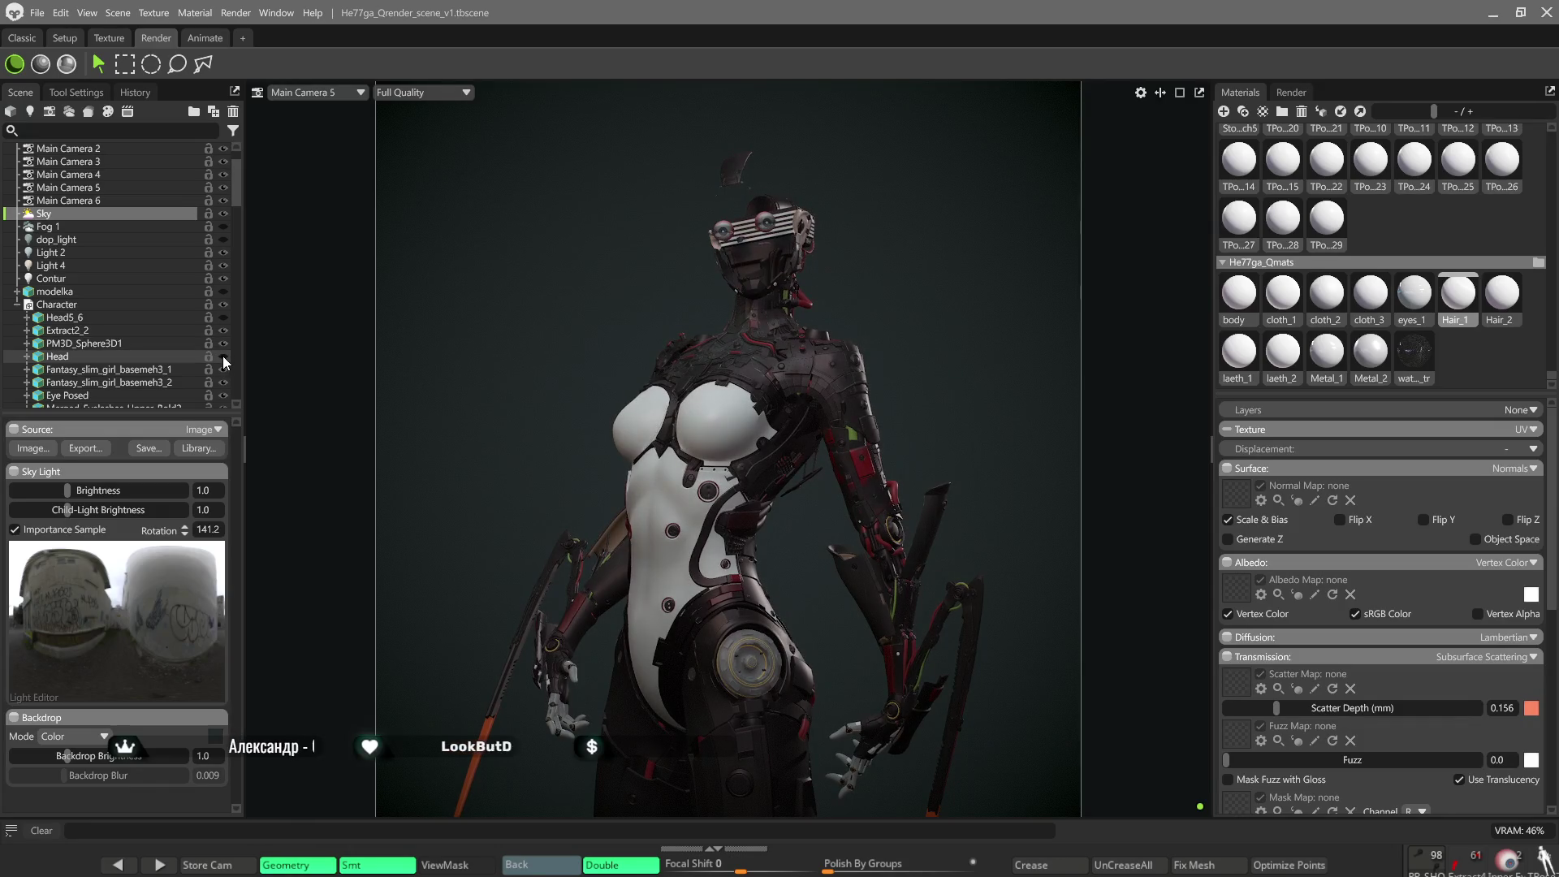
{"action": "left_click", "coordinate": [222, 369]}
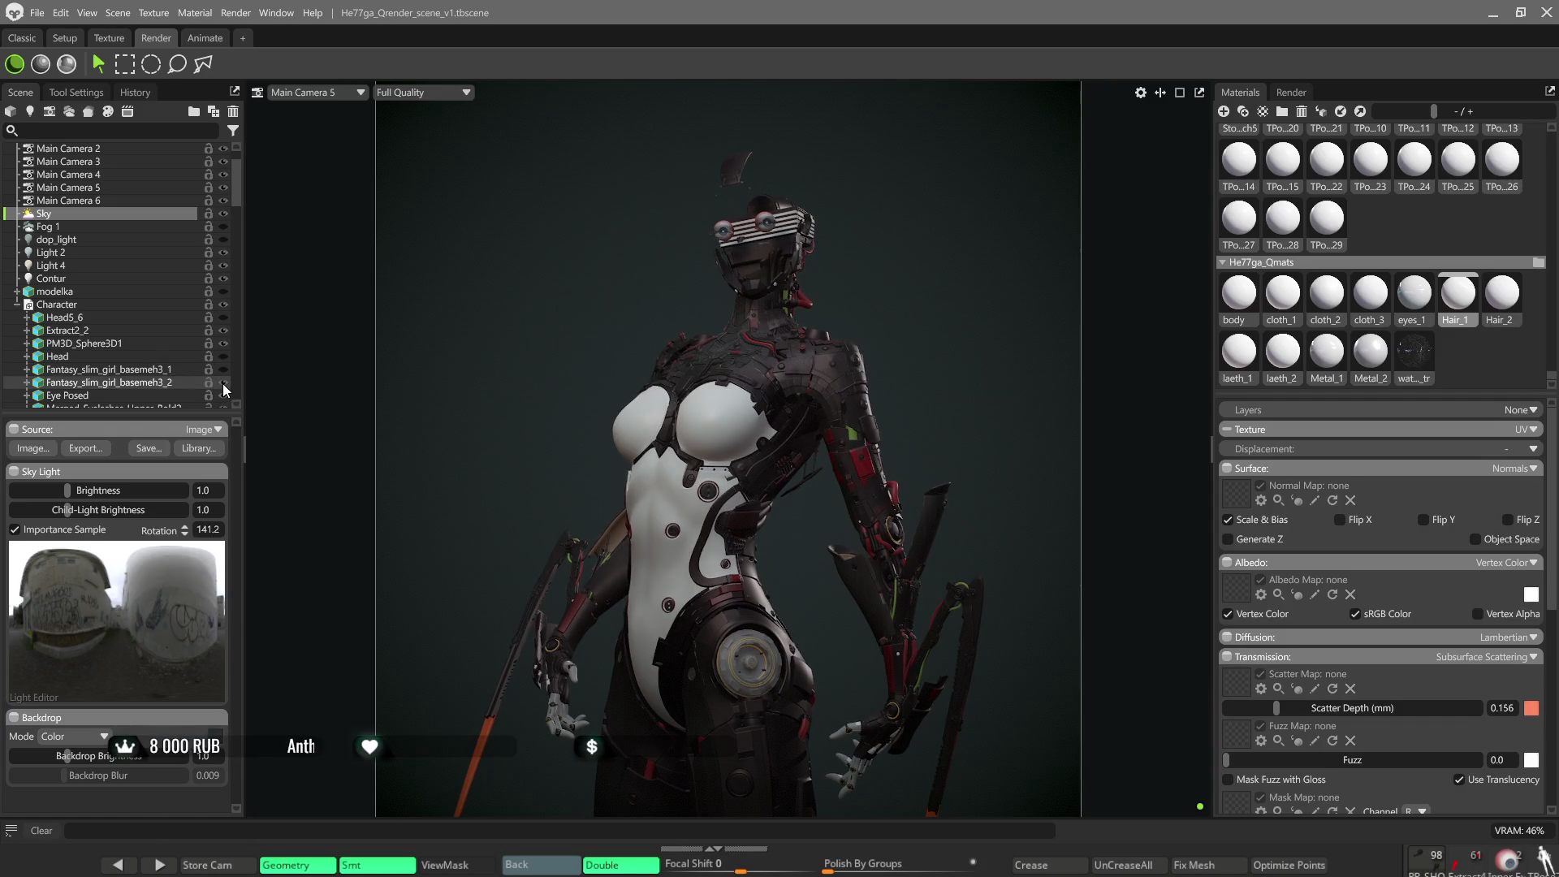
{"action": "scroll", "coordinate": [223, 365], "scroll_direction": "down", "scroll_amount": 1}
{"action": "scroll", "coordinate": [224, 338], "scroll_direction": "down", "scroll_amount": 1}
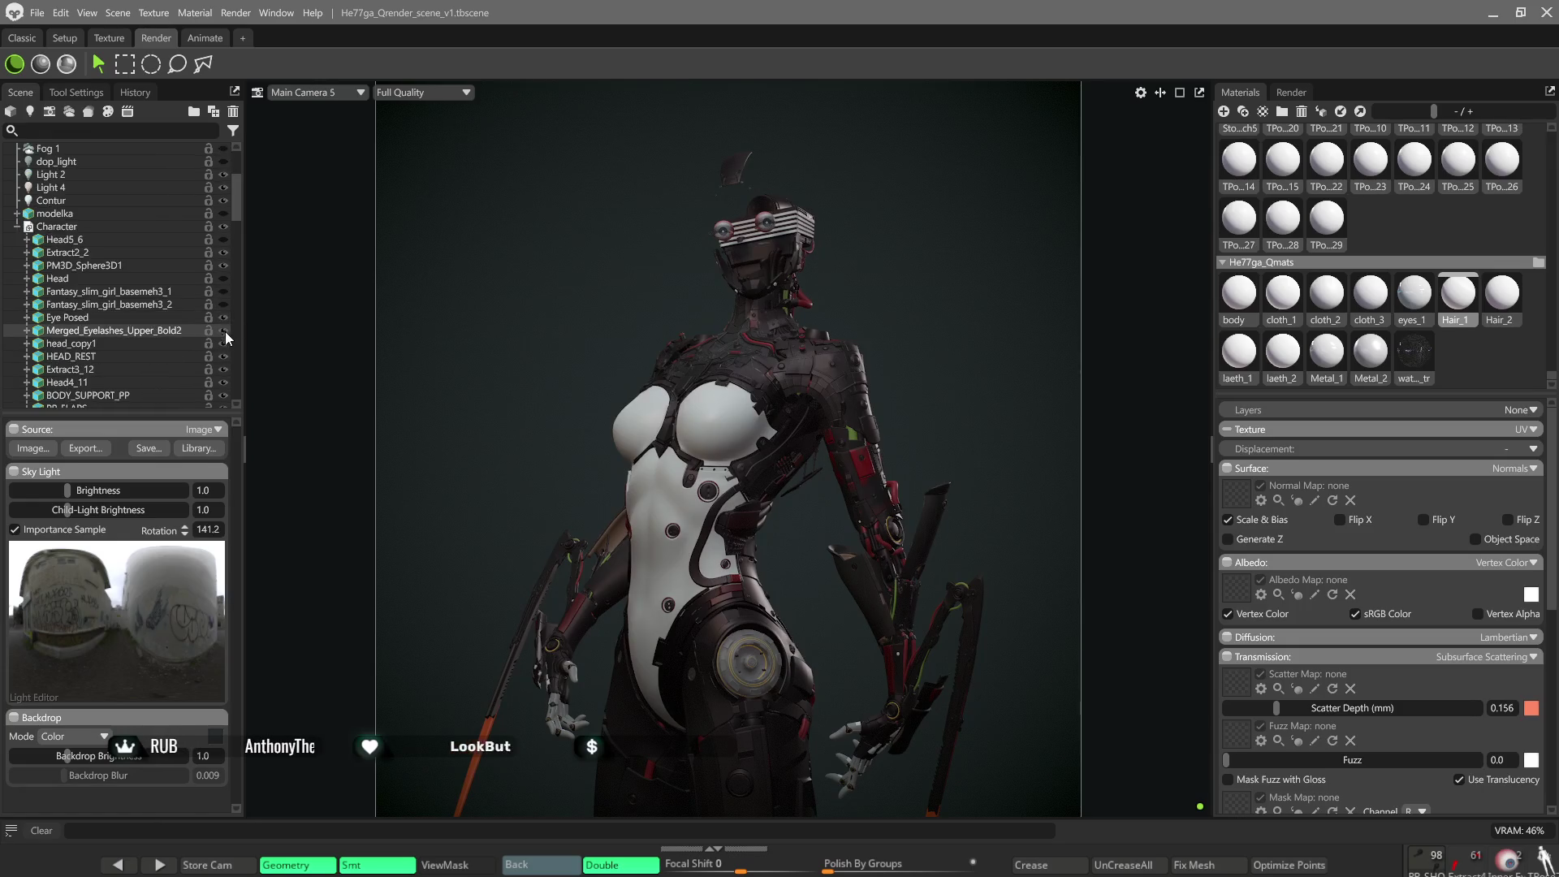
Hide the character's eye objects and the head_copy1 visor parts to expose the mechanical head.
{"action": "left_click", "coordinate": [224, 318]}
{"action": "left_click", "coordinate": [223, 330]}
{"action": "left_click", "coordinate": [222, 344]}
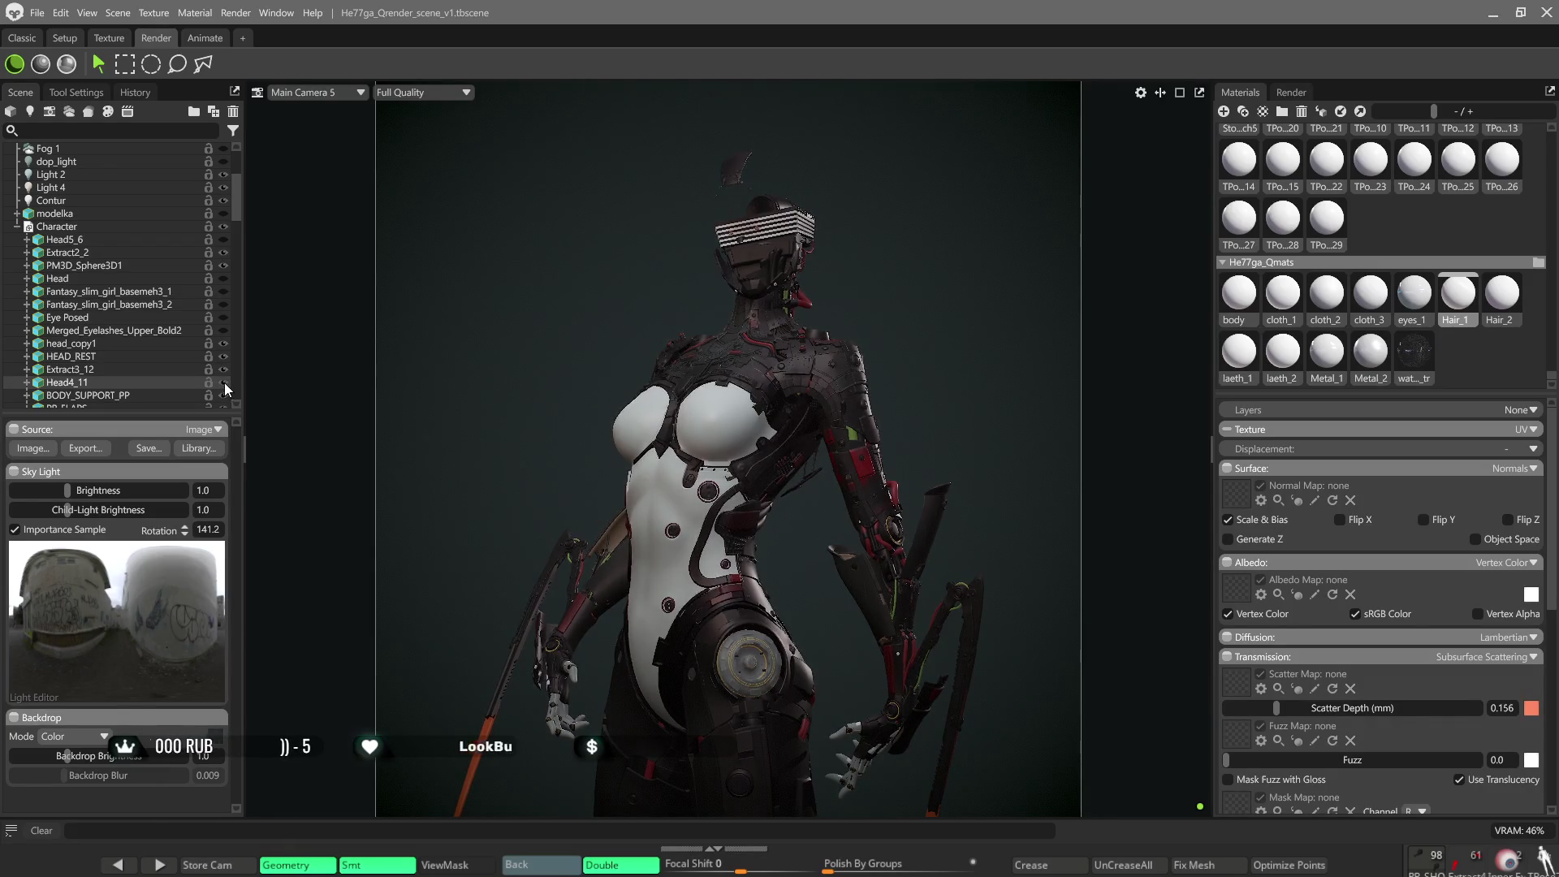
{"action": "scroll", "coordinate": [217, 366], "scroll_direction": "down", "scroll_amount": 1}
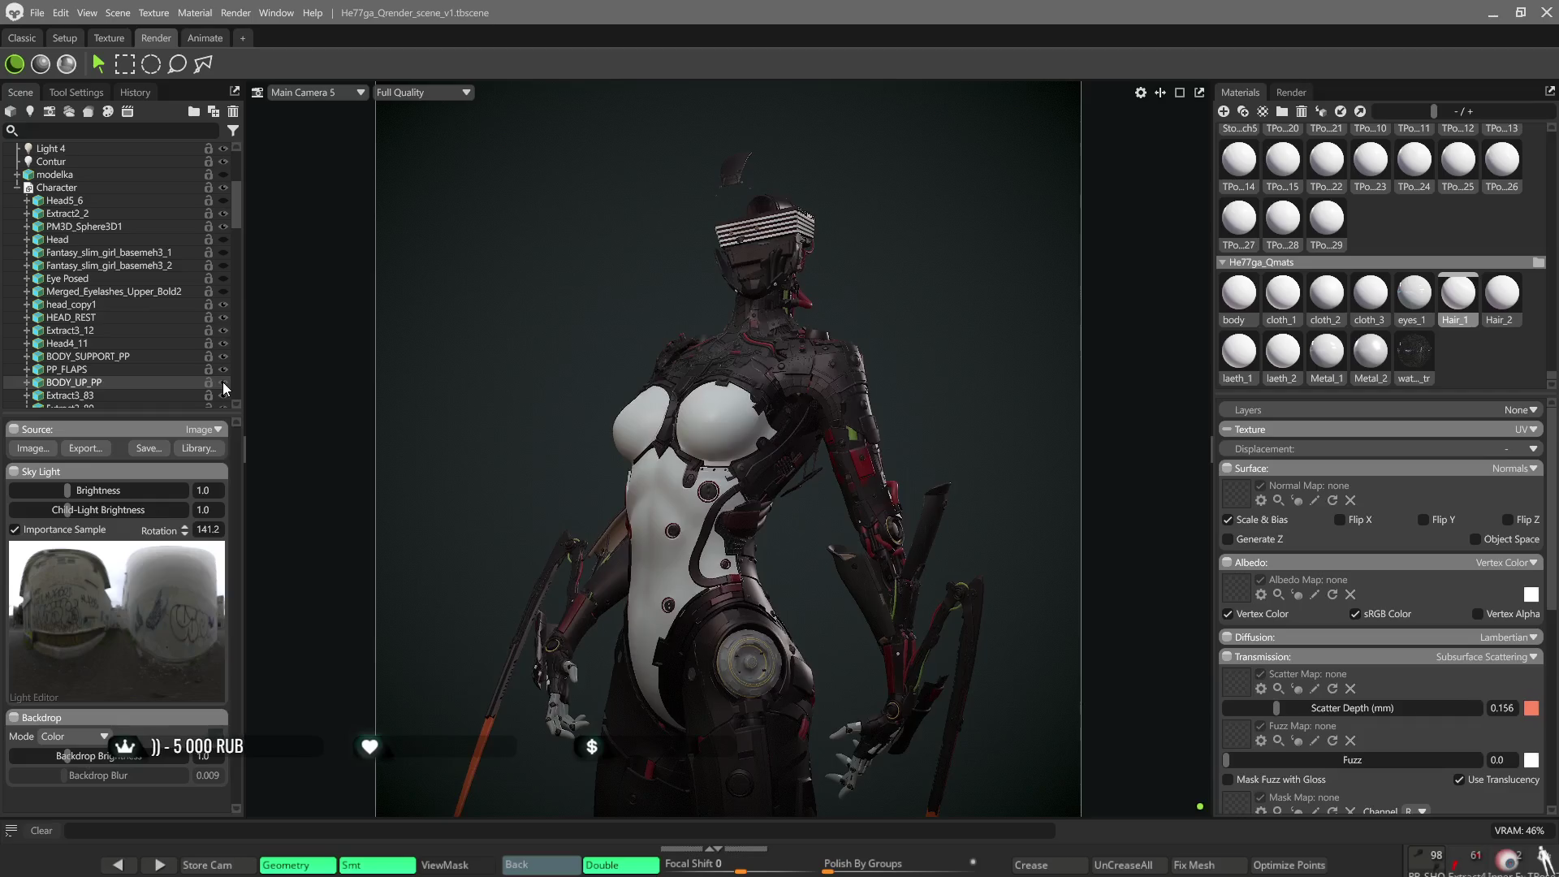
{"action": "scroll", "coordinate": [219, 371], "scroll_direction": "down", "scroll_amount": 1}
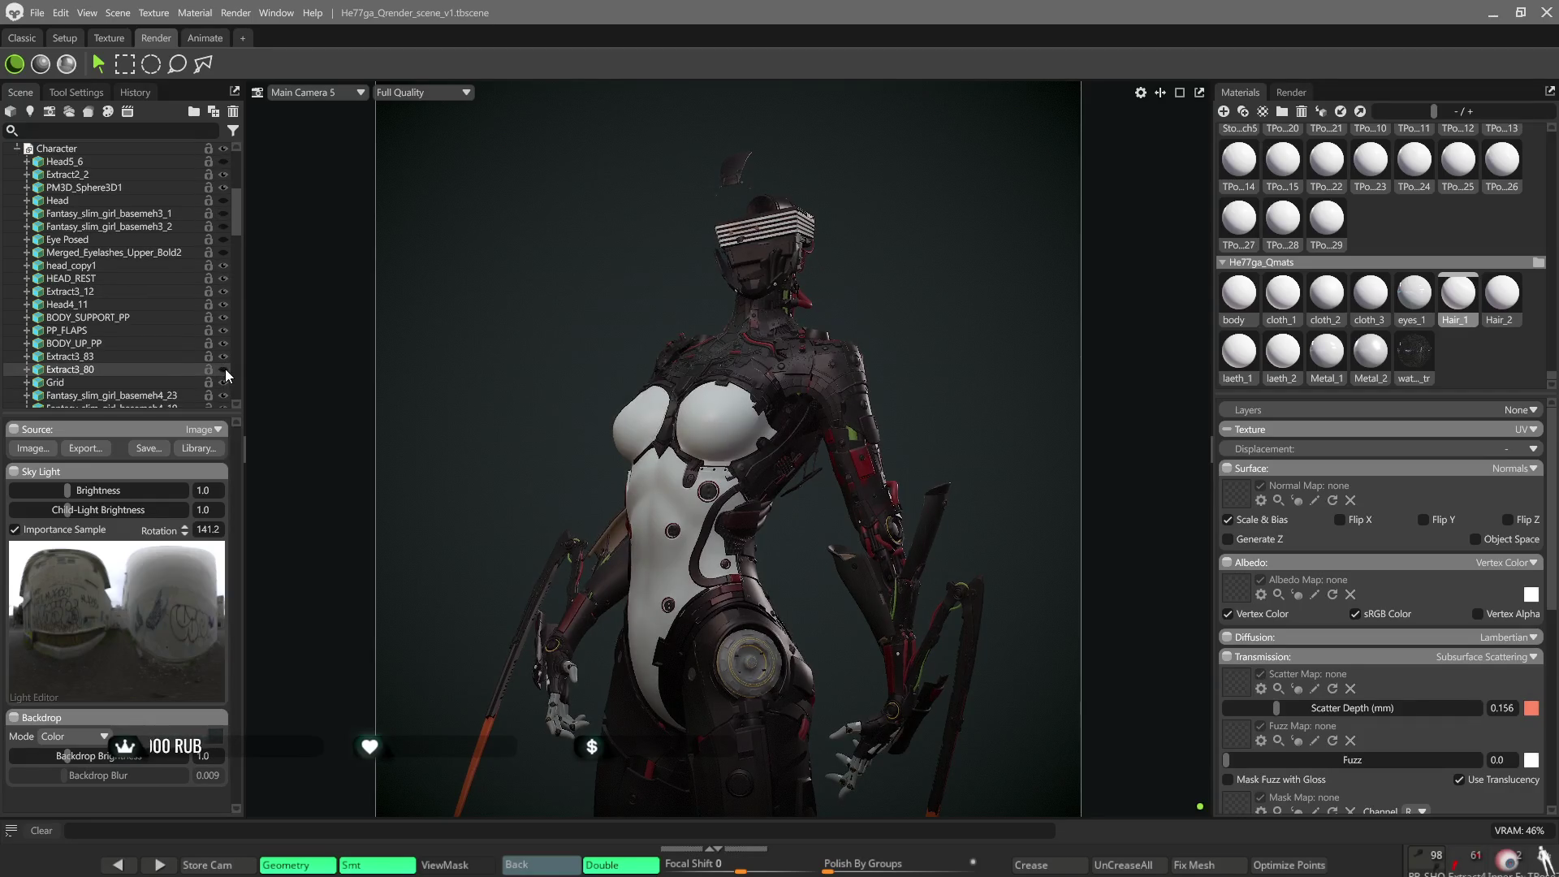
{"action": "scroll", "coordinate": [767, 233], "scroll_direction": "up", "scroll_amount": 2}
{"action": "scroll", "coordinate": [767, 233], "scroll_direction": "up", "scroll_amount": 2}
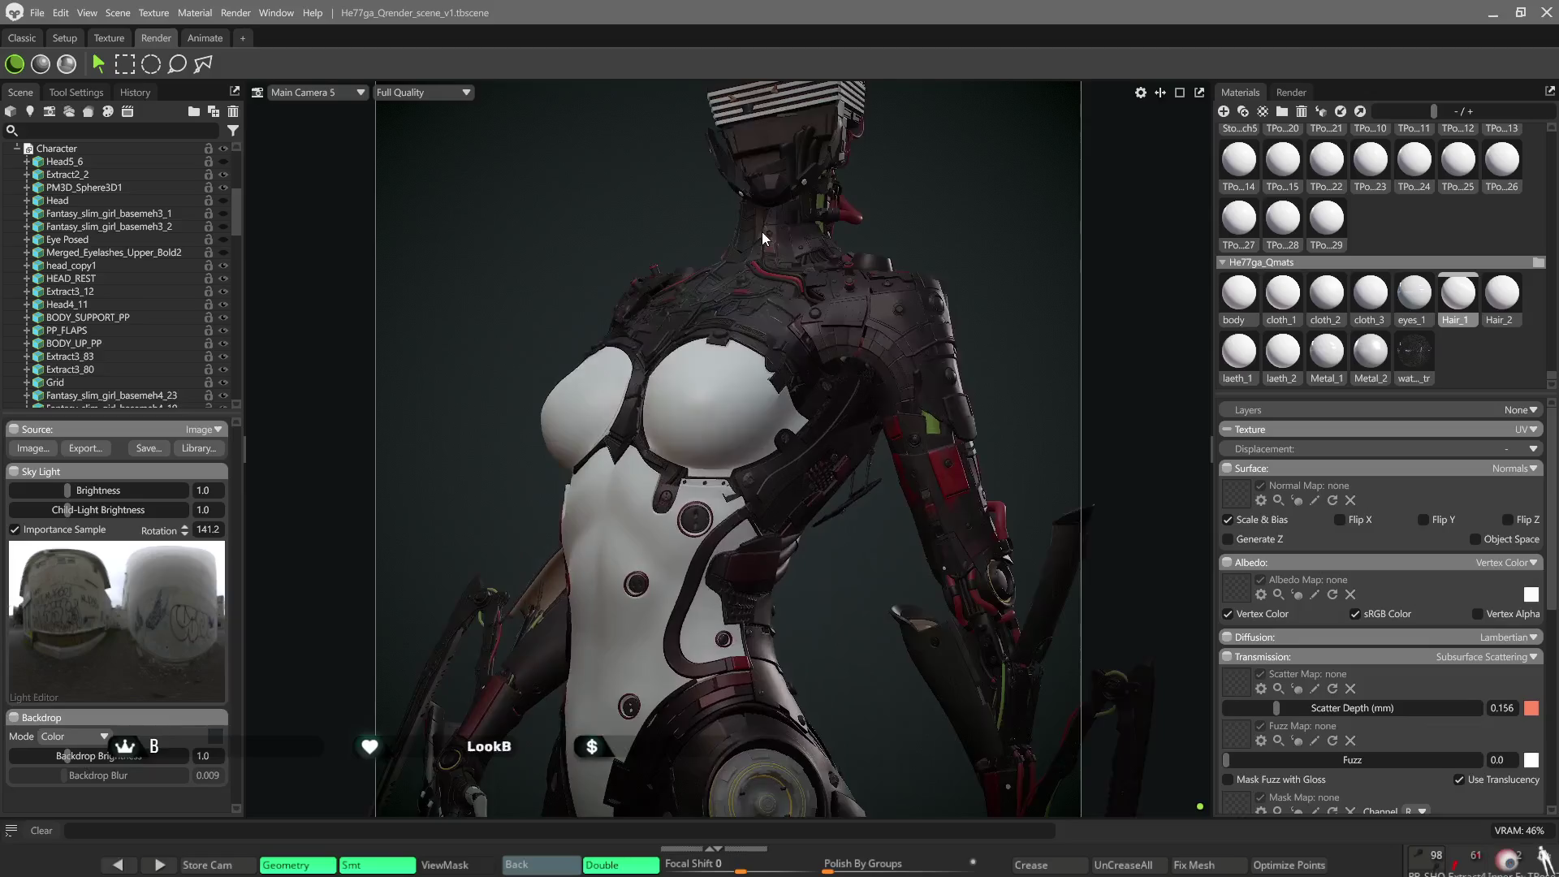
{"action": "scroll", "coordinate": [762, 231], "scroll_direction": "up", "scroll_amount": 1}
{"action": "scroll", "coordinate": [724, 404], "scroll_direction": "up", "scroll_amount": 1}
{"action": "scroll", "coordinate": [705, 515], "scroll_direction": "up", "scroll_amount": 1}
{"action": "scroll", "coordinate": [725, 356], "scroll_direction": "up", "scroll_amount": 1}
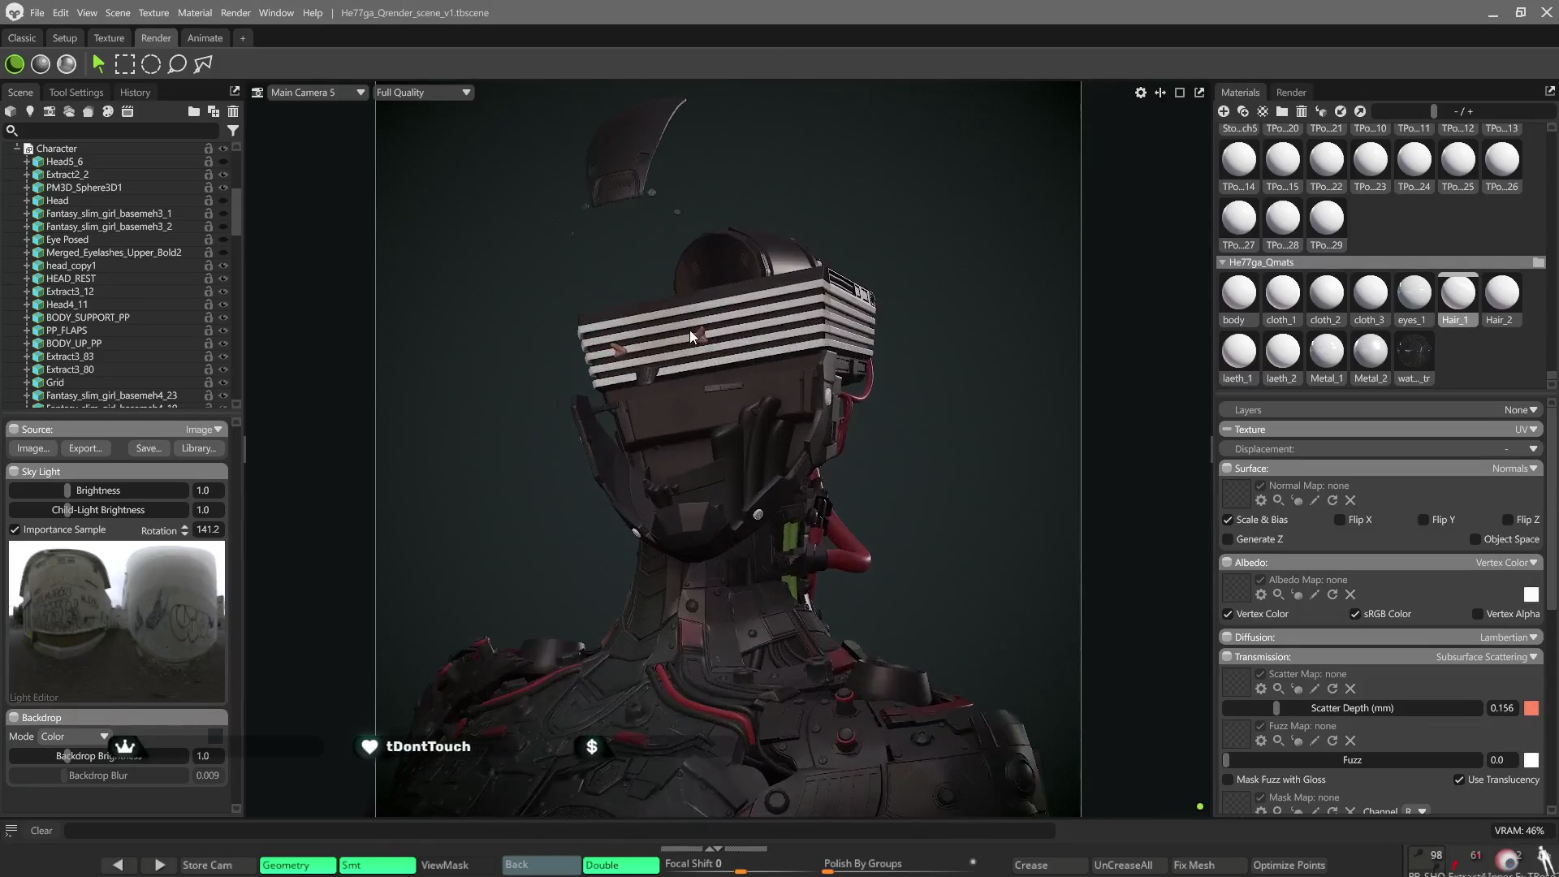
{"action": "scroll", "coordinate": [690, 330], "scroll_direction": "up", "scroll_amount": 1}
{"action": "scroll", "coordinate": [674, 411], "scroll_direction": "up", "scroll_amount": 1}
{"action": "scroll", "coordinate": [689, 426], "scroll_direction": "up", "scroll_amount": 1}
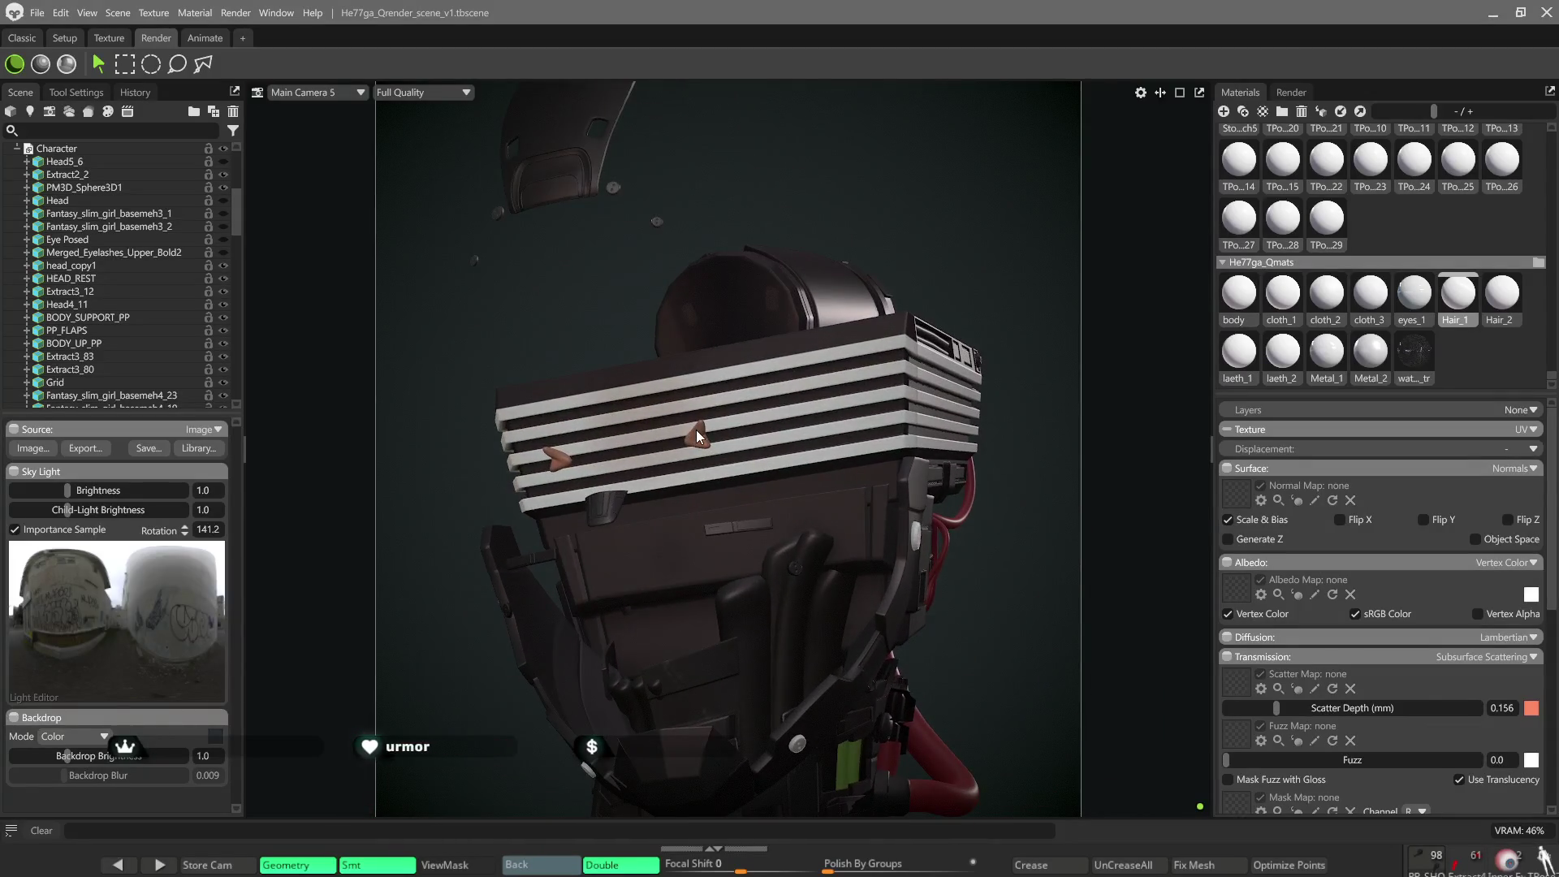
Select the PM3D_Sphere3D1 ear piece in the viewport and hide it, viewing the head from the side.
{"action": "left_click", "coordinate": [696, 431]}
{"action": "left_click", "coordinate": [224, 189]}
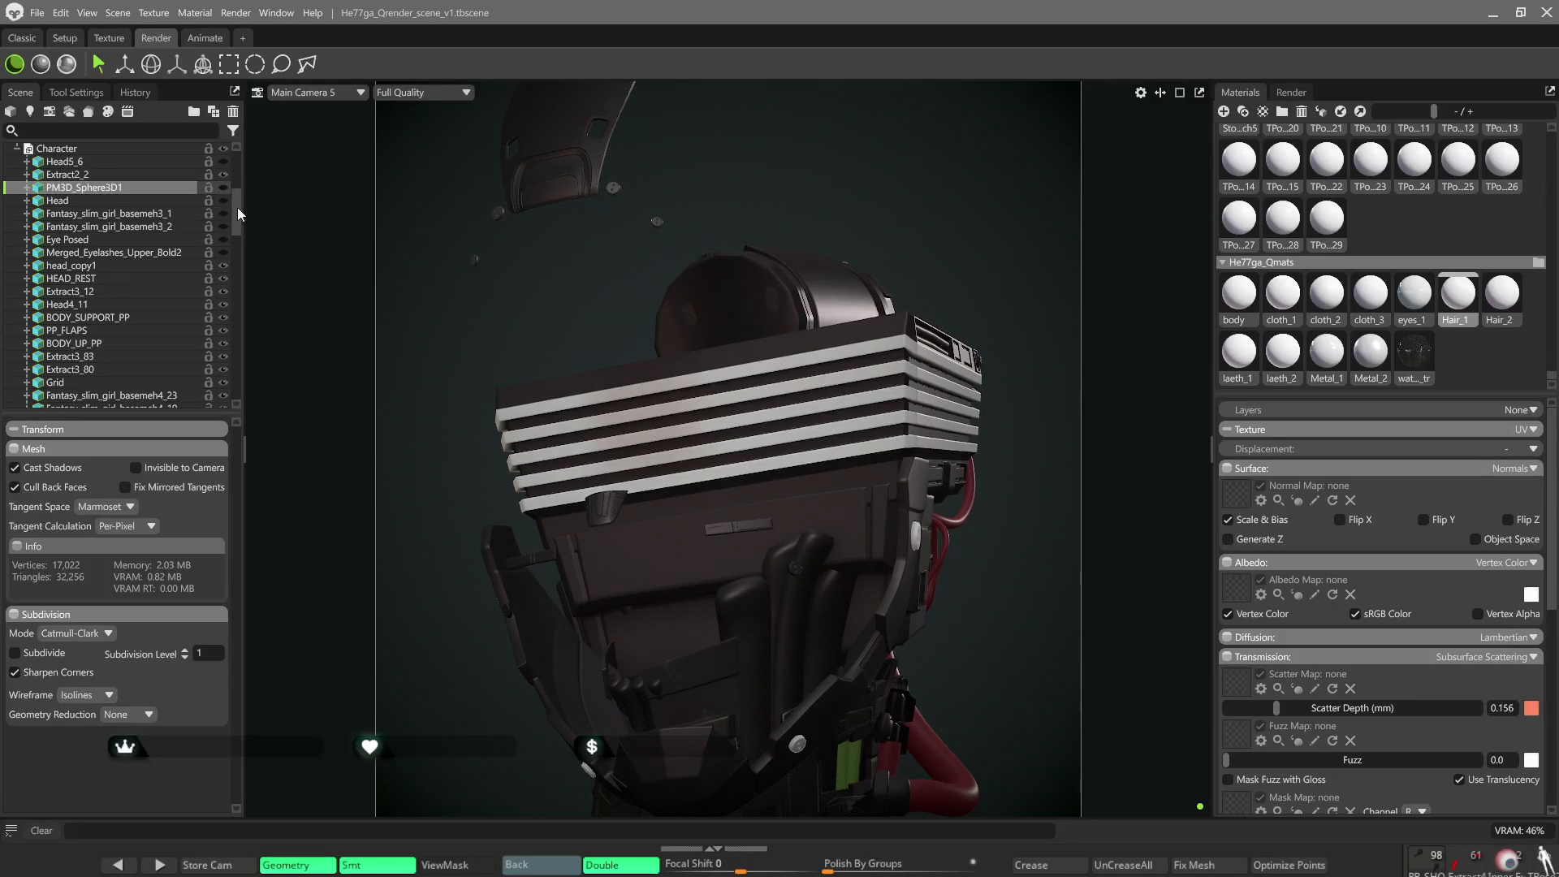
{"action": "scroll", "coordinate": [610, 376], "scroll_direction": "down", "scroll_amount": 2}
{"action": "mouse_move", "coordinate": [633, 362]}
{"action": "left_mouse_down"}
{"action": "mouse_move", "coordinate": [882, 342]}
{"action": "mouse_move", "coordinate": [814, 348]}
{"action": "mouse_move", "coordinate": [831, 391]}
{"action": "mouse_move", "coordinate": [857, 356]}
{"action": "mouse_move", "coordinate": [976, 364]}
{"action": "left_mouse_up"}
{"action": "scroll", "coordinate": [813, 347], "scroll_direction": "down", "scroll_amount": 2}
{"action": "scroll", "coordinate": [152, 290], "scroll_direction": "up", "scroll_amount": 1}
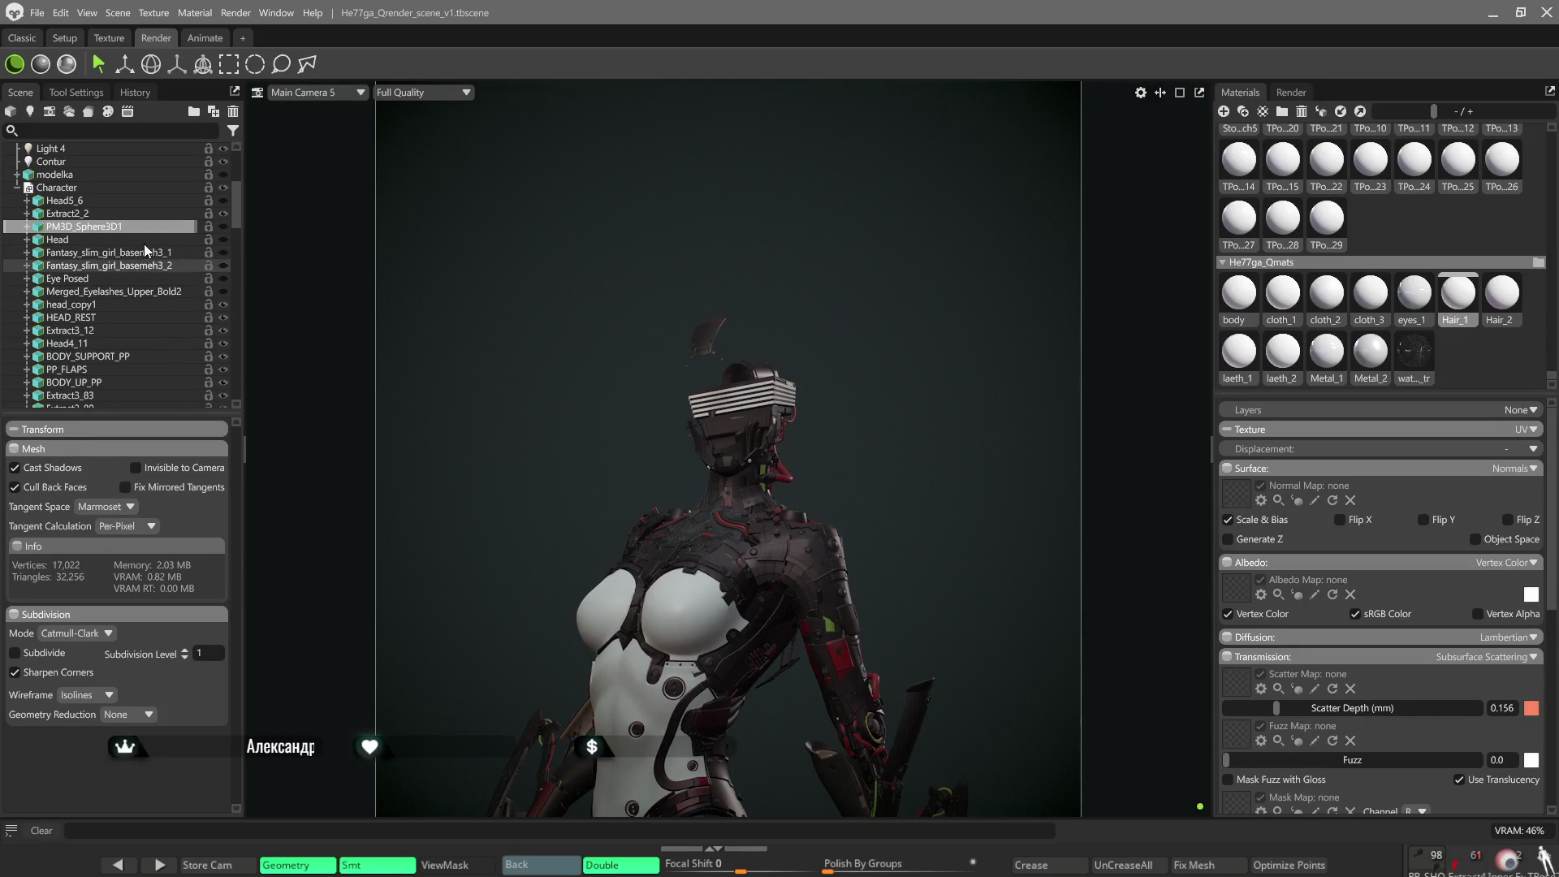
{"action": "scroll", "coordinate": [145, 257], "scroll_direction": "up", "scroll_amount": 1}
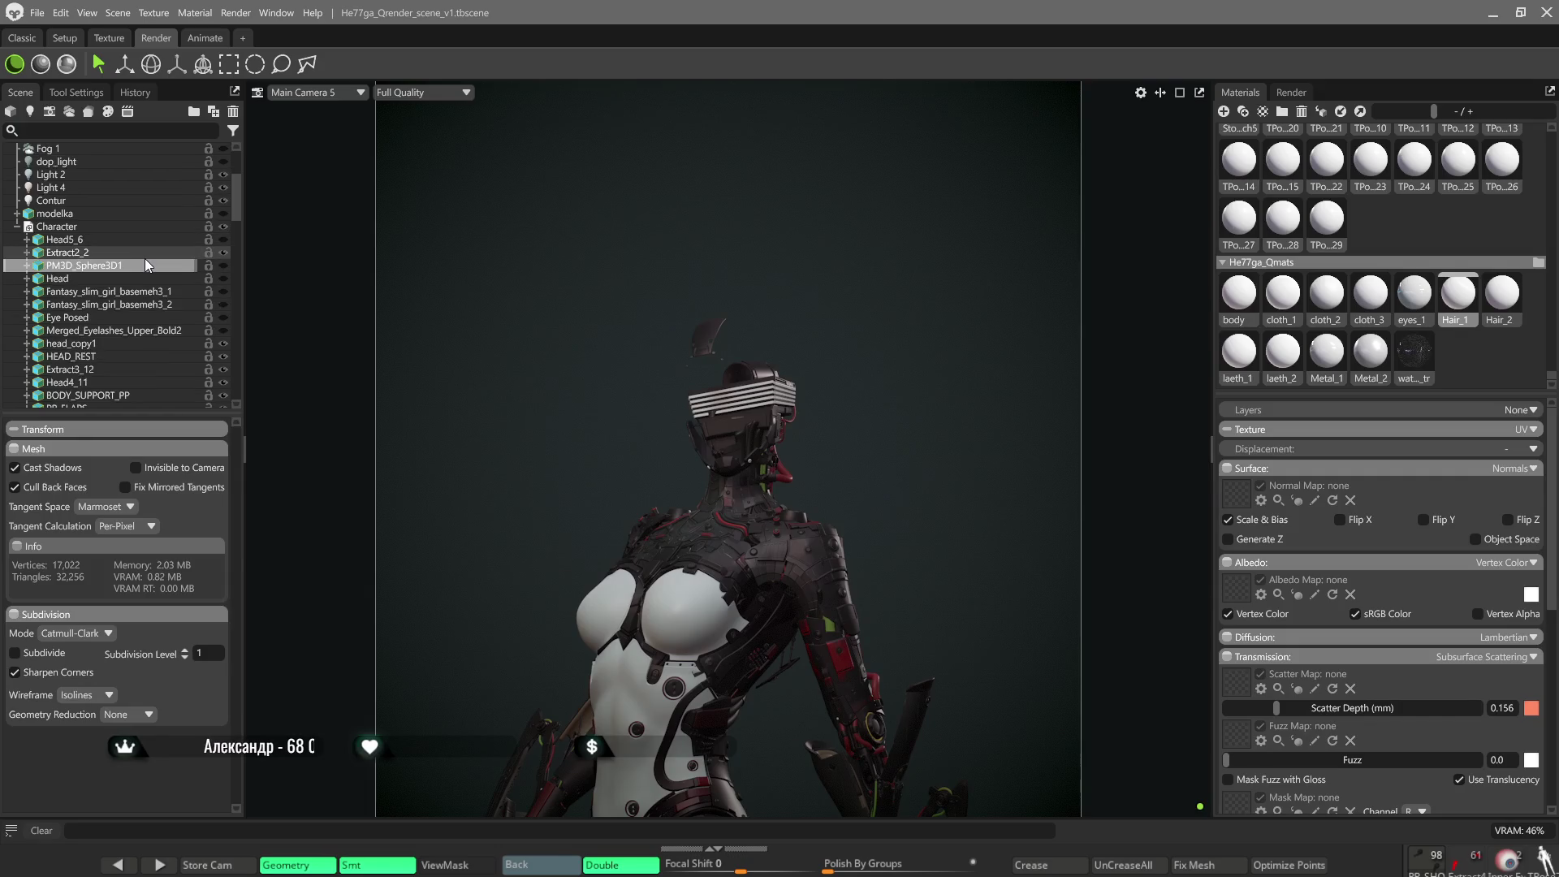
Move Merged_Eyelashes_Upper_Bold2 into Head5_6, check the group's contents, then take it back out.
{"action": "left_click", "coordinate": [148, 330]}
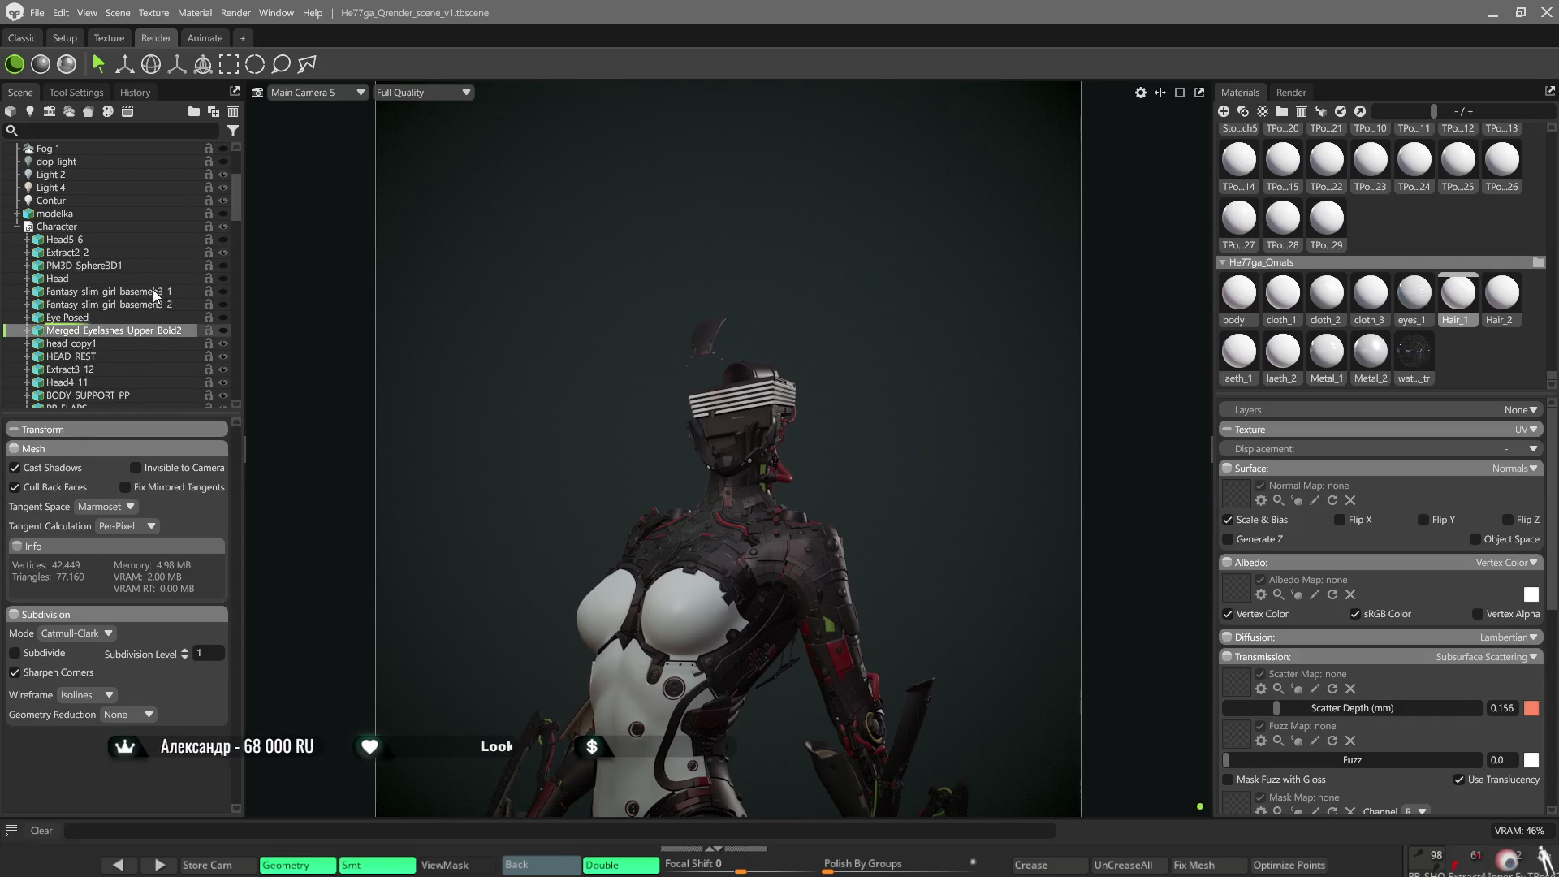
{"action": "key", "text": "Delete"}
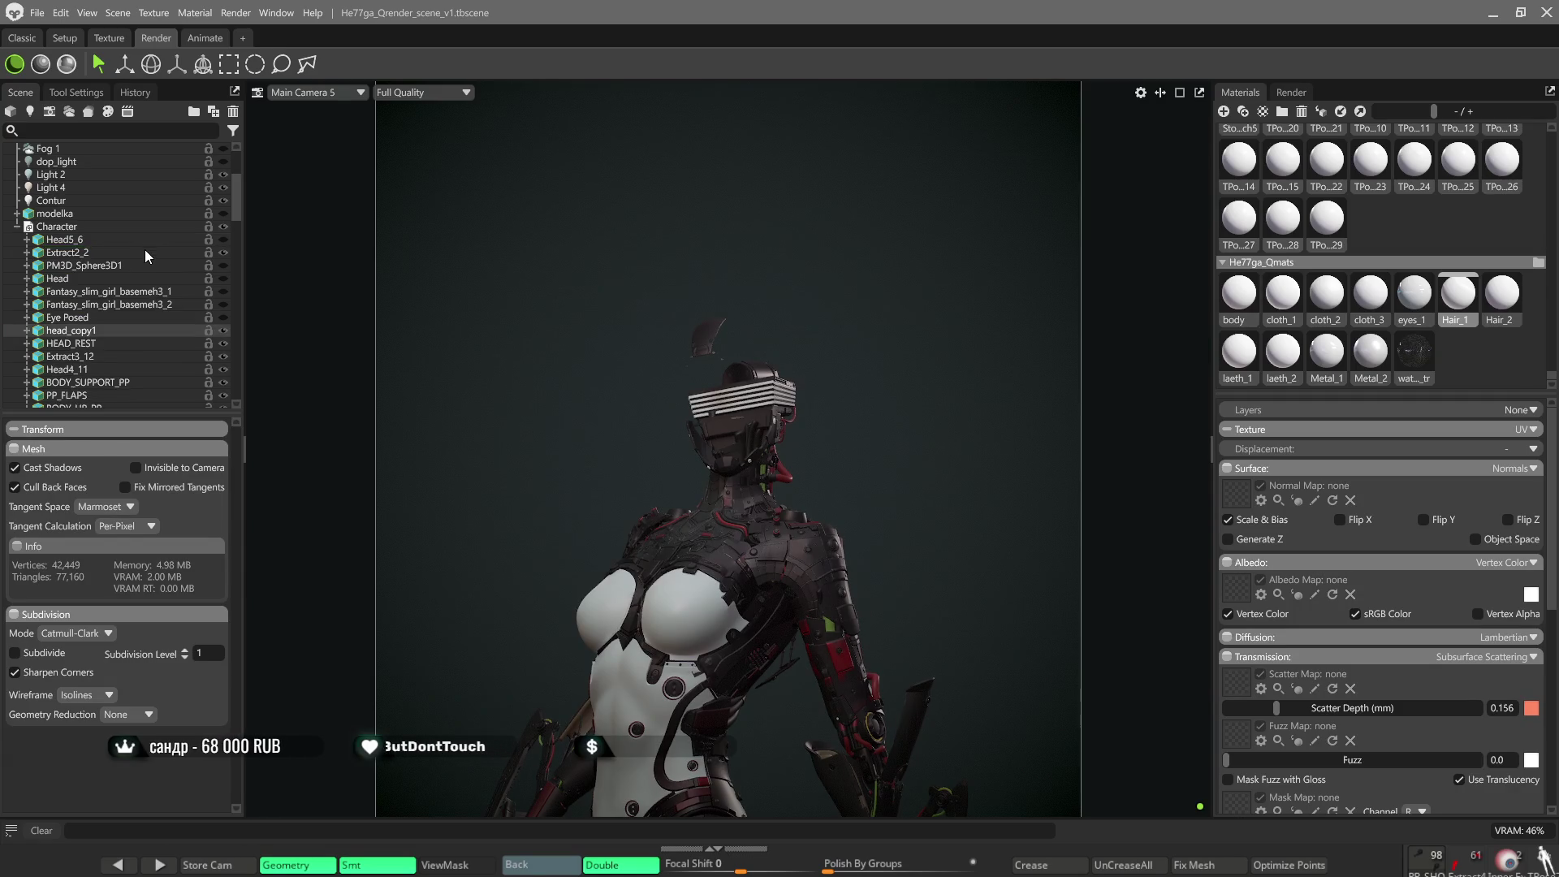
{"action": "left_click", "coordinate": [27, 241]}
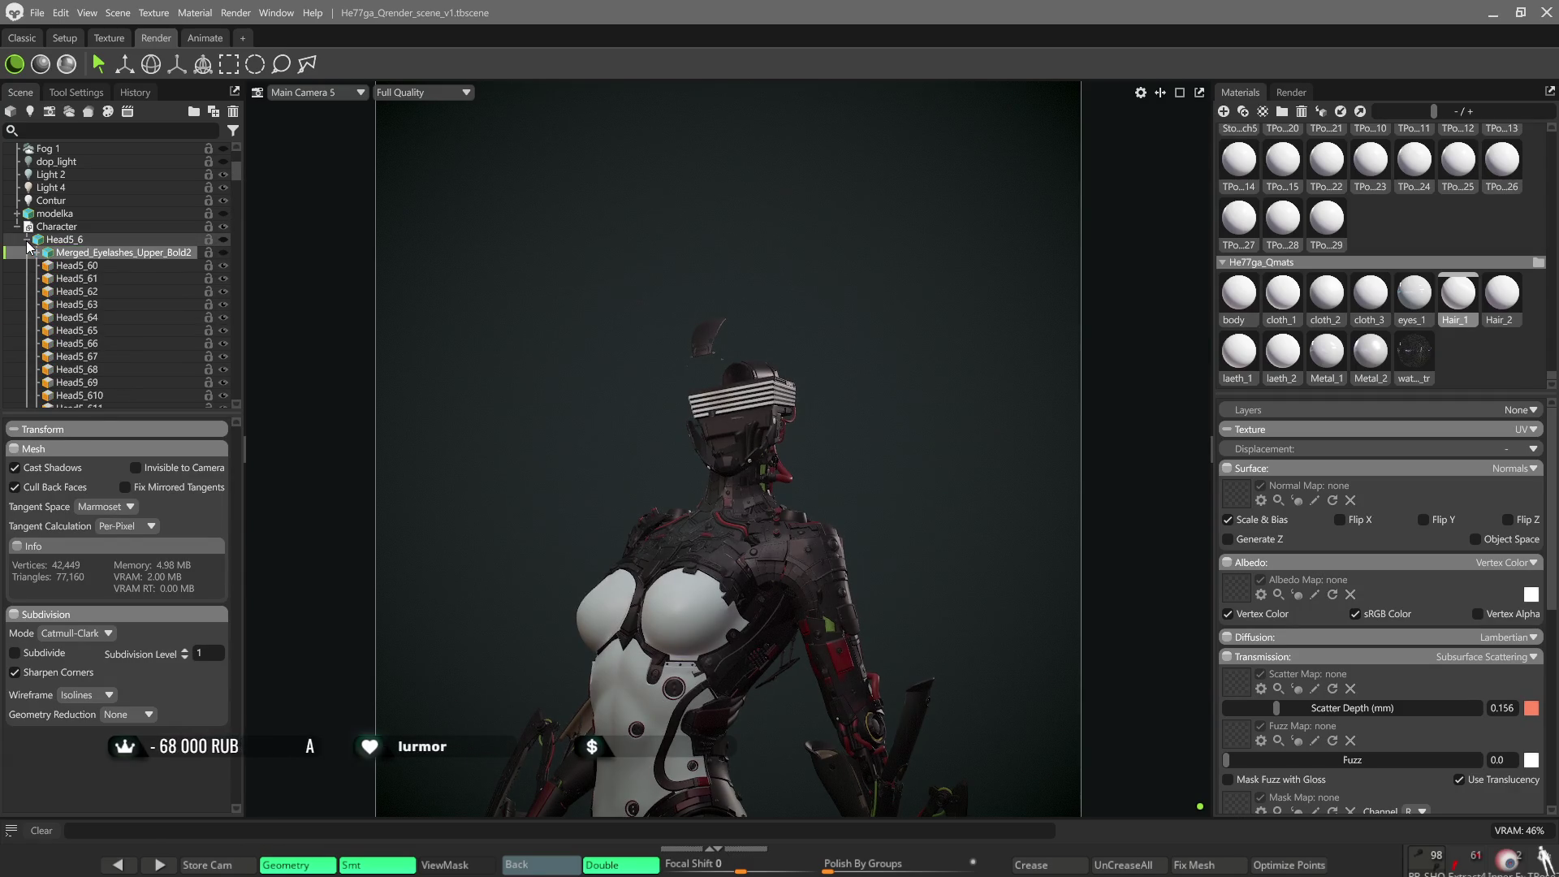
{"action": "left_click", "coordinate": [27, 240]}
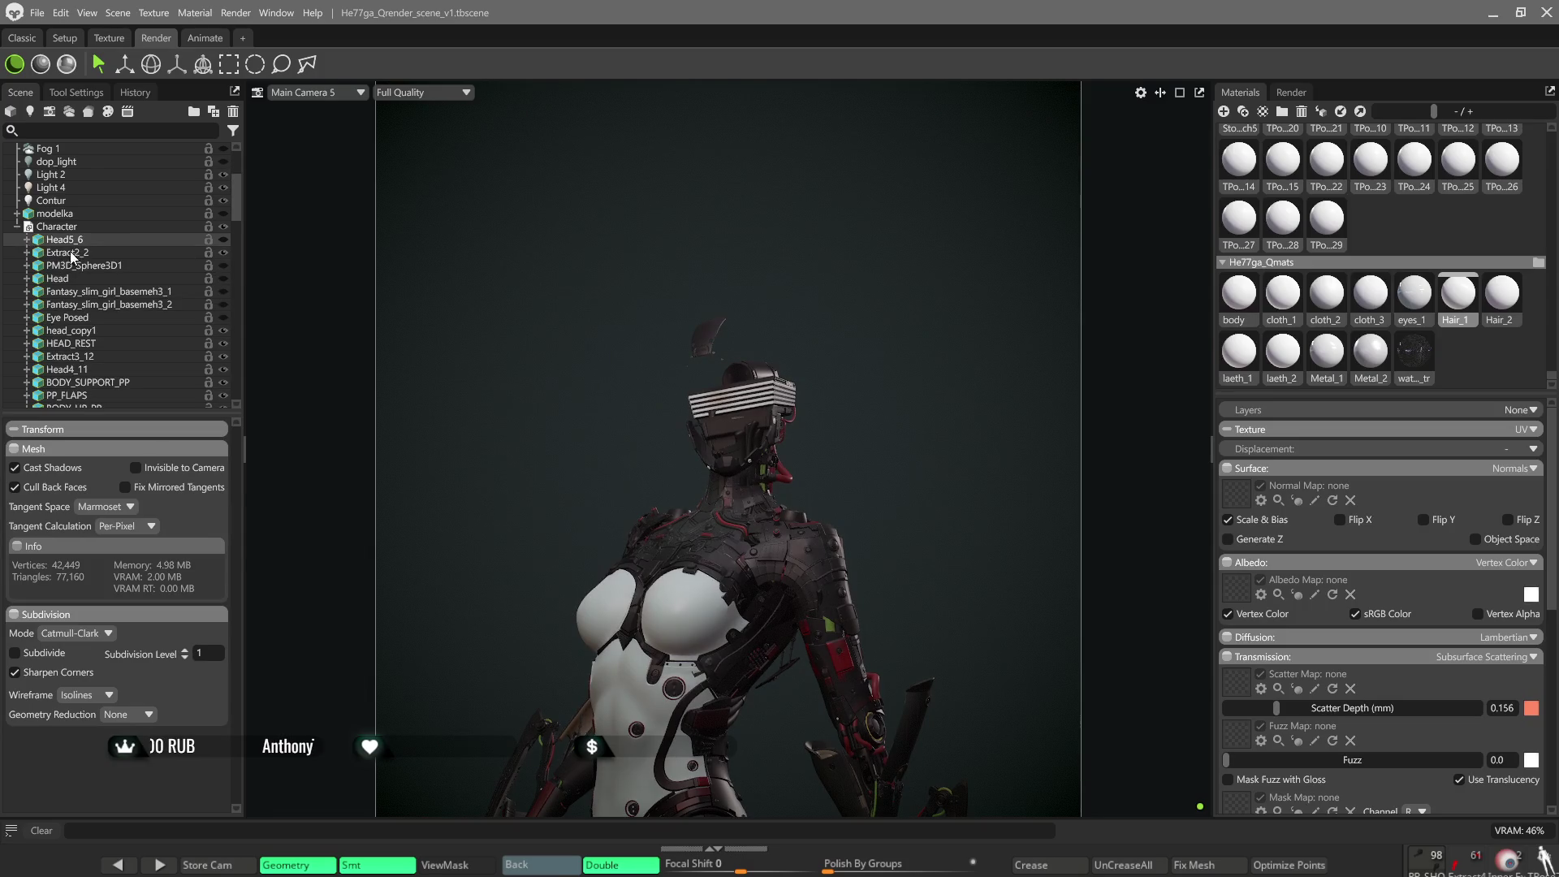
{"action": "scroll", "coordinate": [65, 256], "scroll_direction": "up", "scroll_amount": 2}
{"action": "scroll", "coordinate": [39, 270], "scroll_direction": "down", "scroll_amount": 2}
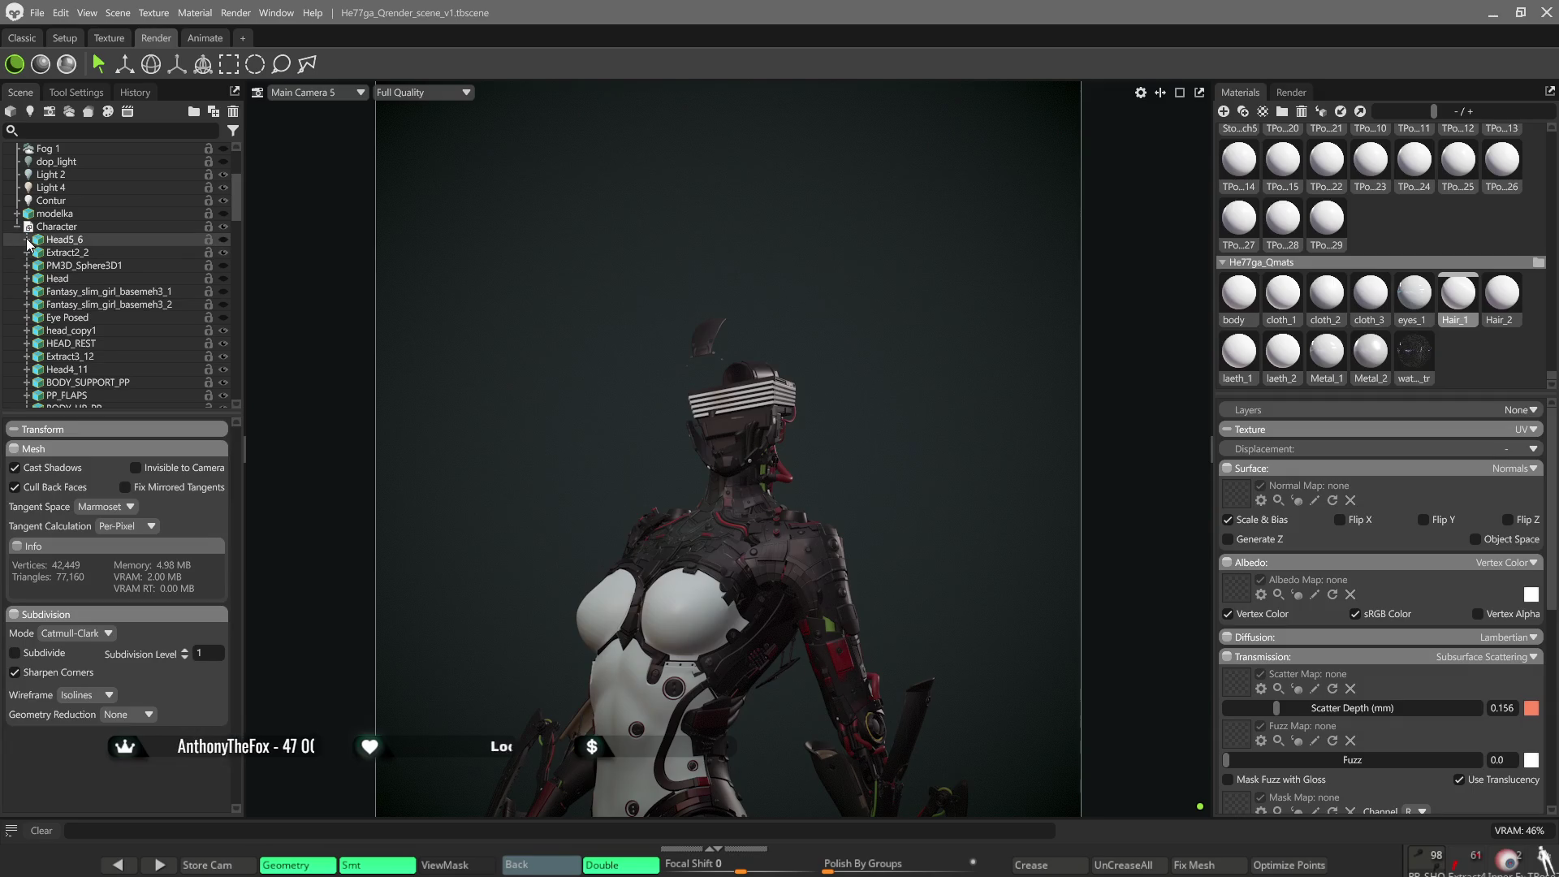
{"action": "left_click", "coordinate": [28, 240]}
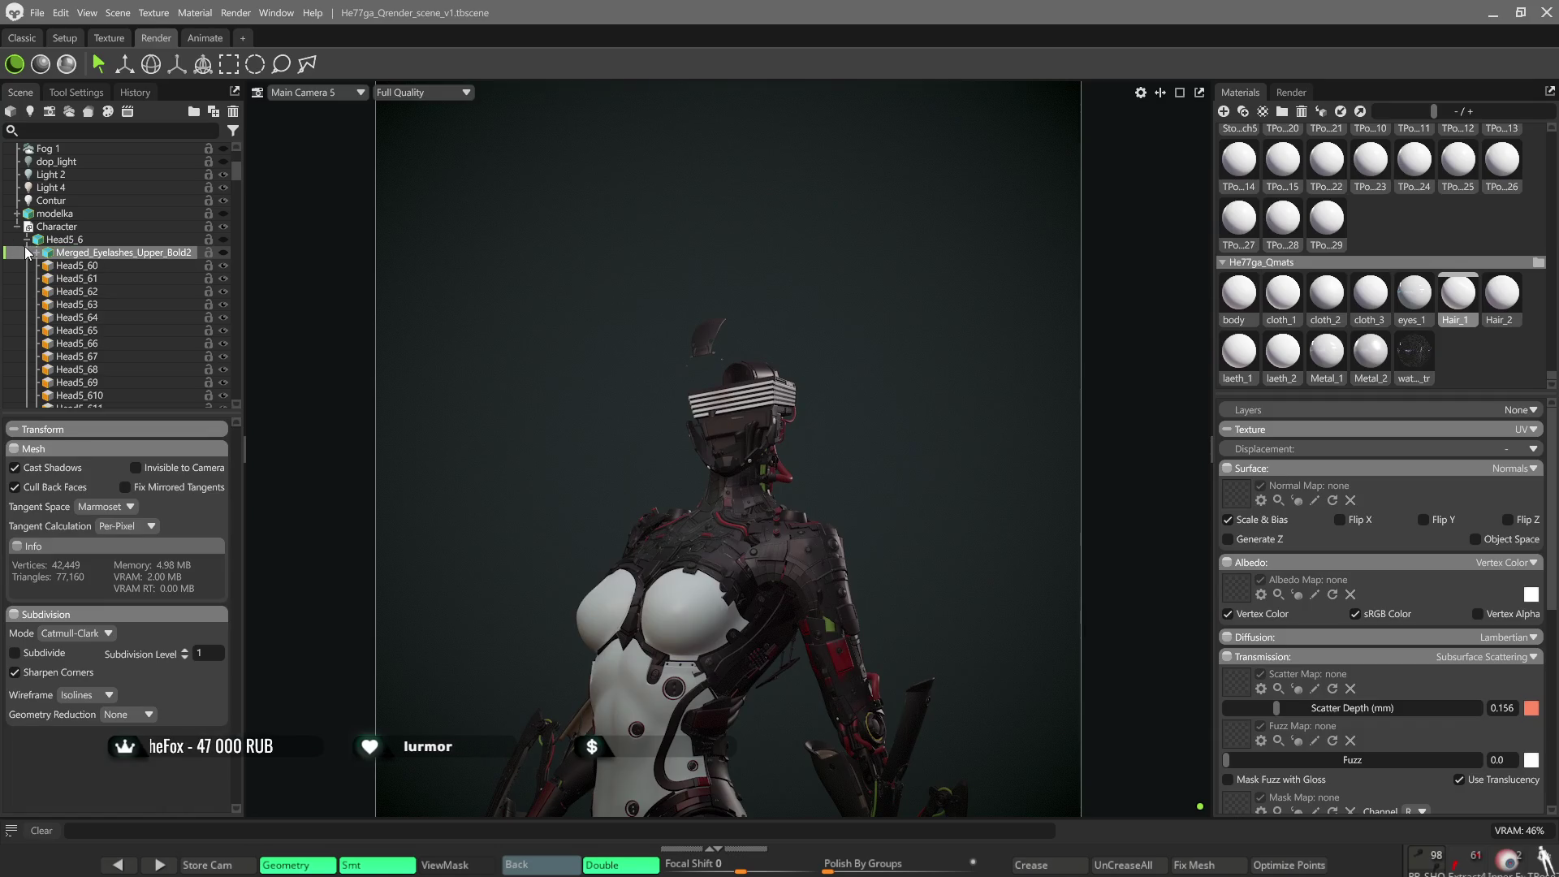
{"action": "key", "text": "Delete"}
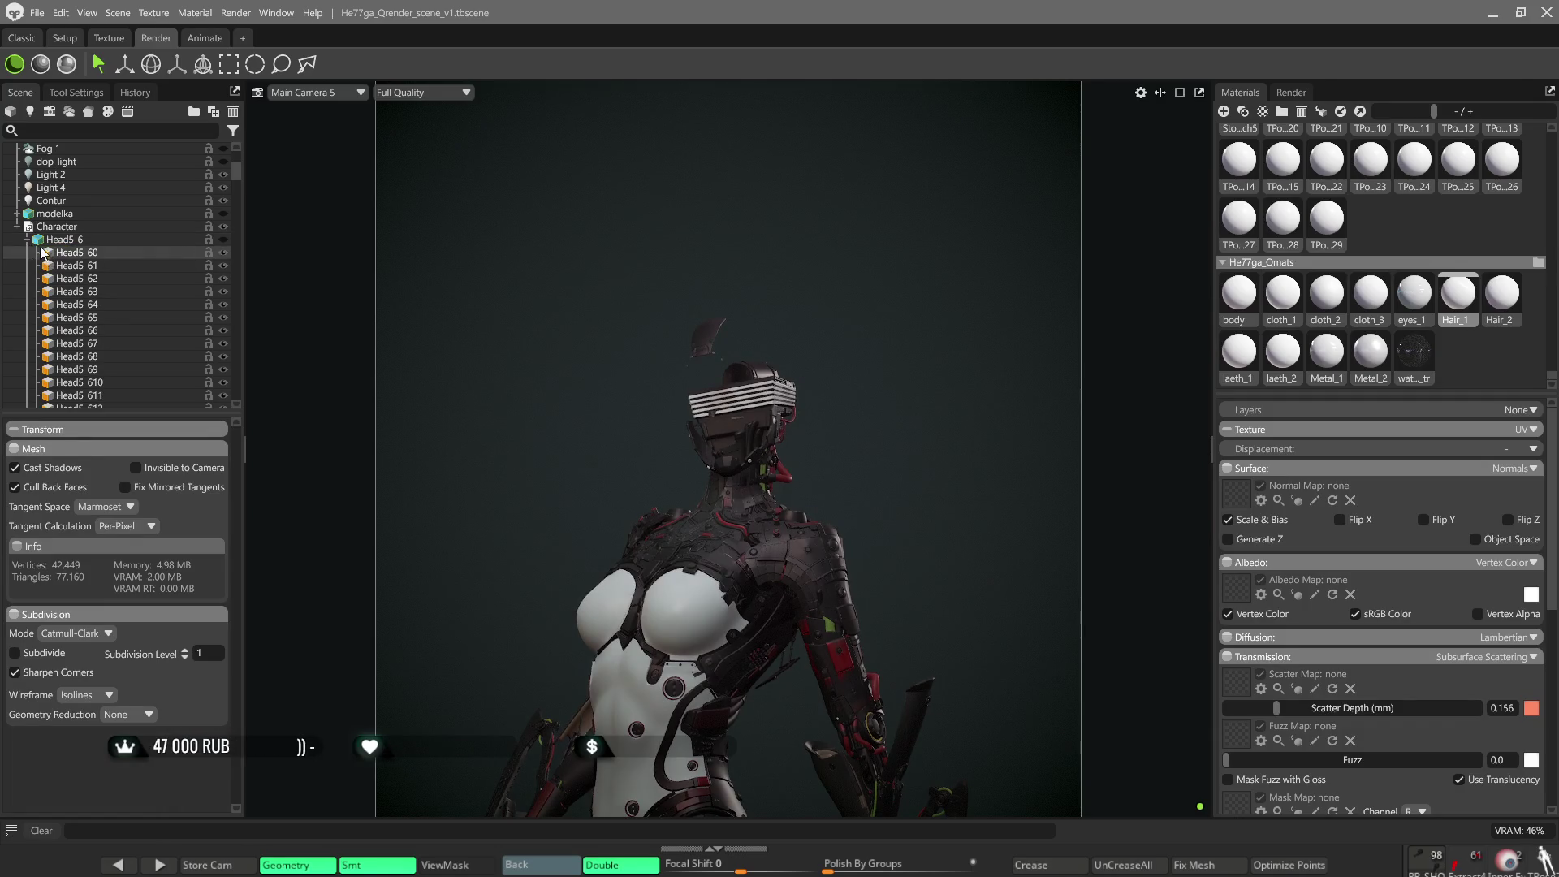
{"action": "left_click", "coordinate": [27, 240]}
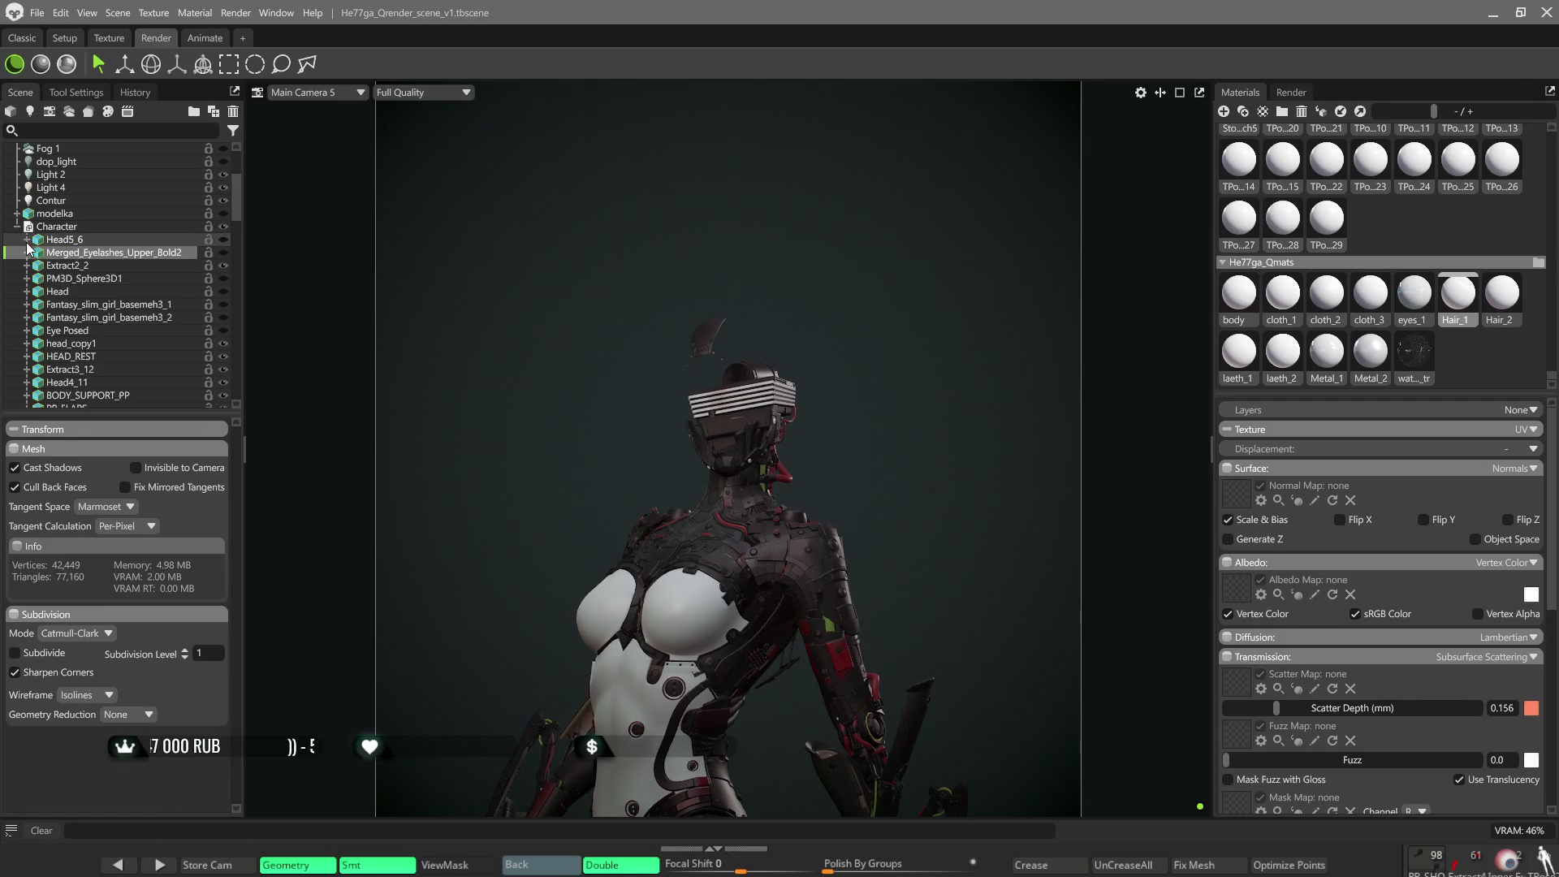
Drag PM3D_Sphere3D1 to just below Head5_6 and Extract2_2 down below Eye Posed.
{"action": "left_click", "coordinate": [108, 280]}
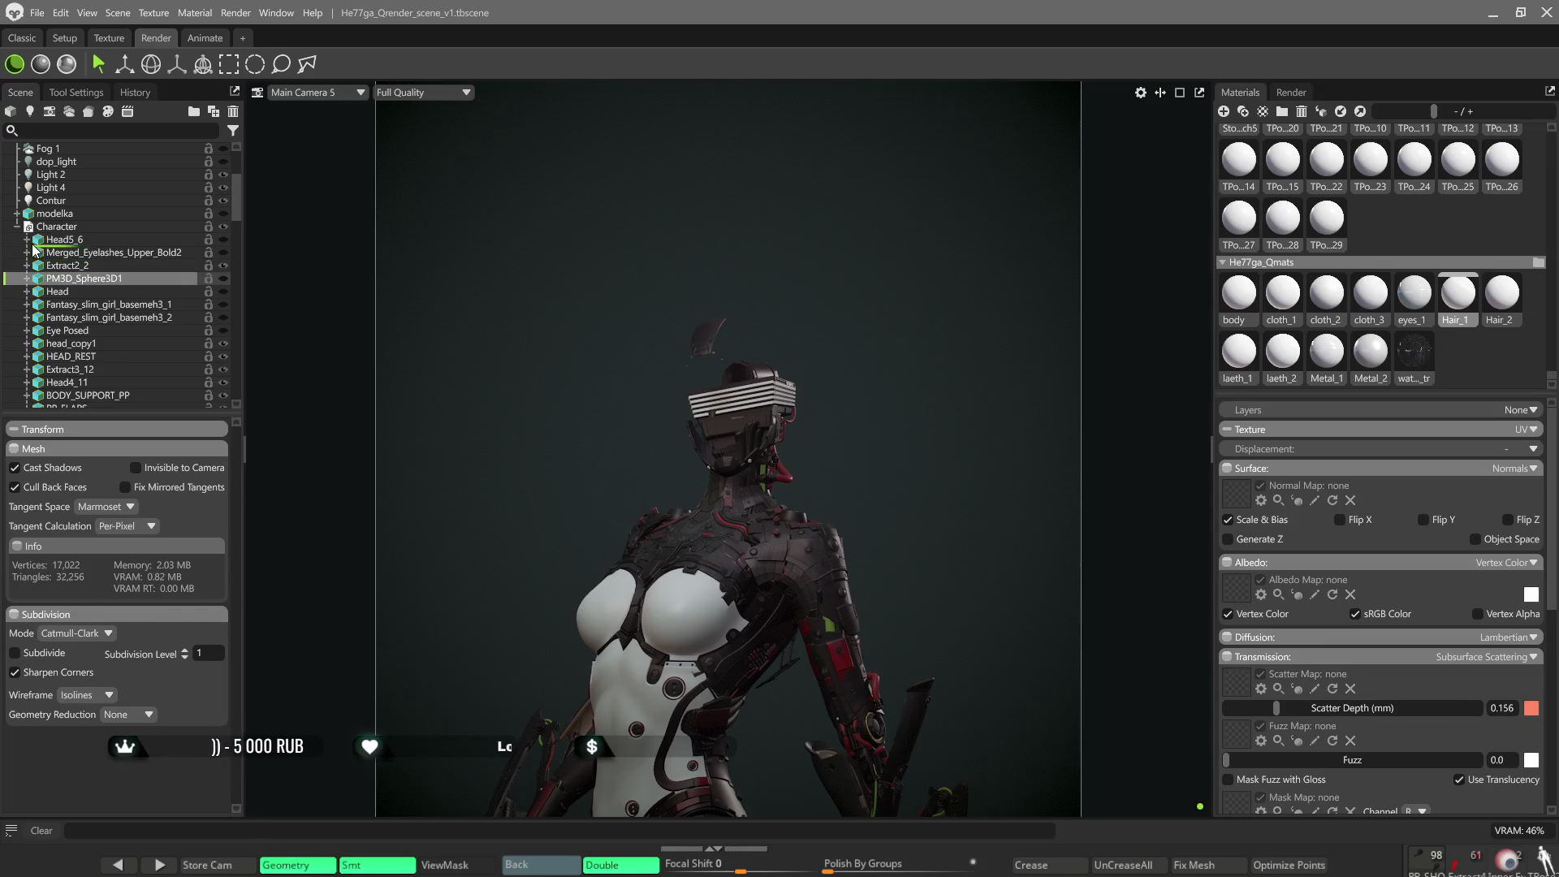
{"action": "left_click_drag", "start_coordinate": [34, 248], "coordinate": [37, 255]}
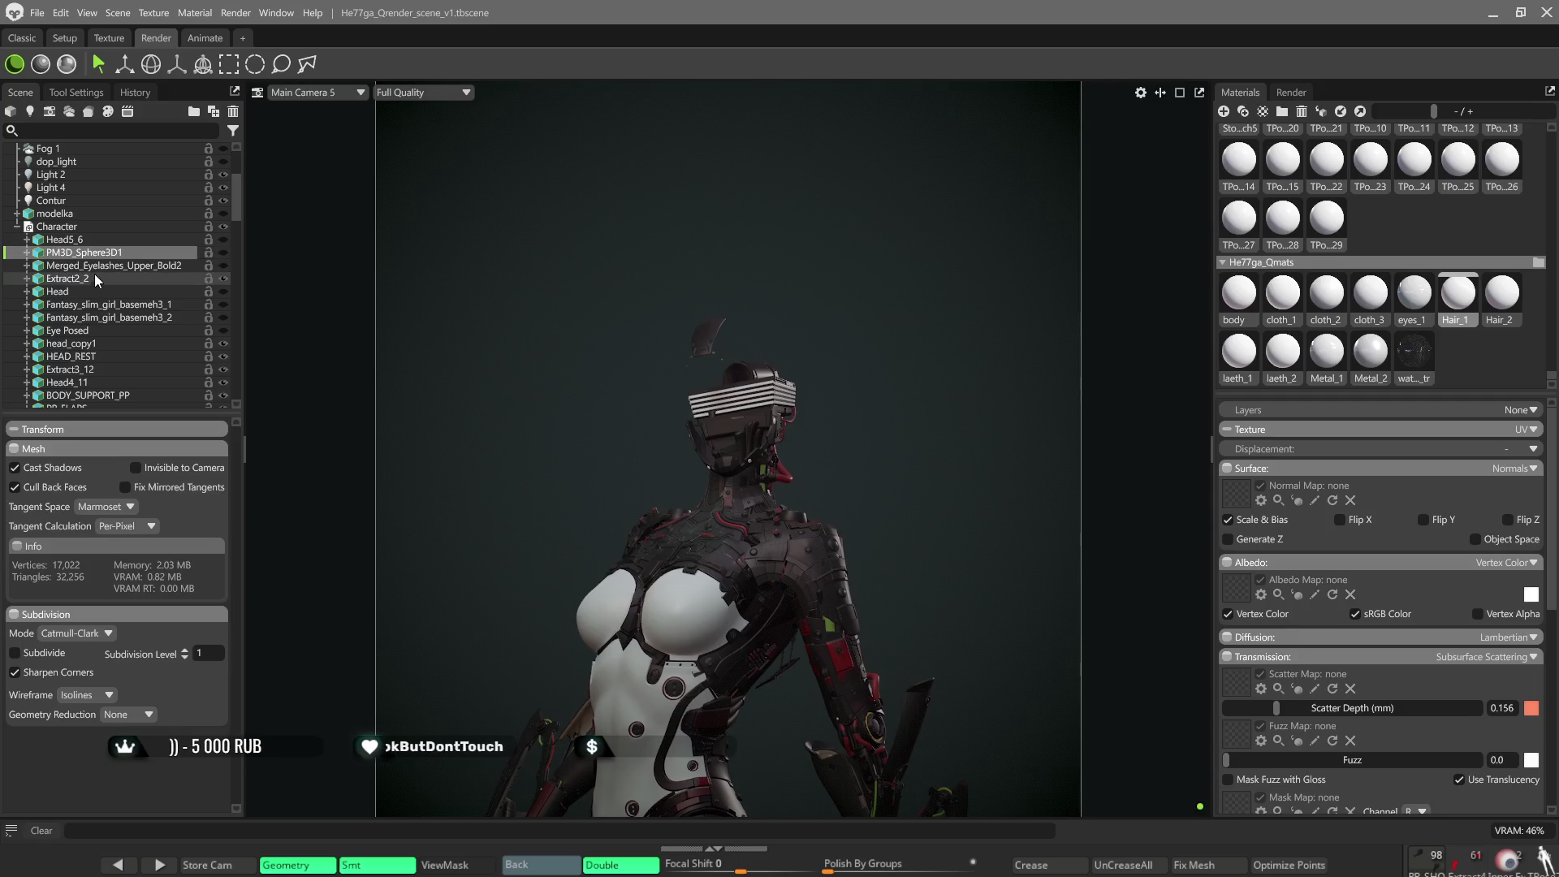
{"action": "left_click_drag", "start_coordinate": [53, 285], "coordinate": [37, 339]}
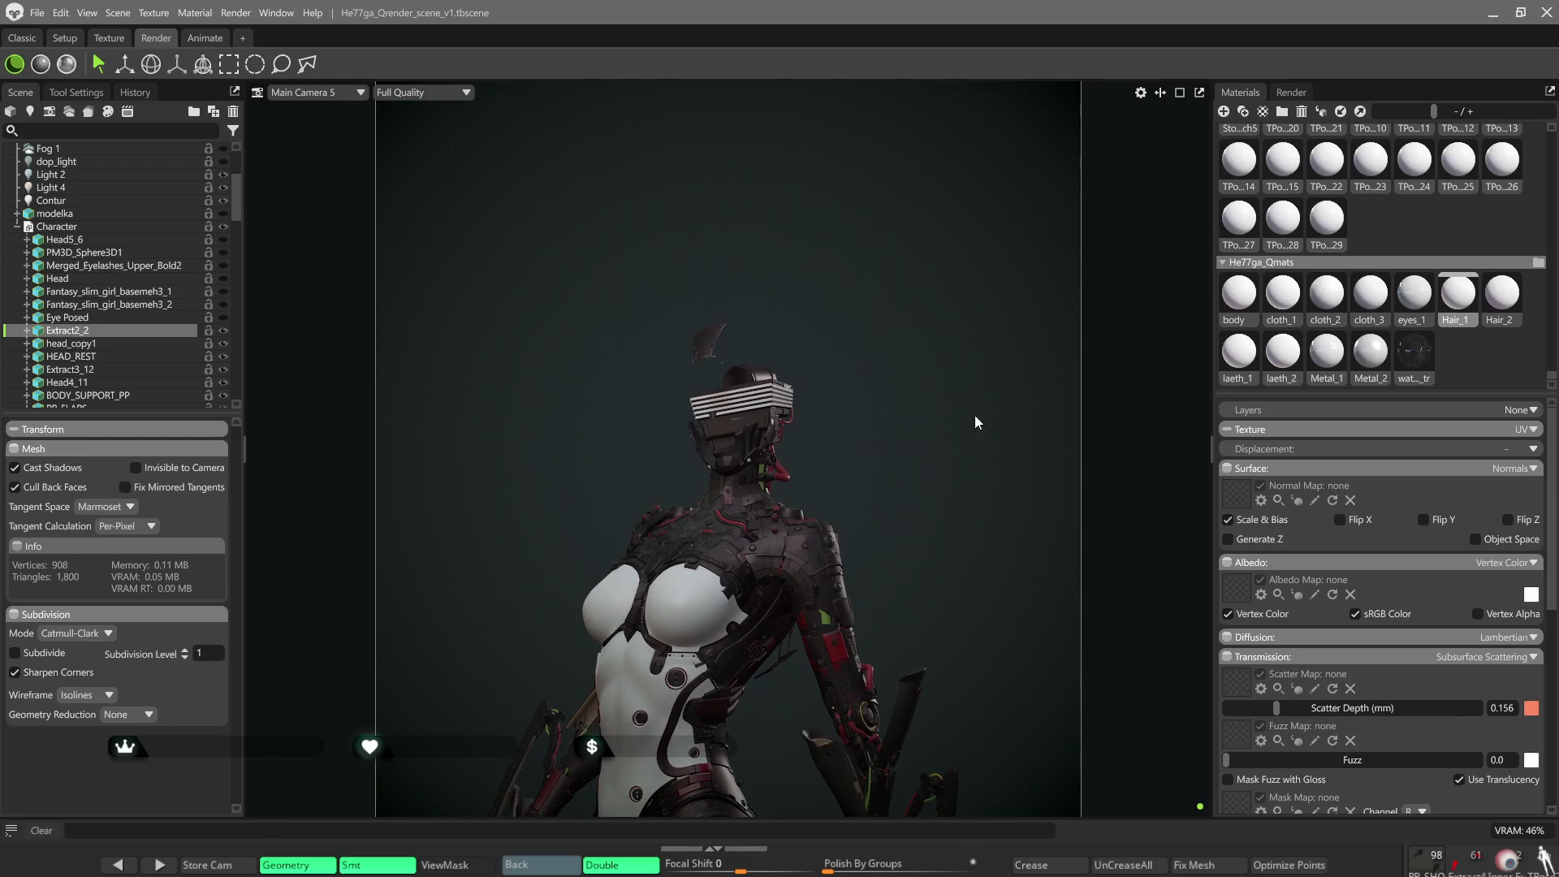
Review the Metal_1 material, then select the Character group to show its Character.fbx reference and import settings.
{"action": "left_click", "coordinate": [1330, 361]}
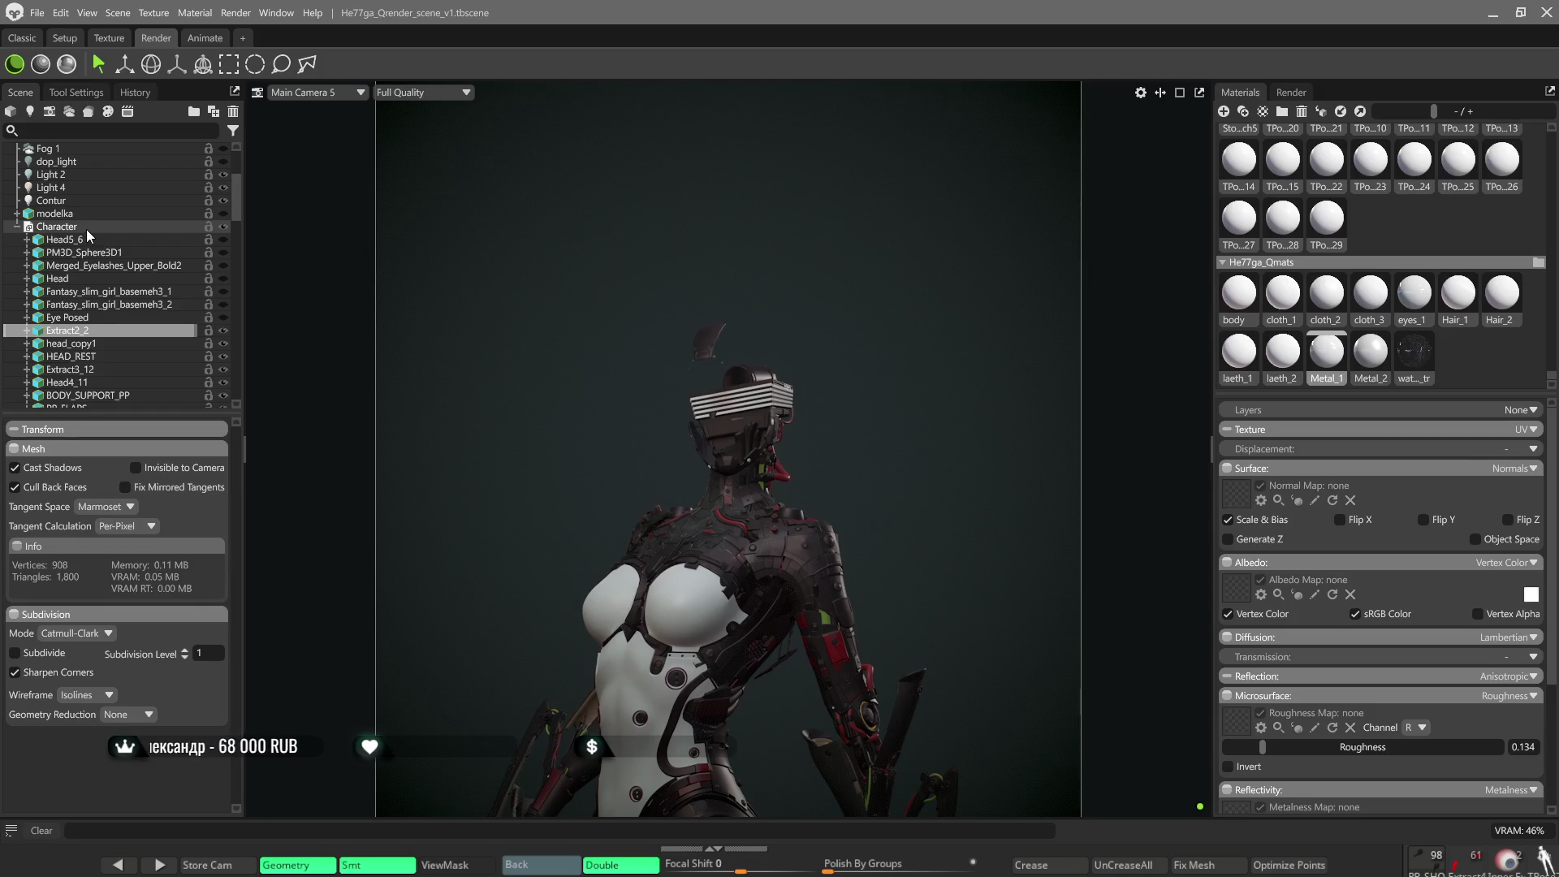
{"action": "left_click", "coordinate": [495, 262]}
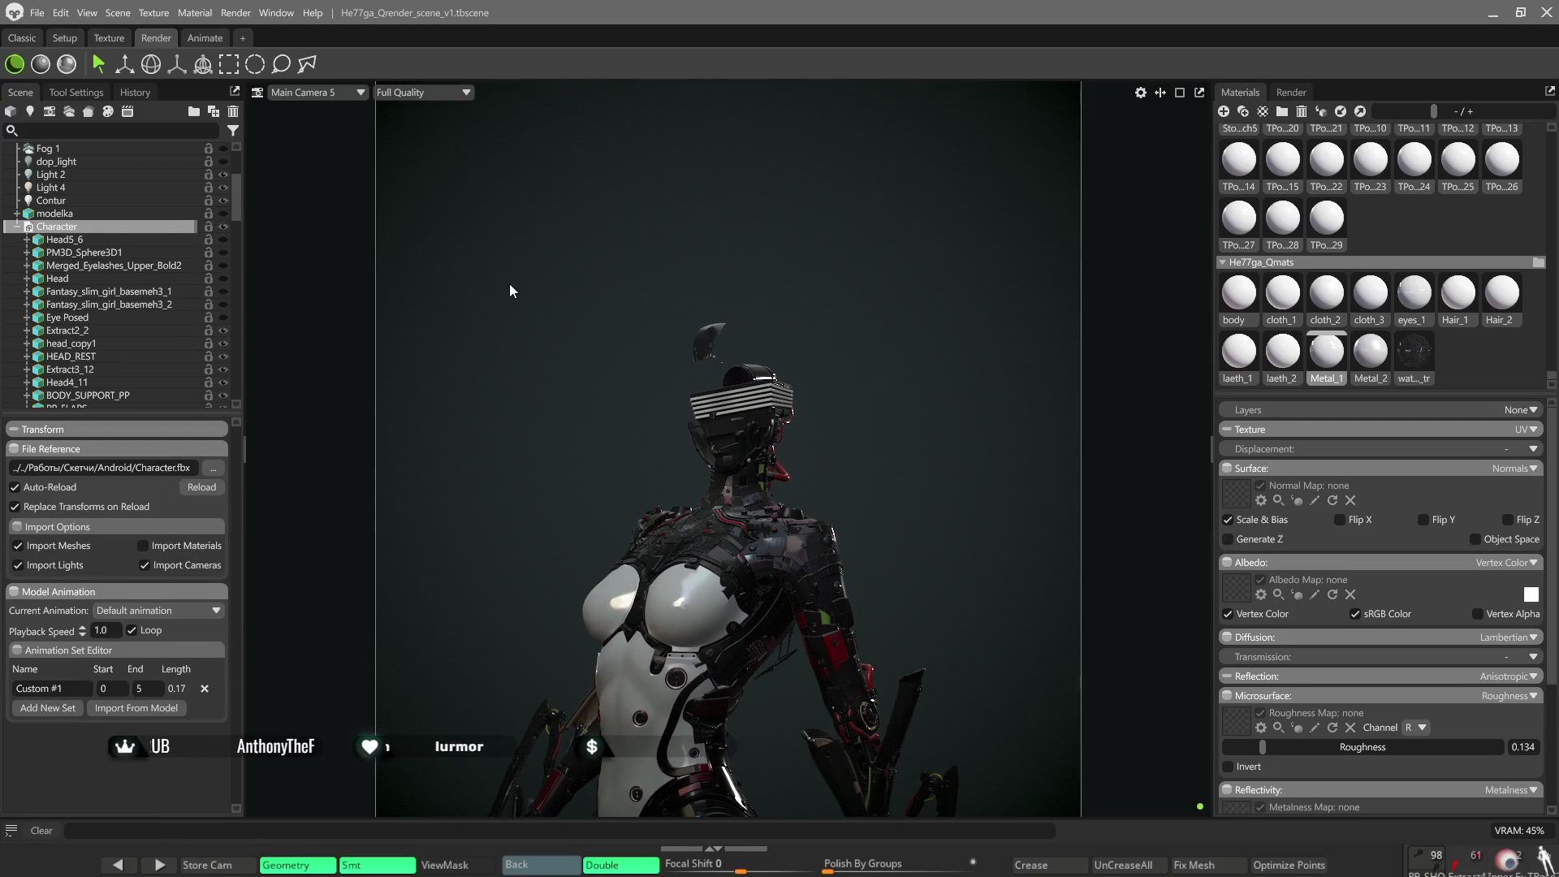
{"action": "scroll", "coordinate": [578, 377], "scroll_direction": "up", "scroll_amount": 2}
{"action": "scroll", "coordinate": [578, 383], "scroll_direction": "up", "scroll_amount": 3}
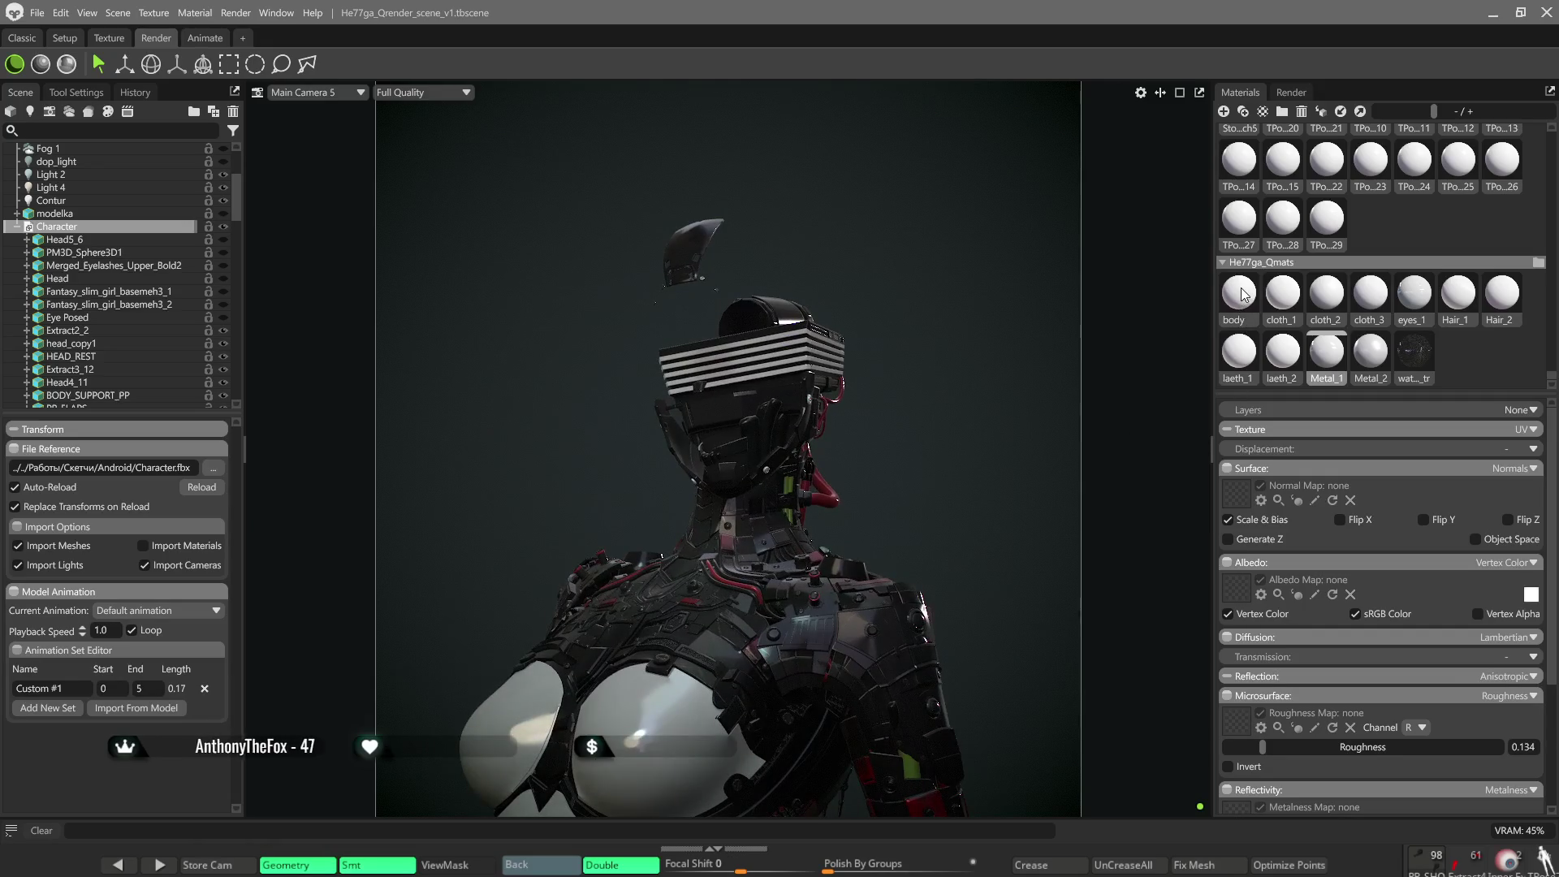
Make the Head5_6 hair visible and review the body, eyes_1 and Hair_1 materials, trying eyes_1 on the hair.
{"action": "left_click", "coordinate": [1237, 298]}
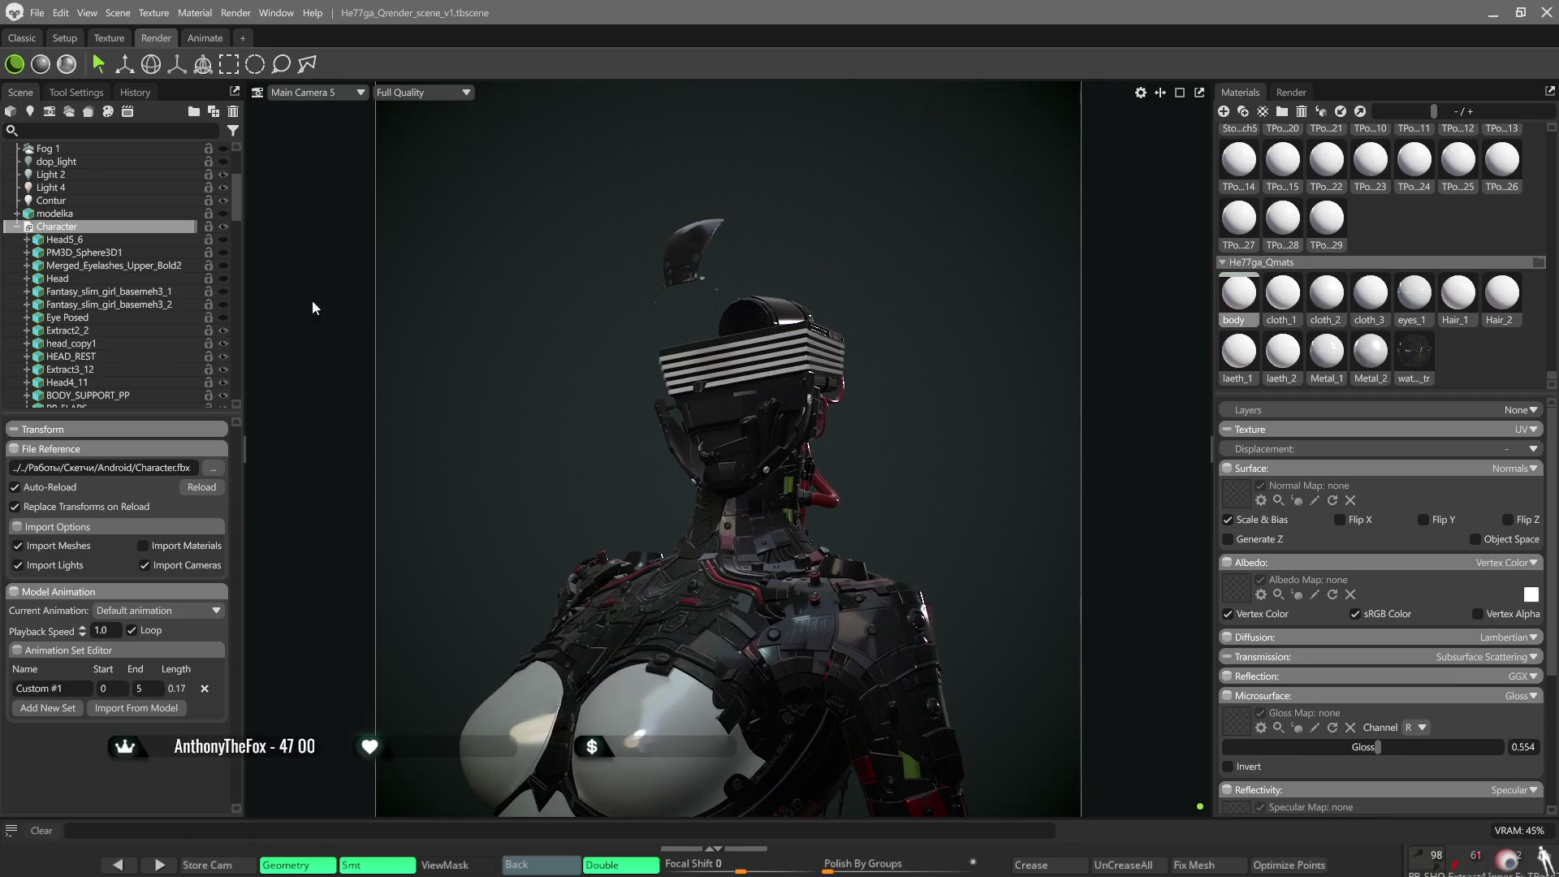
{"action": "left_click", "coordinate": [76, 242]}
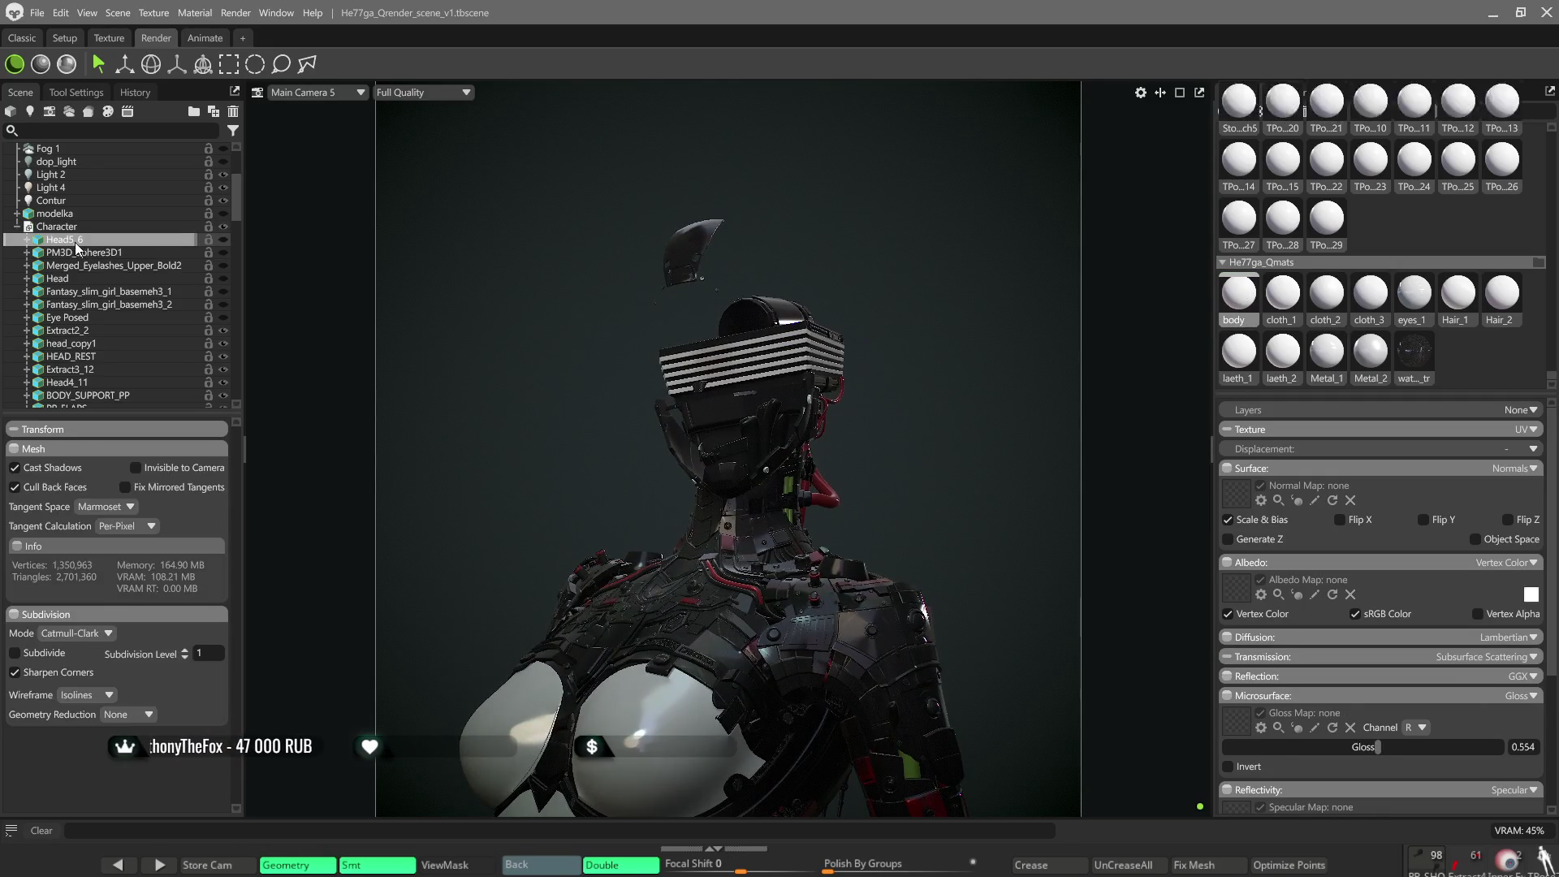
{"action": "left_click", "coordinate": [223, 240]}
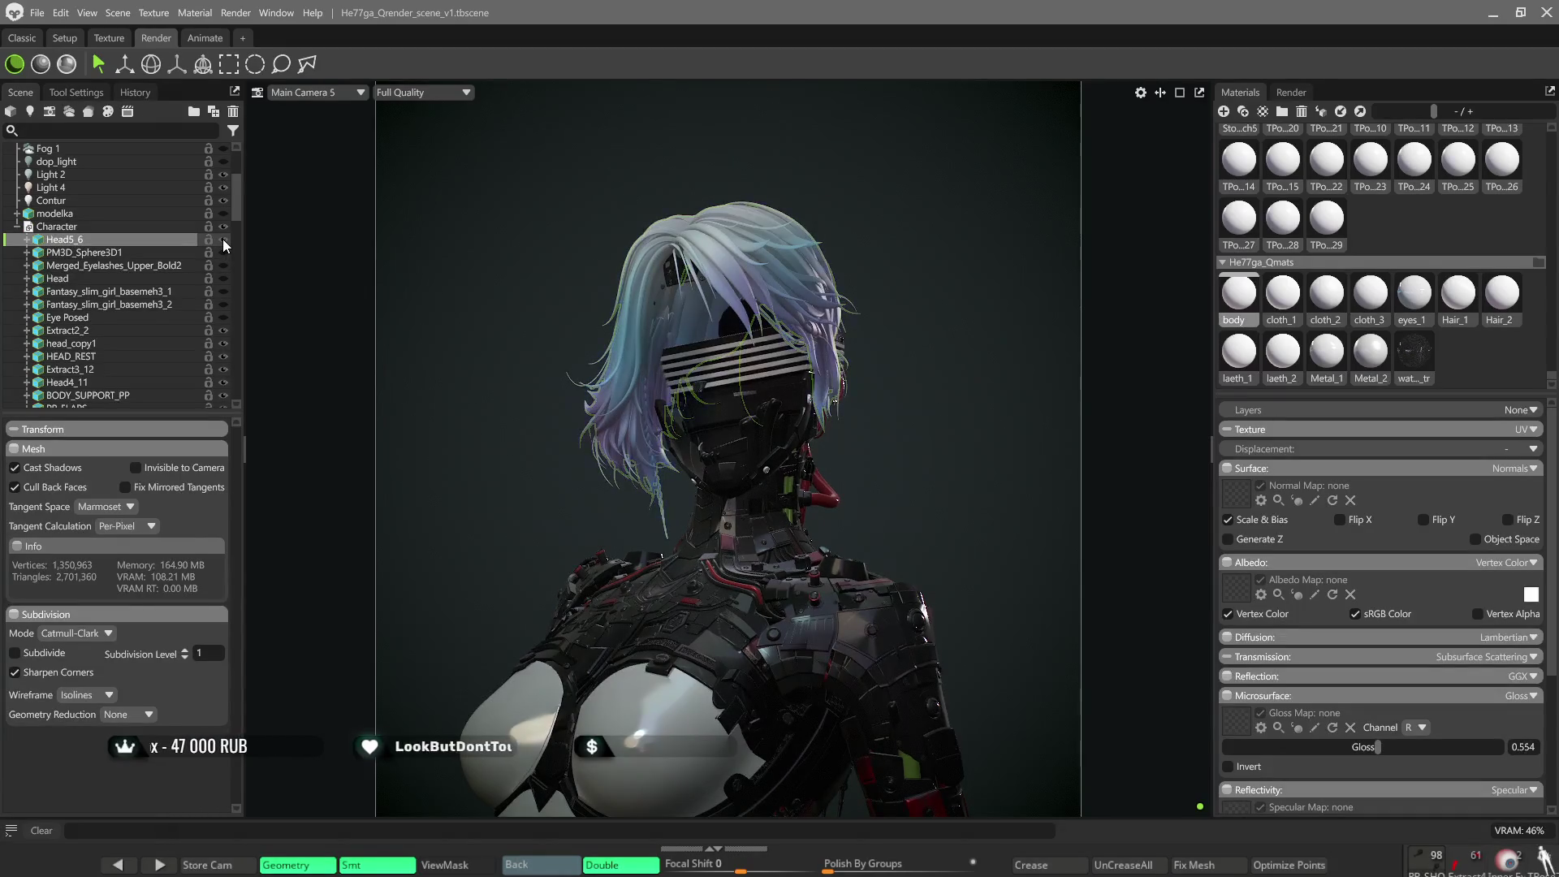
{"action": "left_click", "coordinate": [1417, 302]}
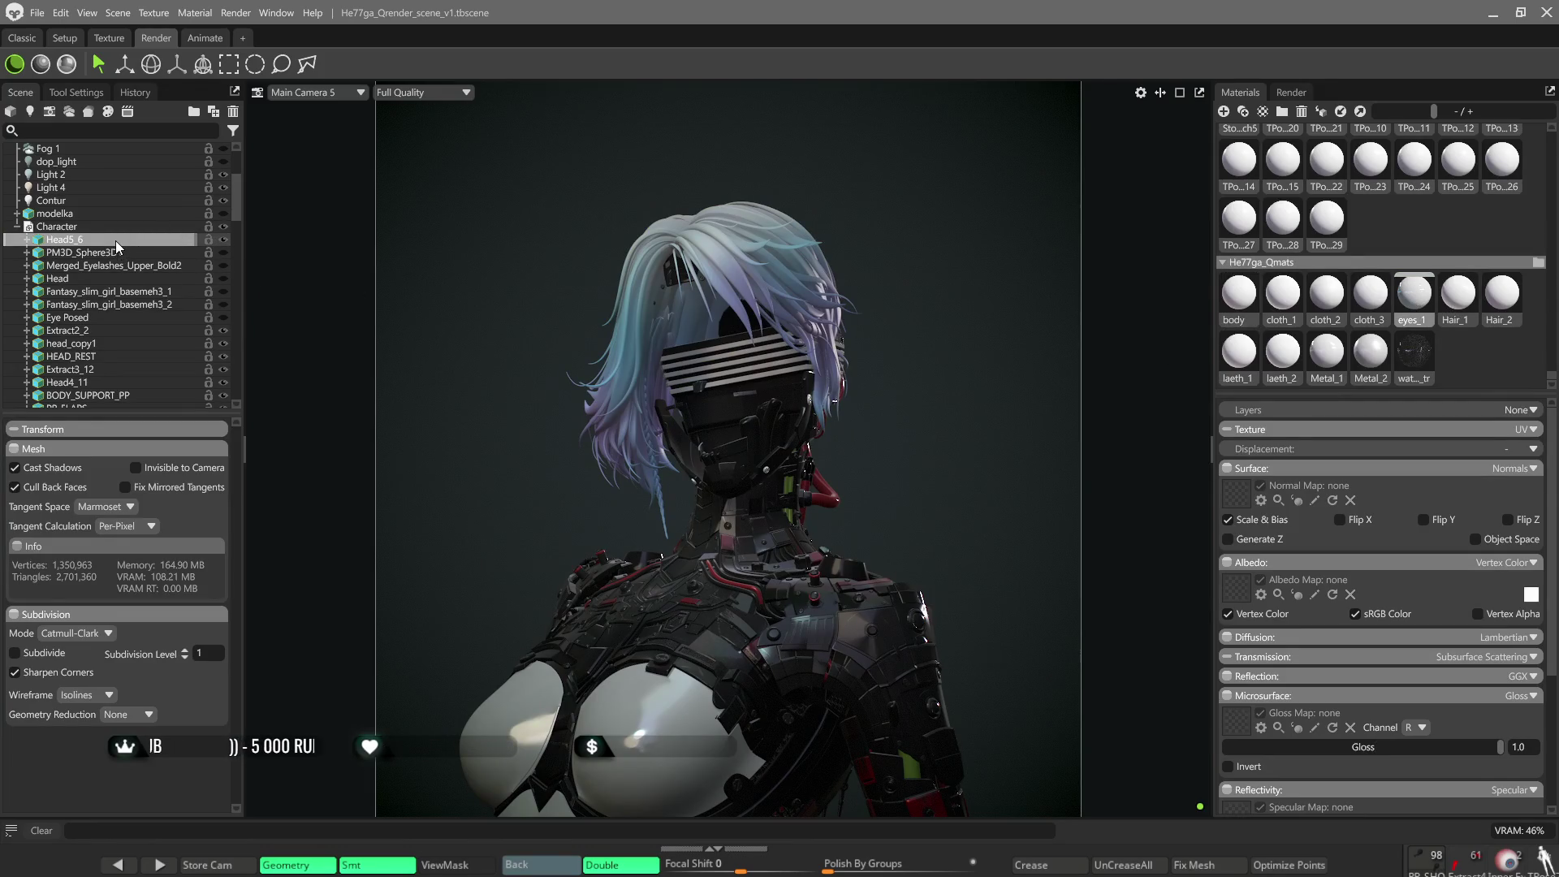
{"action": "left_click_drag", "start_coordinate": [116, 247], "coordinate": [116, 247]}
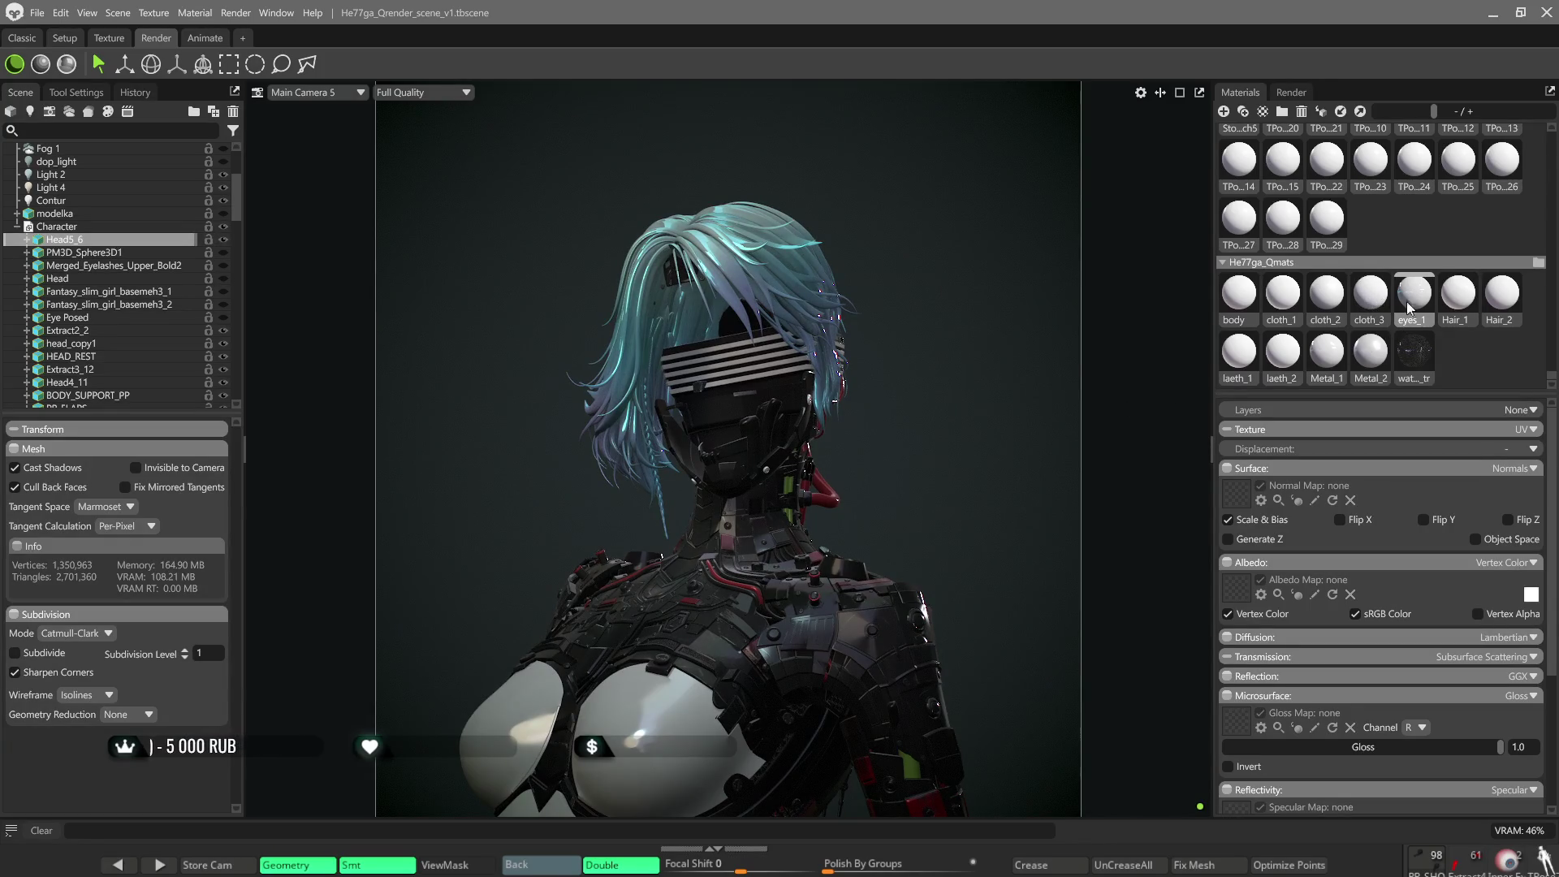
{"action": "left_click", "coordinate": [1458, 297]}
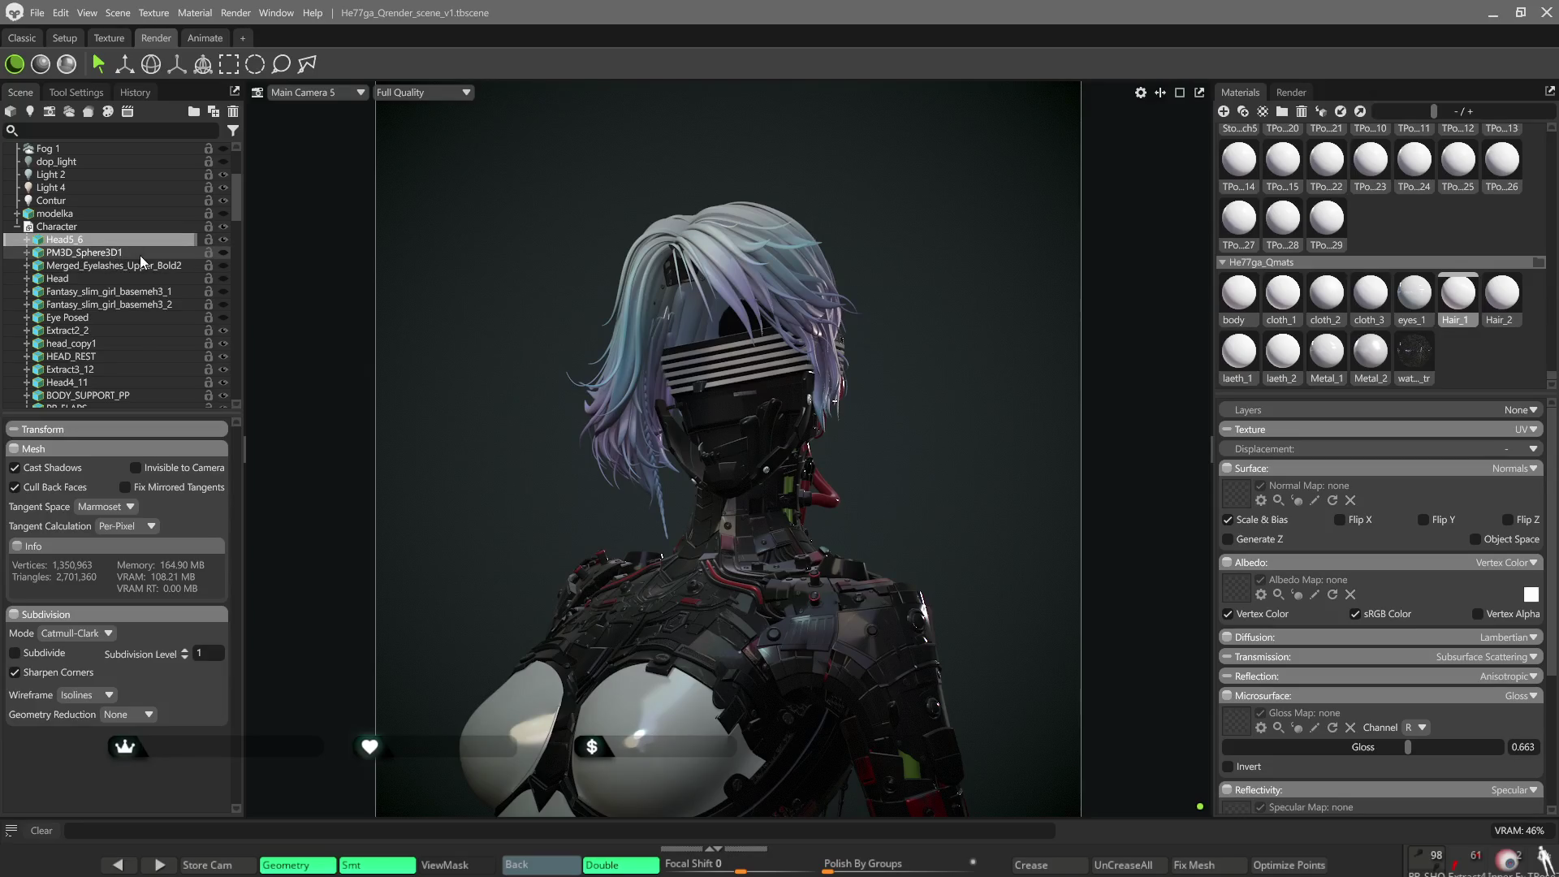
Make the Head mesh visible, check its body material, then select Eye Posed with its eyes_1 material.
{"action": "left_click", "coordinate": [225, 280]}
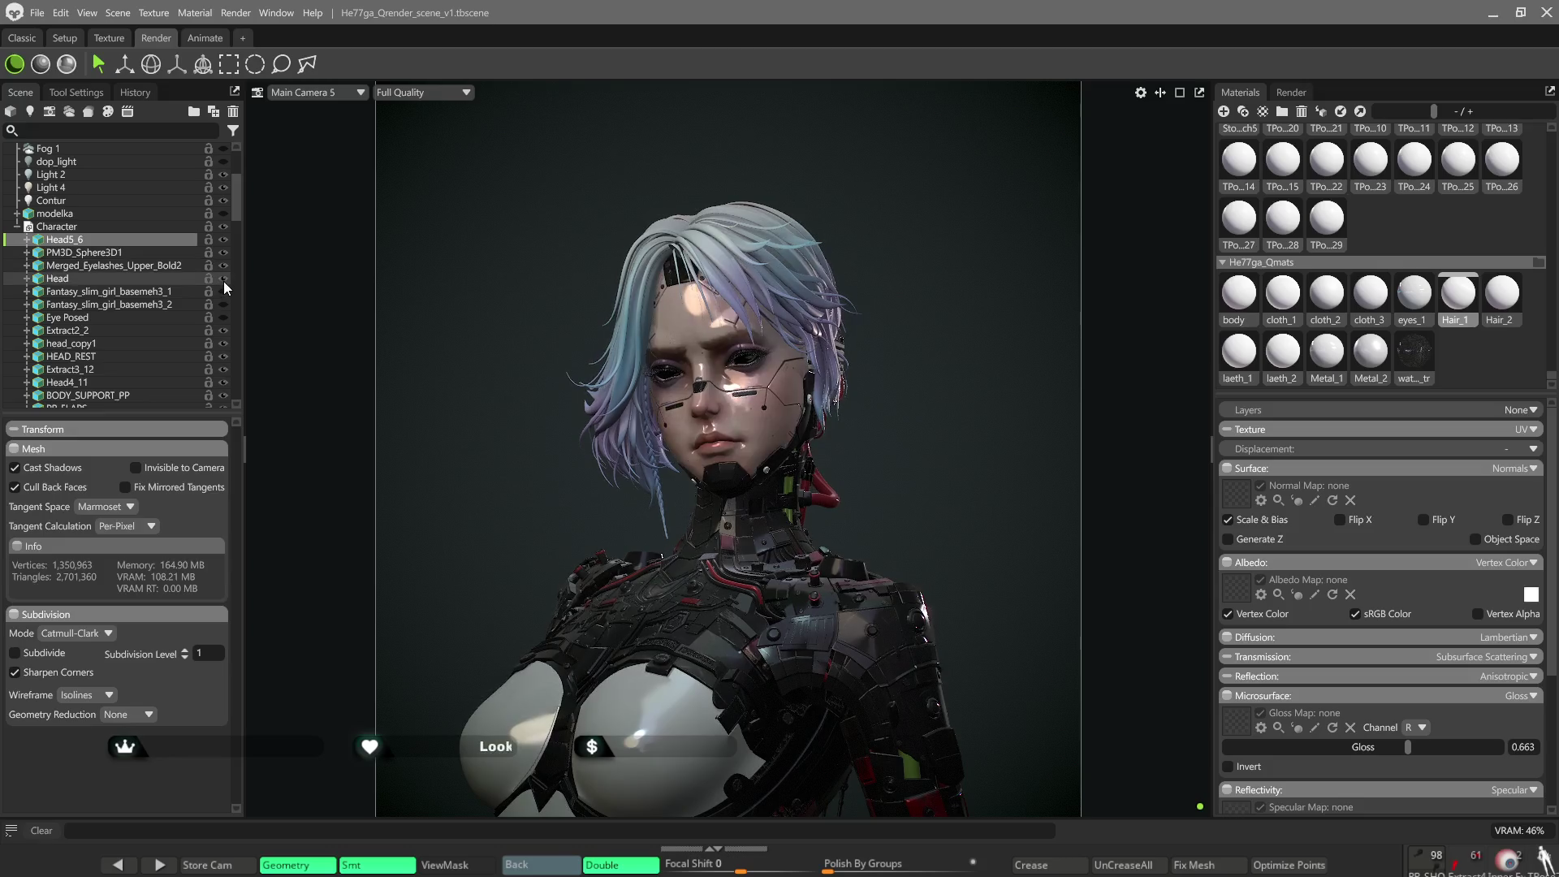
{"action": "left_click", "coordinate": [97, 278]}
{"action": "left_click", "coordinate": [1245, 318]}
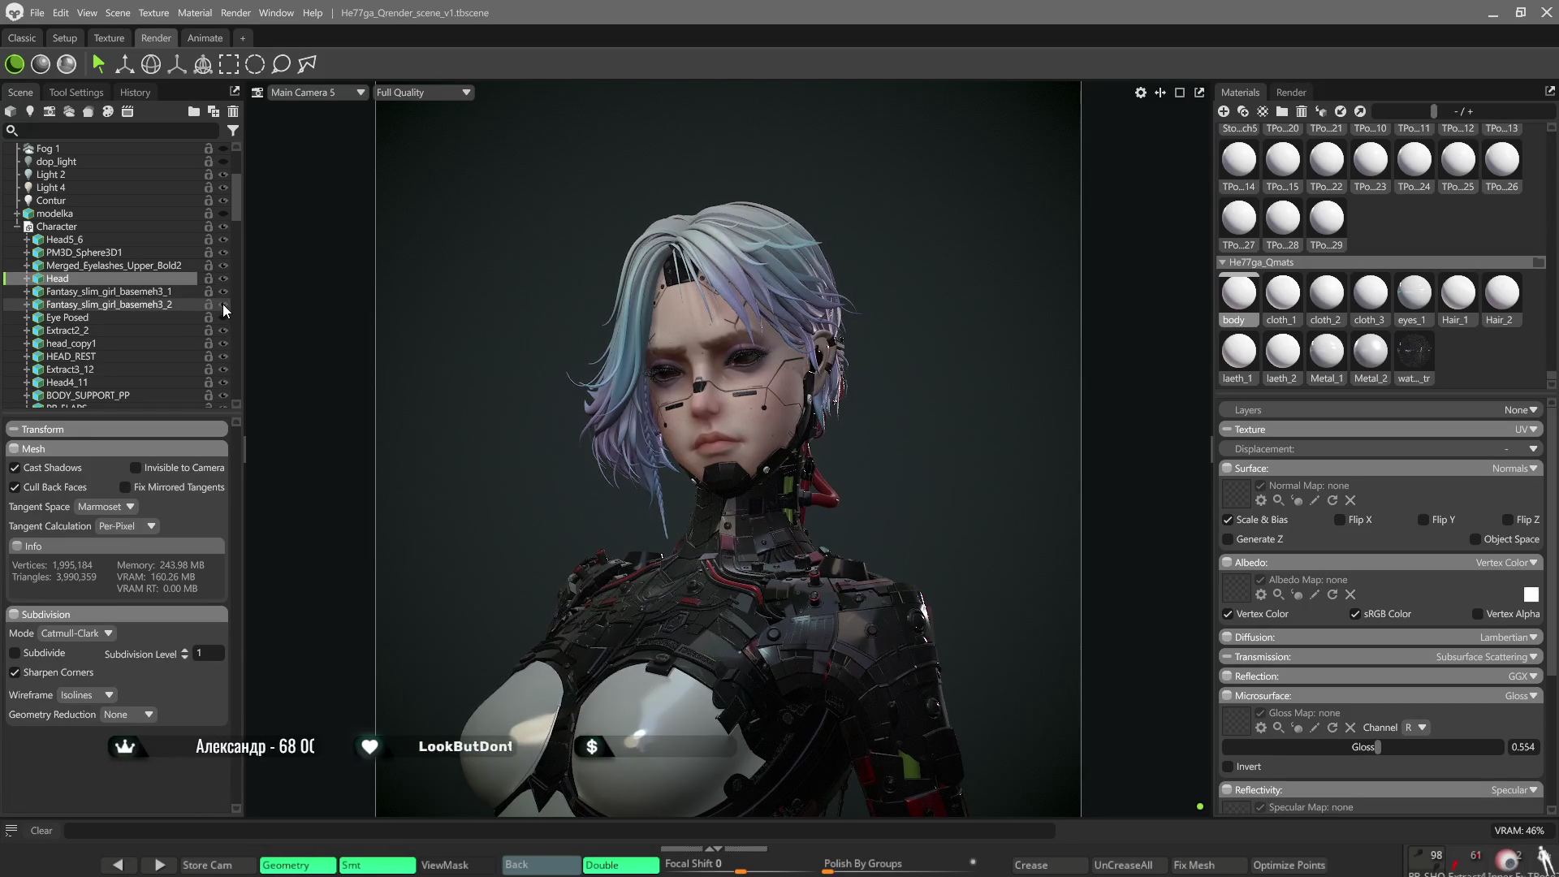
{"action": "left_click", "coordinate": [94, 316]}
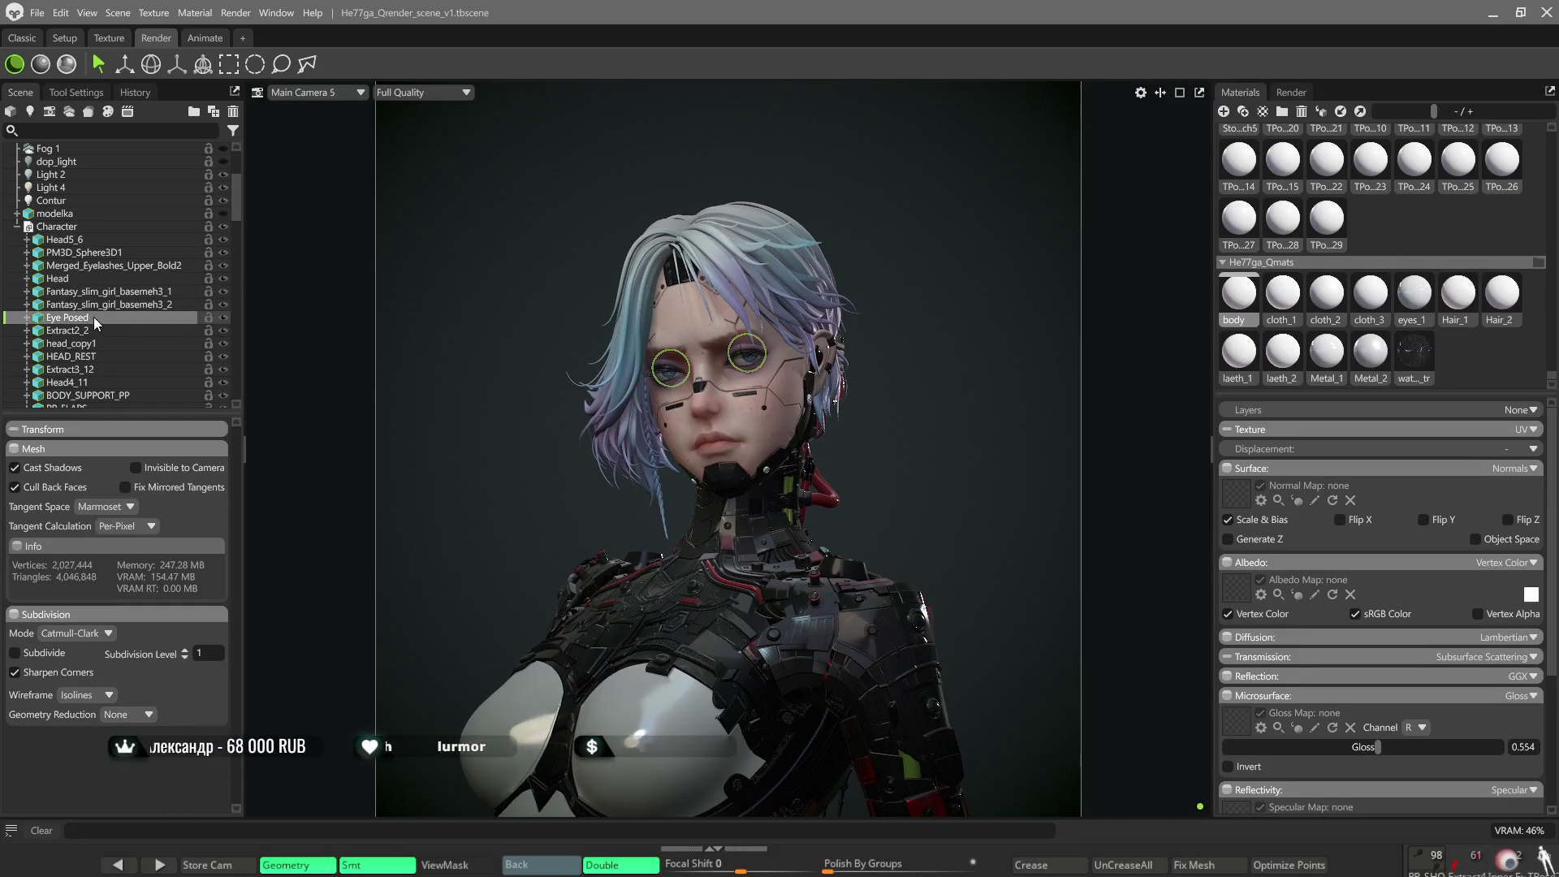
{"action": "left_click", "coordinate": [1415, 299]}
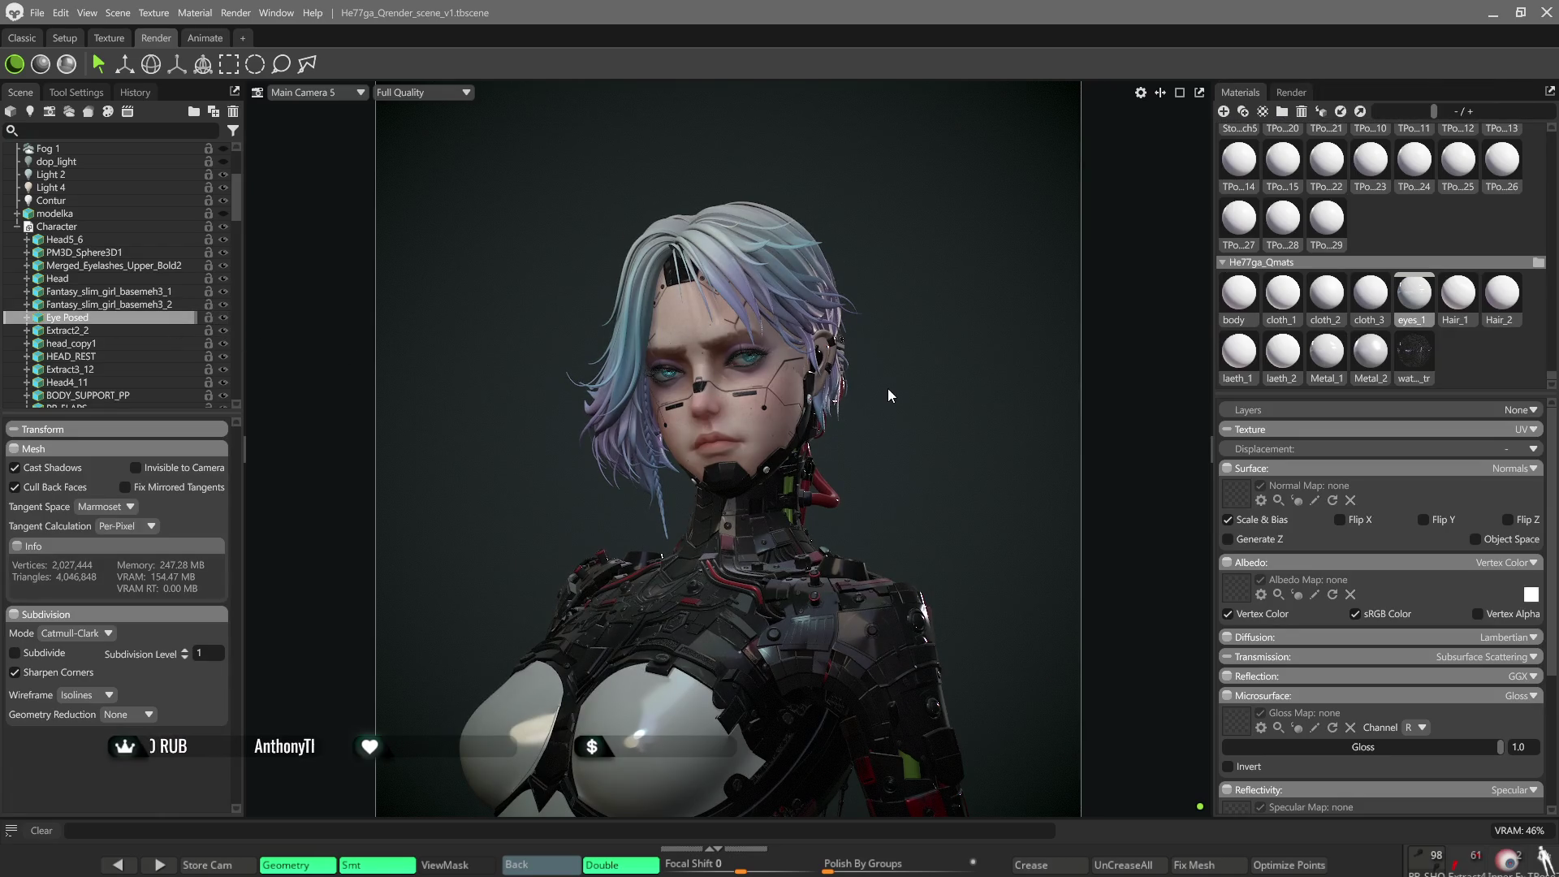
{"action": "scroll", "coordinate": [894, 387], "scroll_direction": "down", "scroll_amount": 2}
{"action": "scroll", "coordinate": [897, 385], "scroll_direction": "down", "scroll_amount": 2}
{"action": "scroll", "coordinate": [896, 389], "scroll_direction": "down", "scroll_amount": 2}
{"action": "scroll", "coordinate": [885, 394], "scroll_direction": "down", "scroll_amount": 2}
{"action": "mouse_move", "coordinate": [889, 431]}
{"action": "left_mouse_down"}
{"action": "mouse_move", "coordinate": [887, 247]}
{"action": "mouse_move", "coordinate": [877, 328]}
{"action": "mouse_move", "coordinate": [893, 350]}
{"action": "mouse_move", "coordinate": [894, 282]}
{"action": "mouse_move", "coordinate": [722, 264]}
{"action": "left_mouse_up"}
Turn the view to a closer framing of the head and torso while reducing the eyes_1 reflectivity.
{"action": "mouse_move", "coordinate": [715, 328]}
{"action": "left_mouse_down"}
{"action": "mouse_move", "coordinate": [715, 449]}
{"action": "mouse_move", "coordinate": [727, 305]}
{"action": "mouse_move", "coordinate": [714, 307]}
{"action": "left_mouse_up"}
{"action": "scroll", "coordinate": [822, 352], "scroll_direction": "up", "scroll_amount": 2}
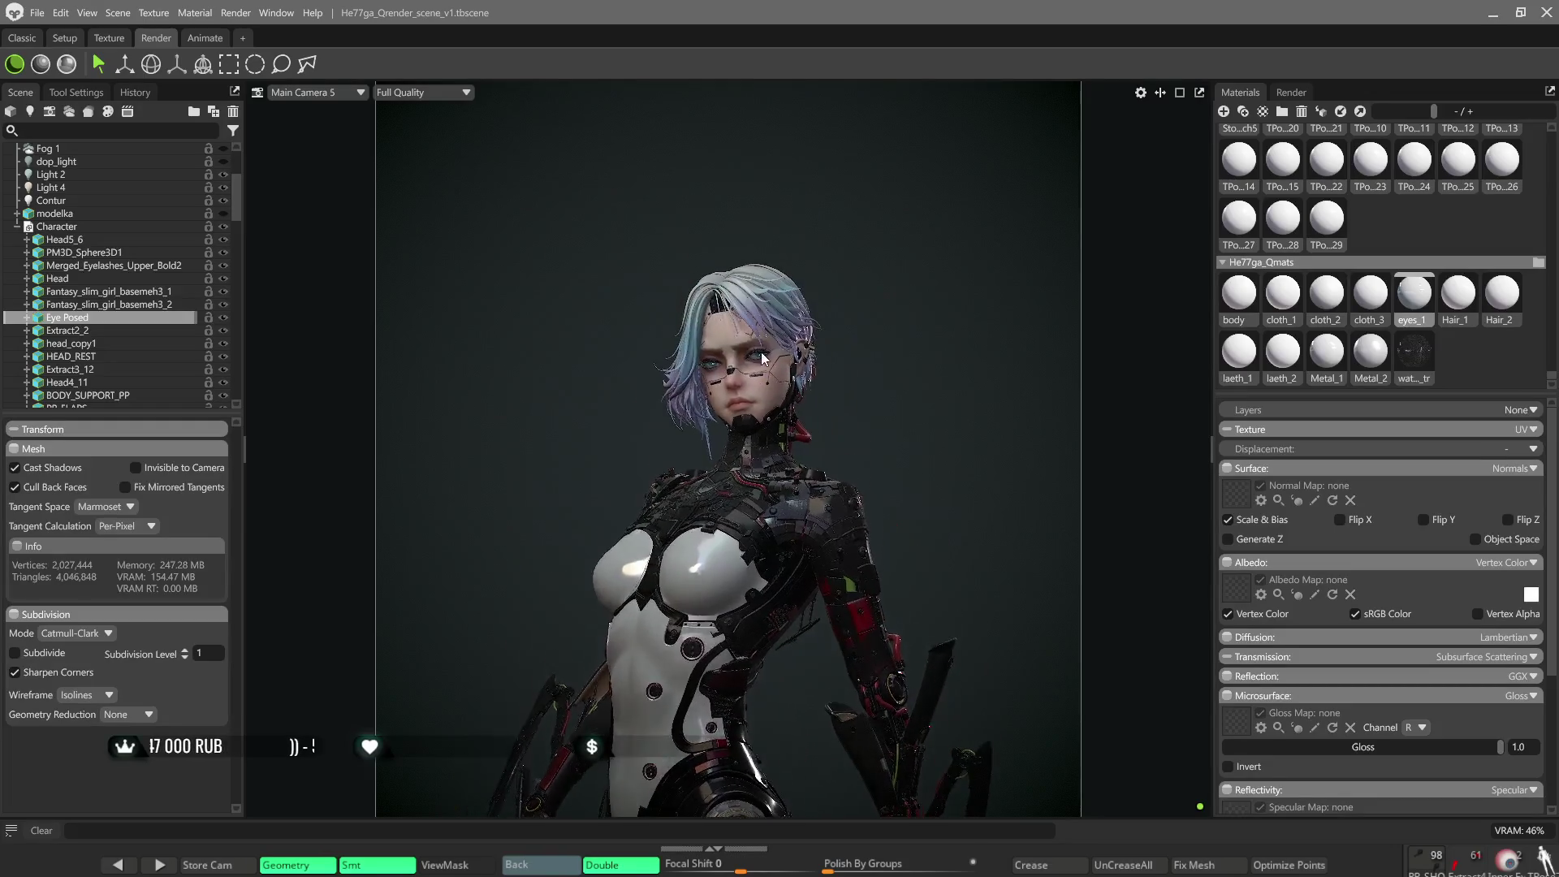
{"action": "scroll", "coordinate": [829, 351], "scroll_direction": "up", "scroll_amount": 2}
{"action": "scroll", "coordinate": [841, 353], "scroll_direction": "up", "scroll_amount": 3}
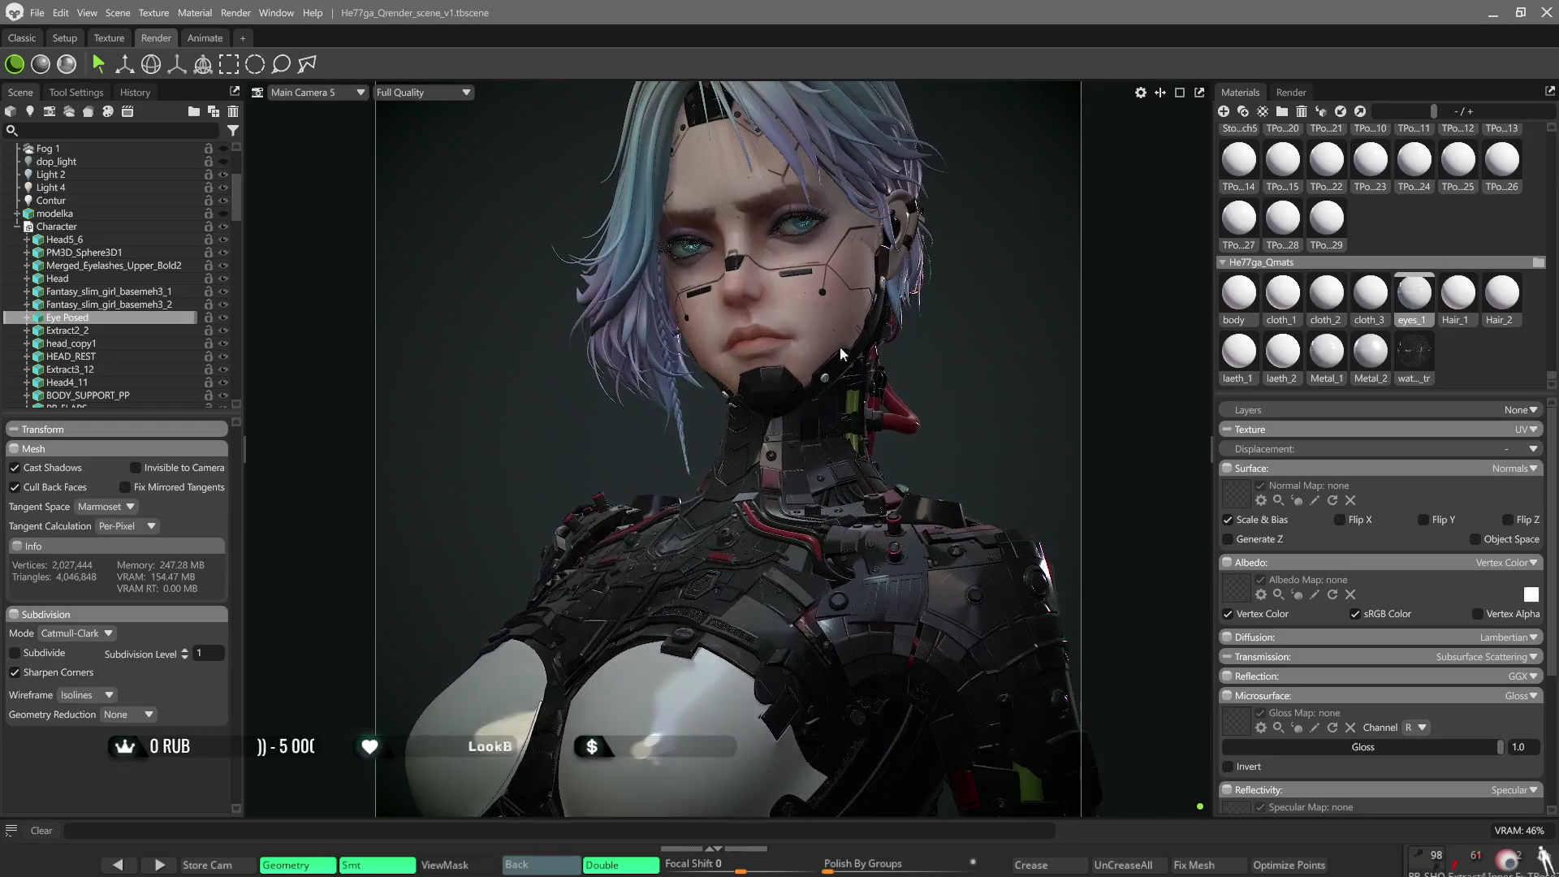
{"action": "left_click_drag", "start_coordinate": [841, 354], "coordinate": [840, 390]}
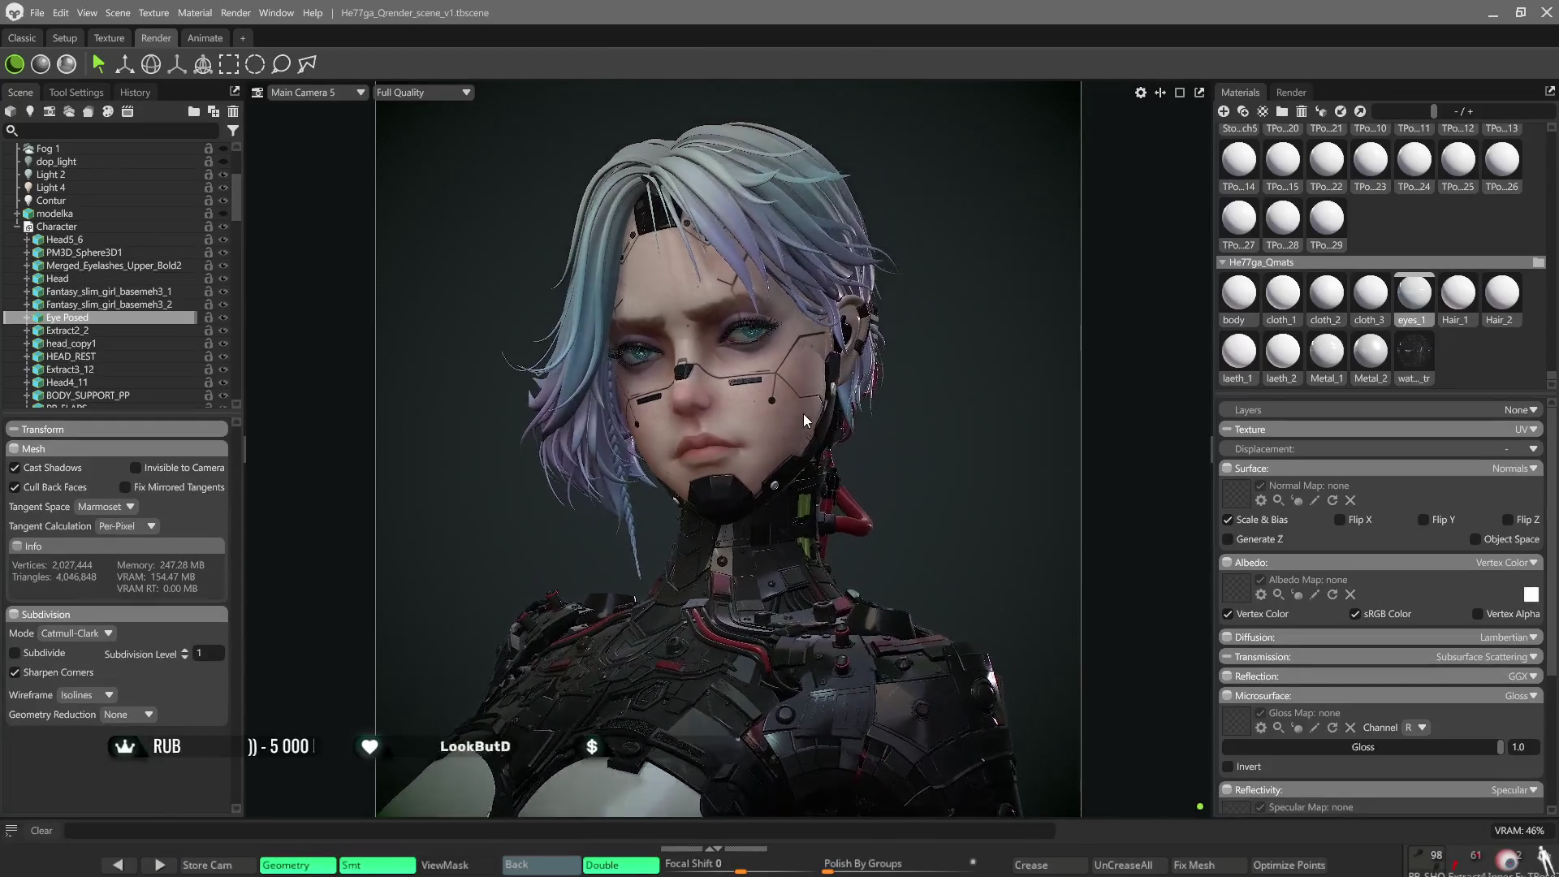
{"action": "scroll", "coordinate": [1411, 545], "scroll_direction": "down", "scroll_amount": 1}
{"action": "scroll", "coordinate": [1411, 545], "scroll_direction": "down", "scroll_amount": 1}
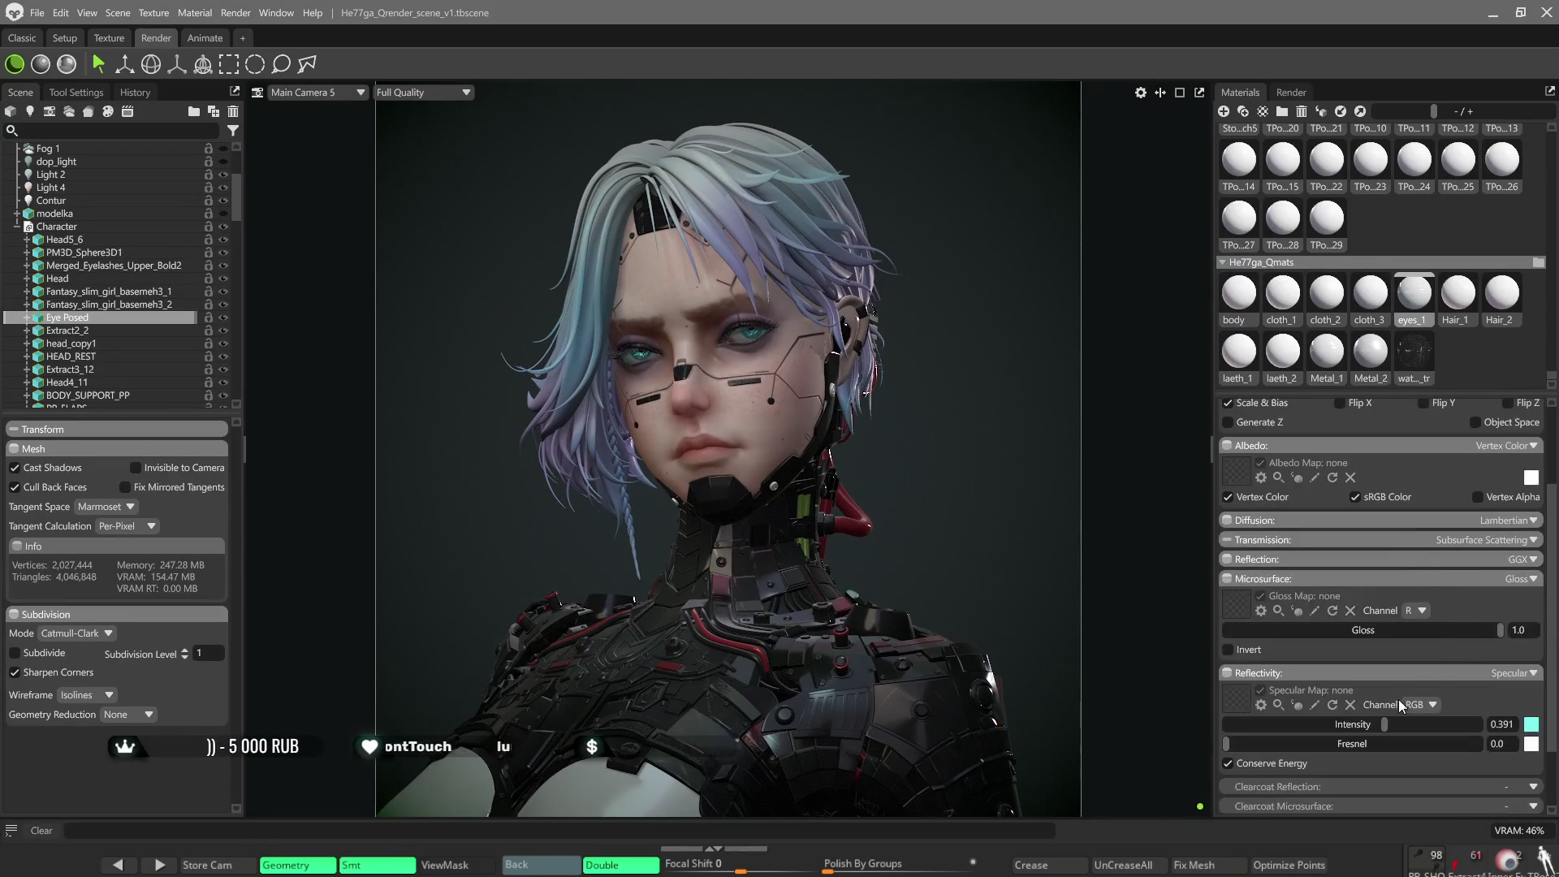
{"action": "left_click_drag", "start_coordinate": [1385, 723], "coordinate": [1325, 725]}
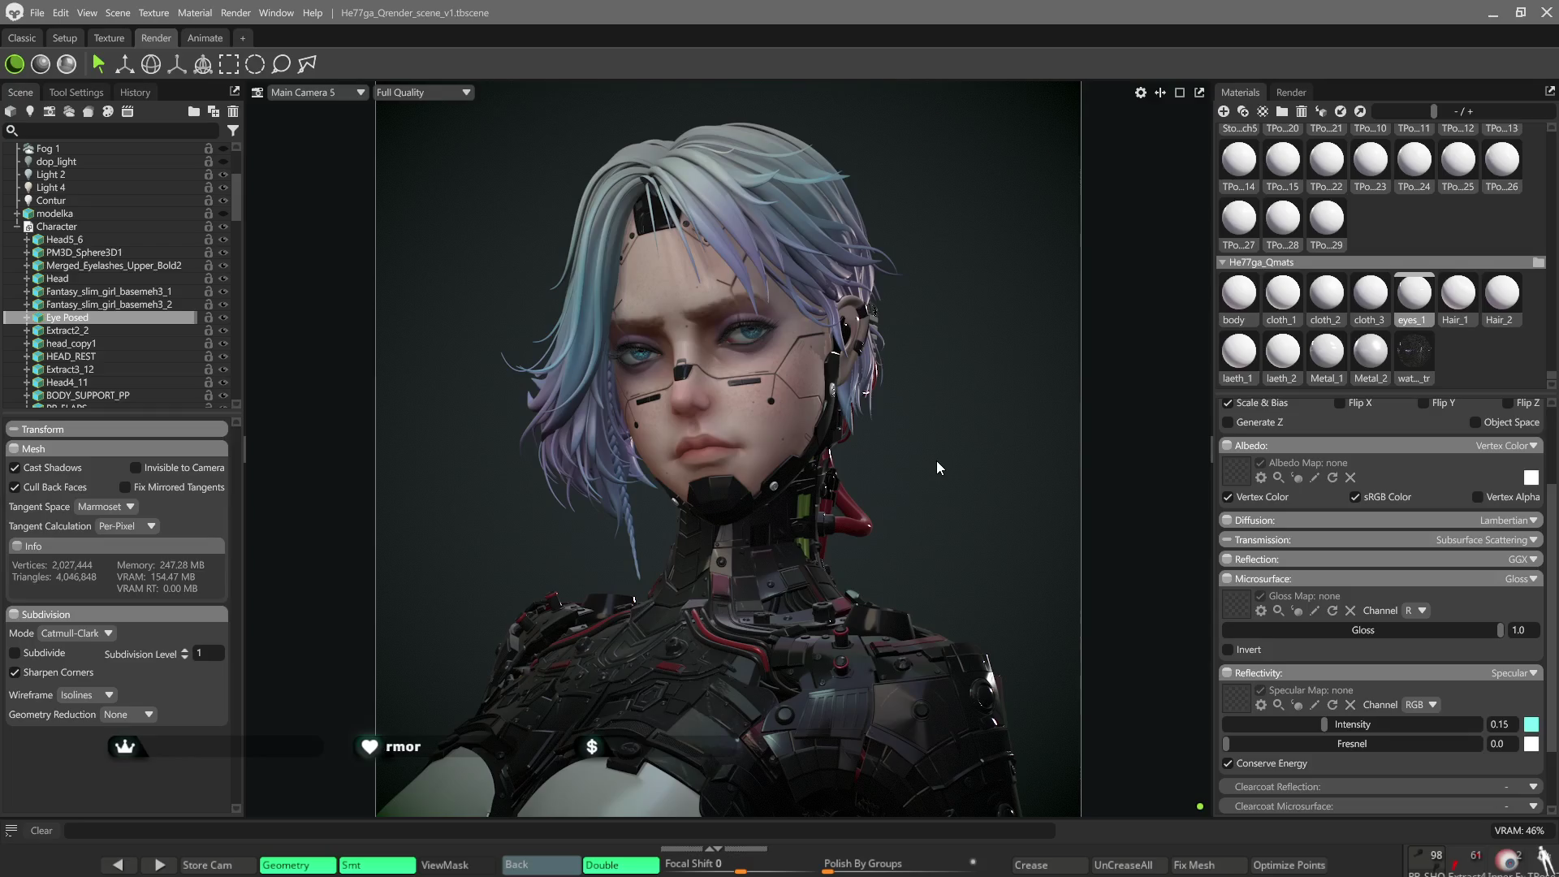
{"action": "scroll", "coordinate": [771, 345], "scroll_direction": "up", "scroll_amount": 2}
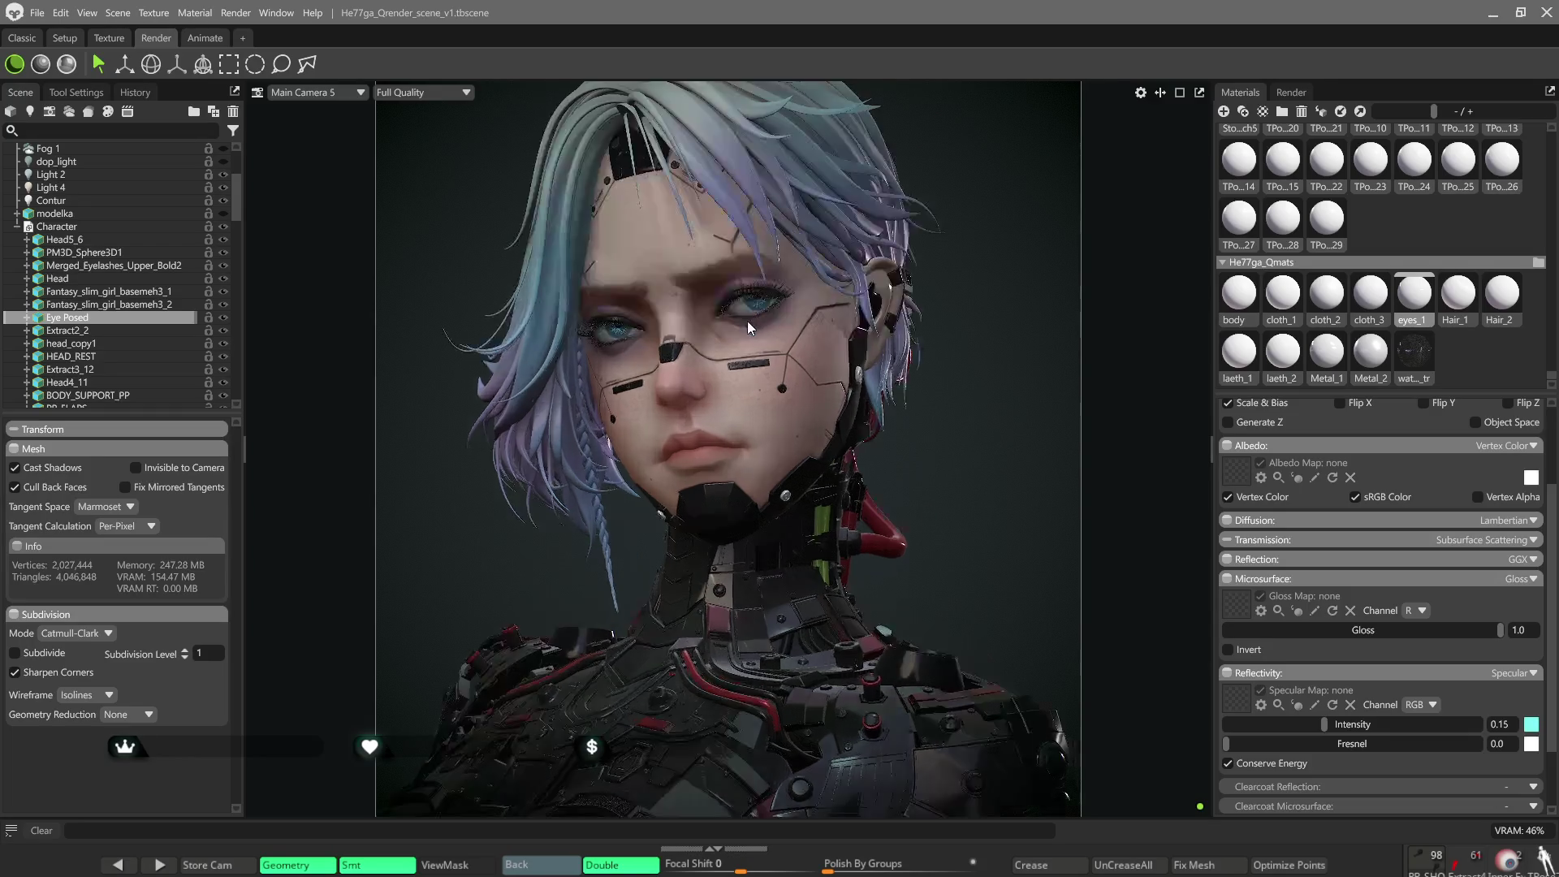
{"action": "scroll", "coordinate": [746, 320], "scroll_direction": "up", "scroll_amount": 3}
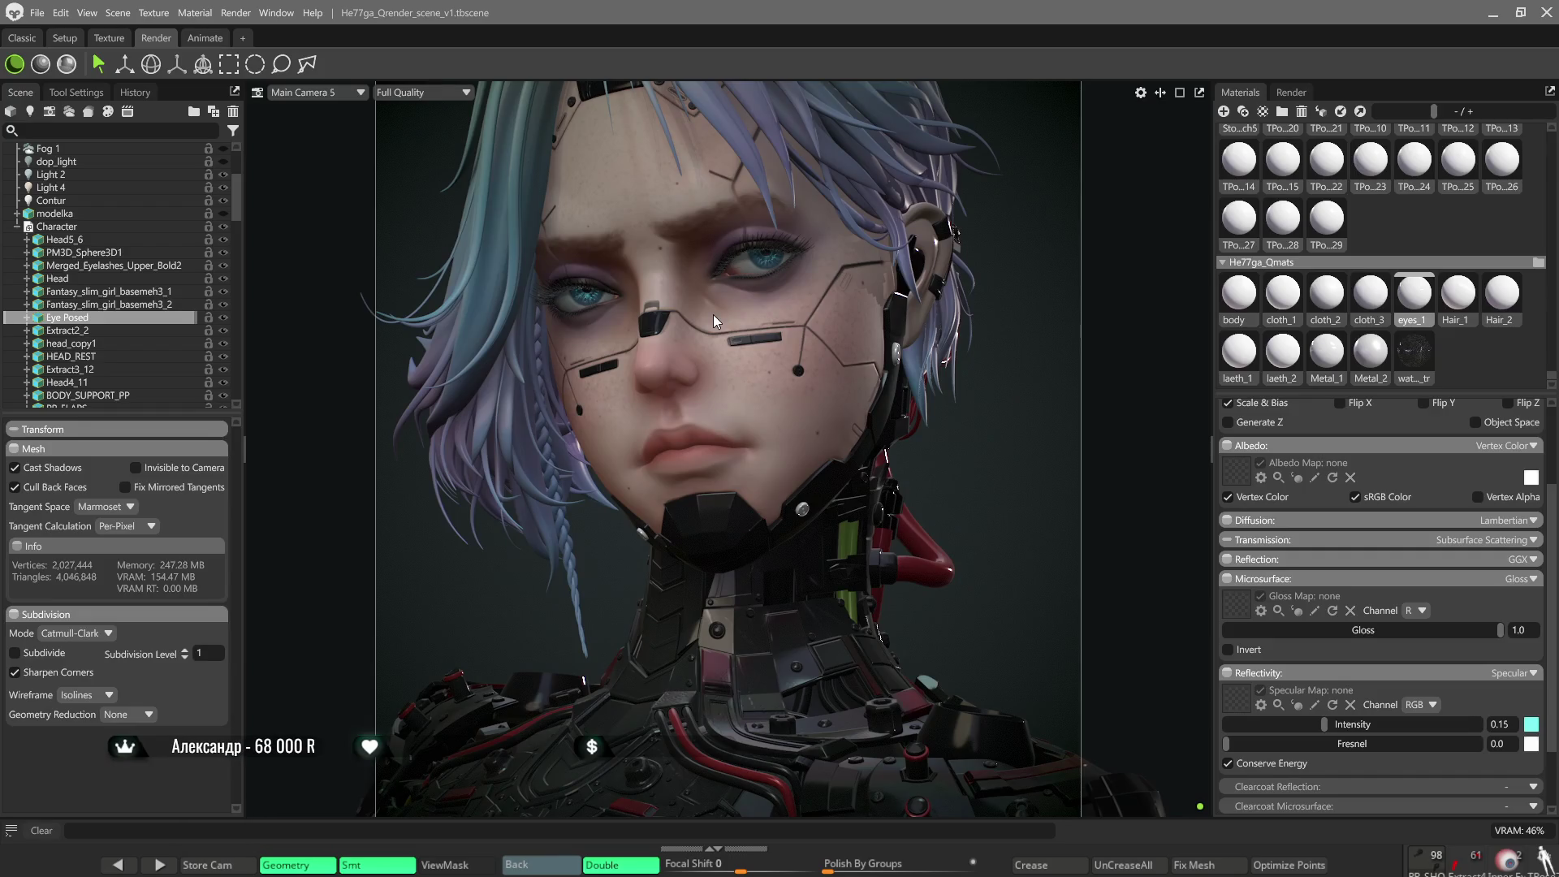
{"action": "scroll", "coordinate": [745, 282], "scroll_direction": "down", "scroll_amount": 3}
{"action": "scroll", "coordinate": [723, 326], "scroll_direction": "down", "scroll_amount": 2}
{"action": "scroll", "coordinate": [728, 340], "scroll_direction": "down", "scroll_amount": 2}
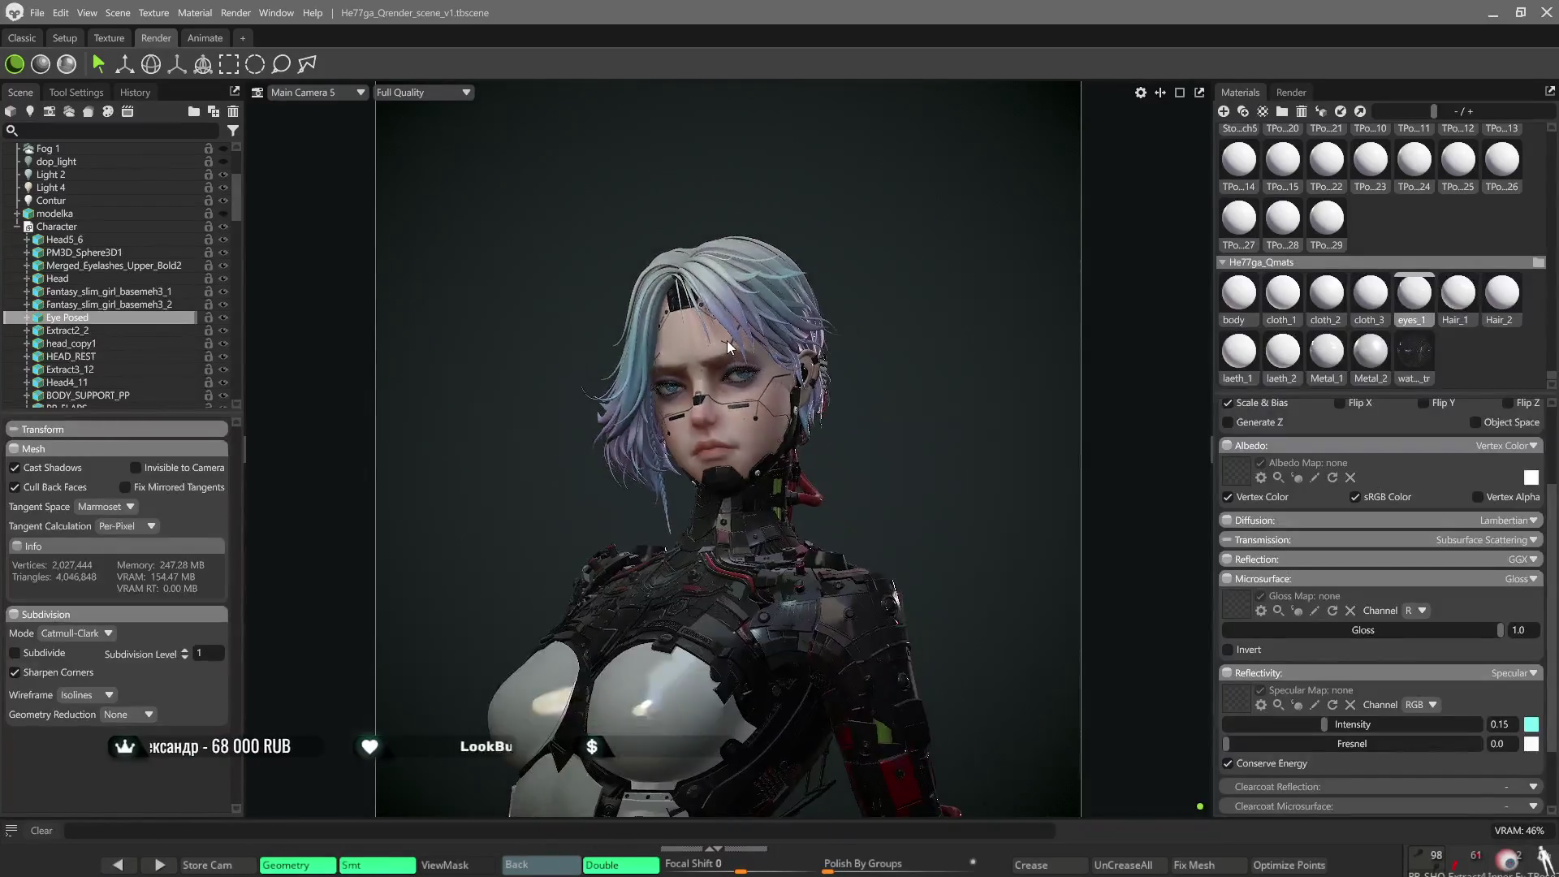
{"action": "scroll", "coordinate": [728, 340], "scroll_direction": "down", "scroll_amount": 1}
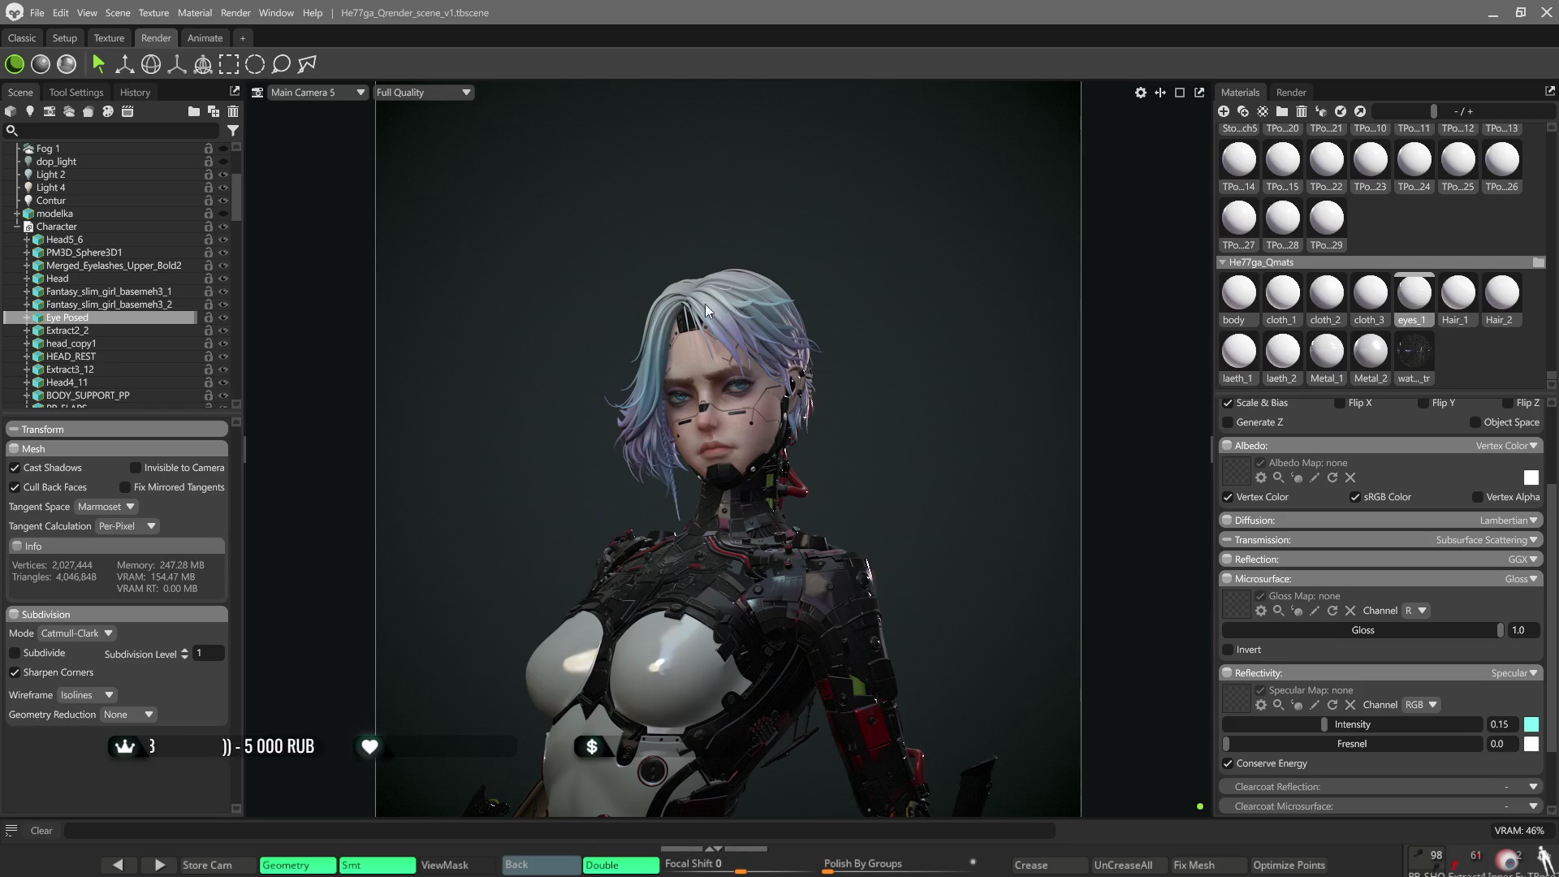
Collapse the Character group in the scene outliner.
{"action": "left_click", "coordinate": [16, 226]}
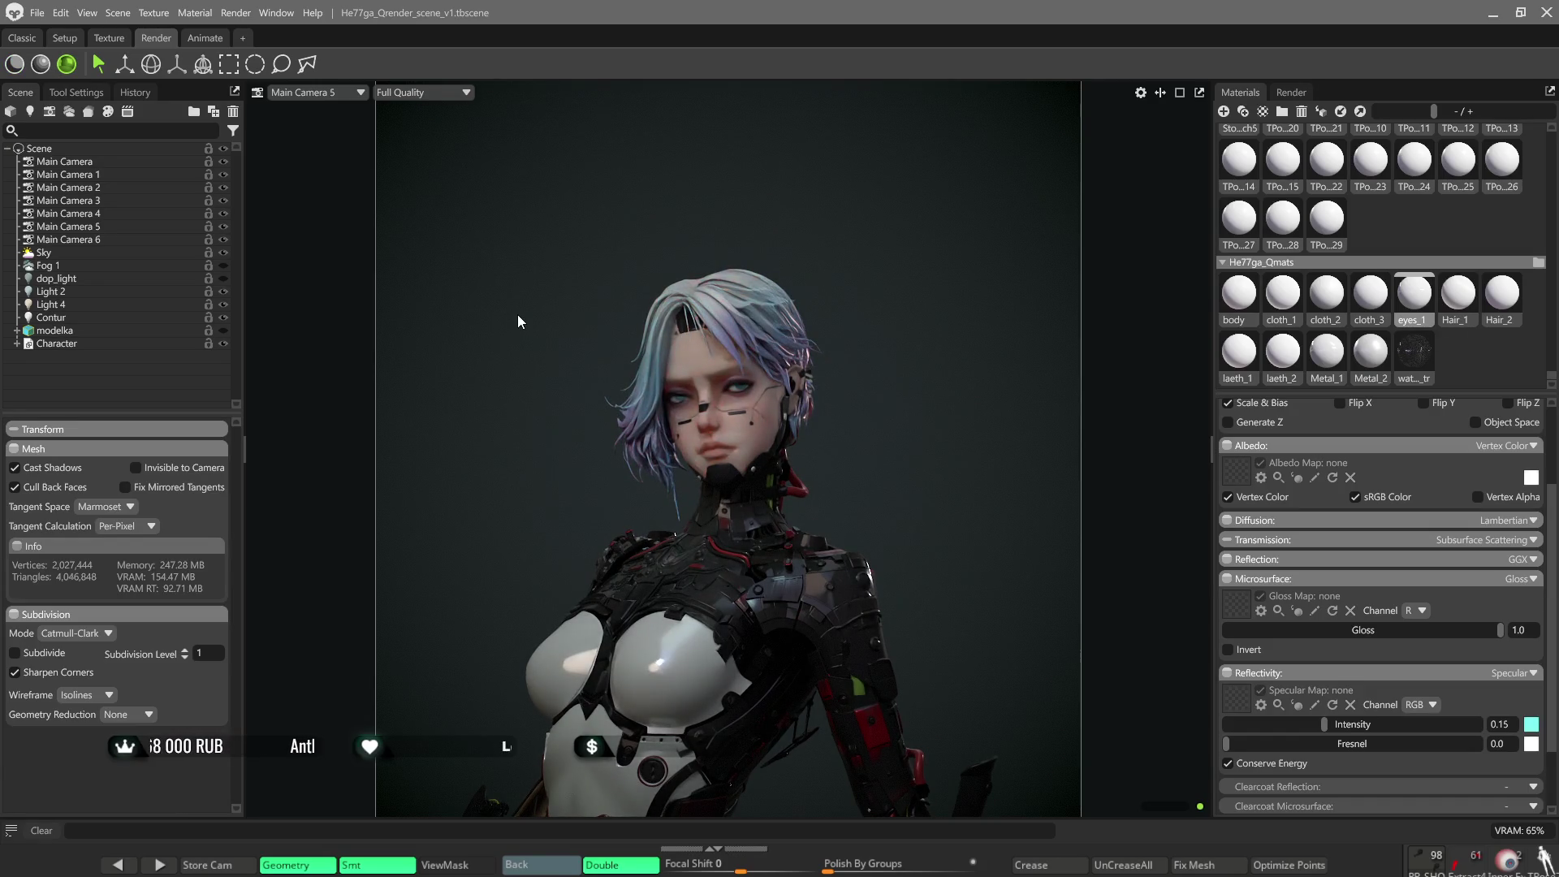
Switch the viewport to the other render mode, hide Fog 1, turn on dop_light and select it for editing.
{"action": "mouse_move", "coordinate": [886, 373]}
{"action": "left_mouse_down"}
{"action": "mouse_move", "coordinate": [896, 439]}
{"action": "mouse_move", "coordinate": [937, 368]}
{"action": "mouse_move", "coordinate": [947, 285]}
{"action": "left_mouse_up"}
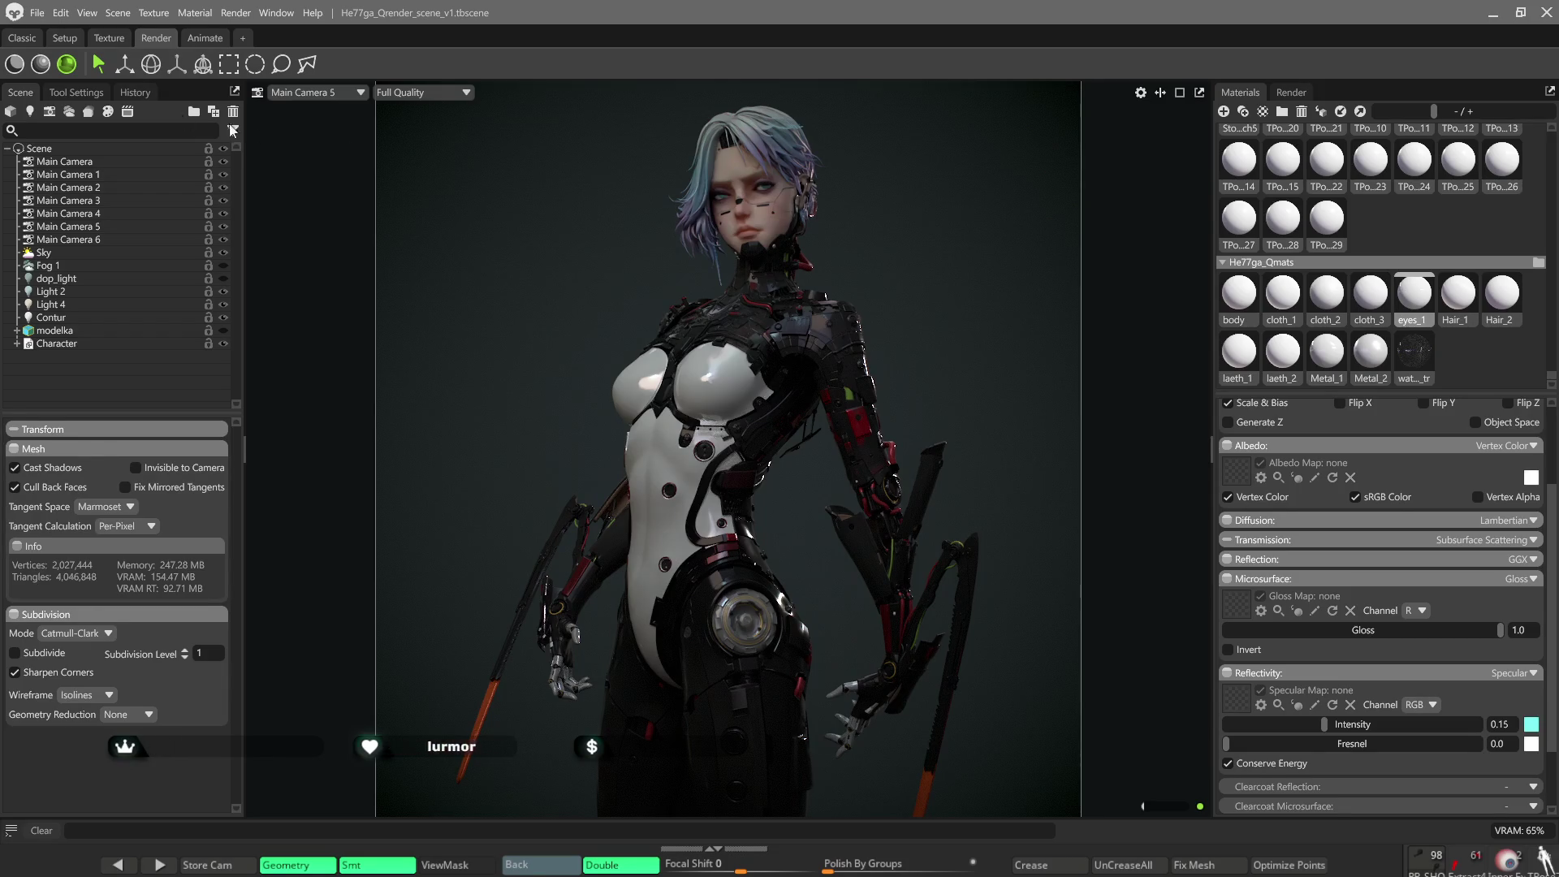
{"action": "left_click", "coordinate": [16, 67]}
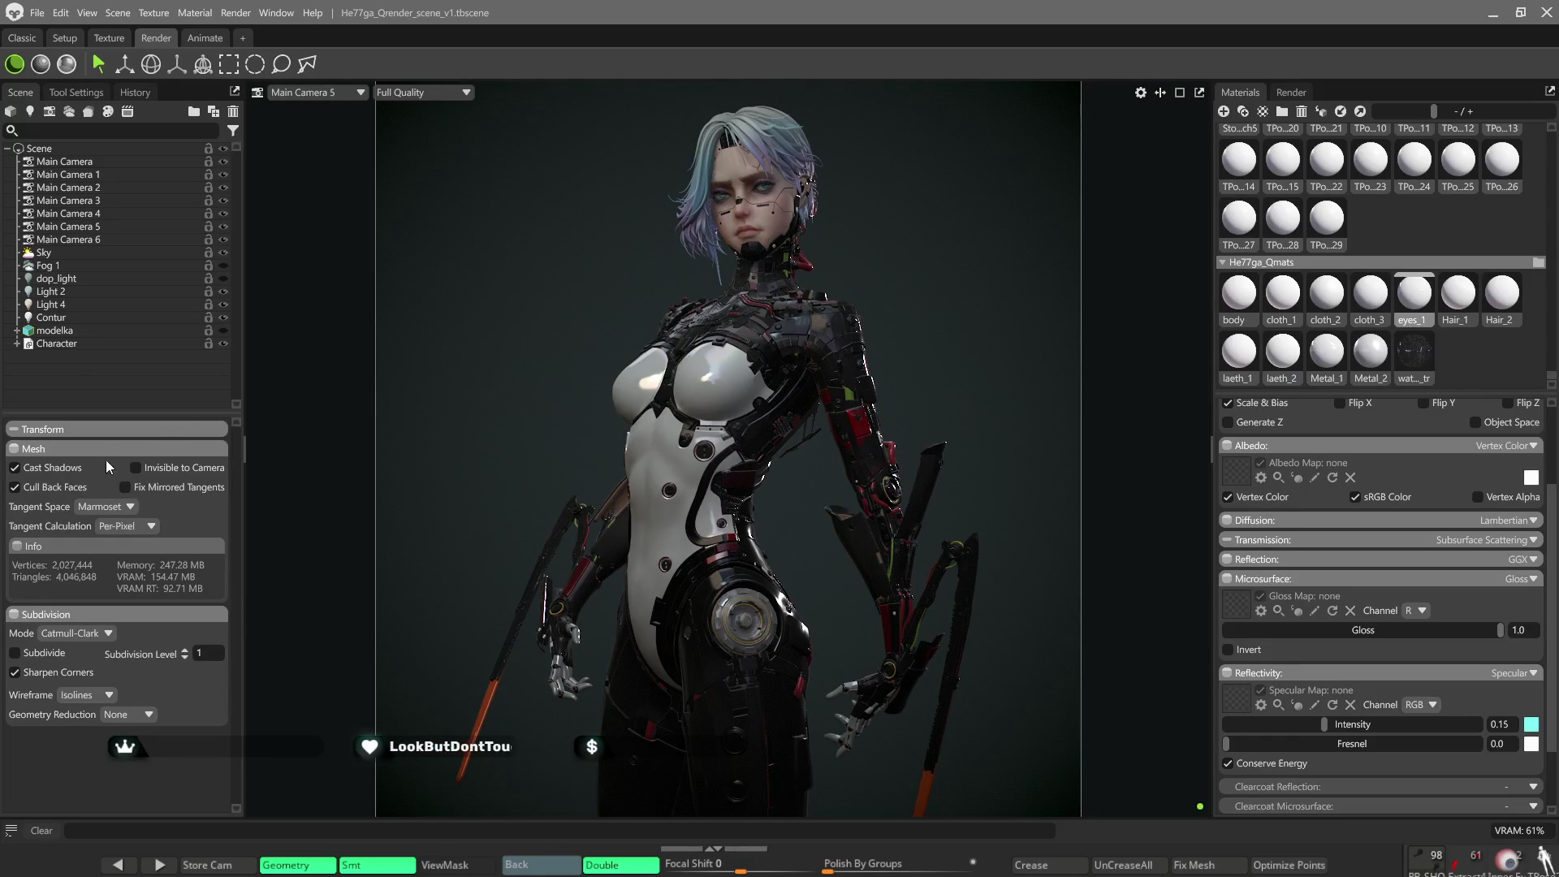
{"action": "left_click", "coordinate": [224, 266]}
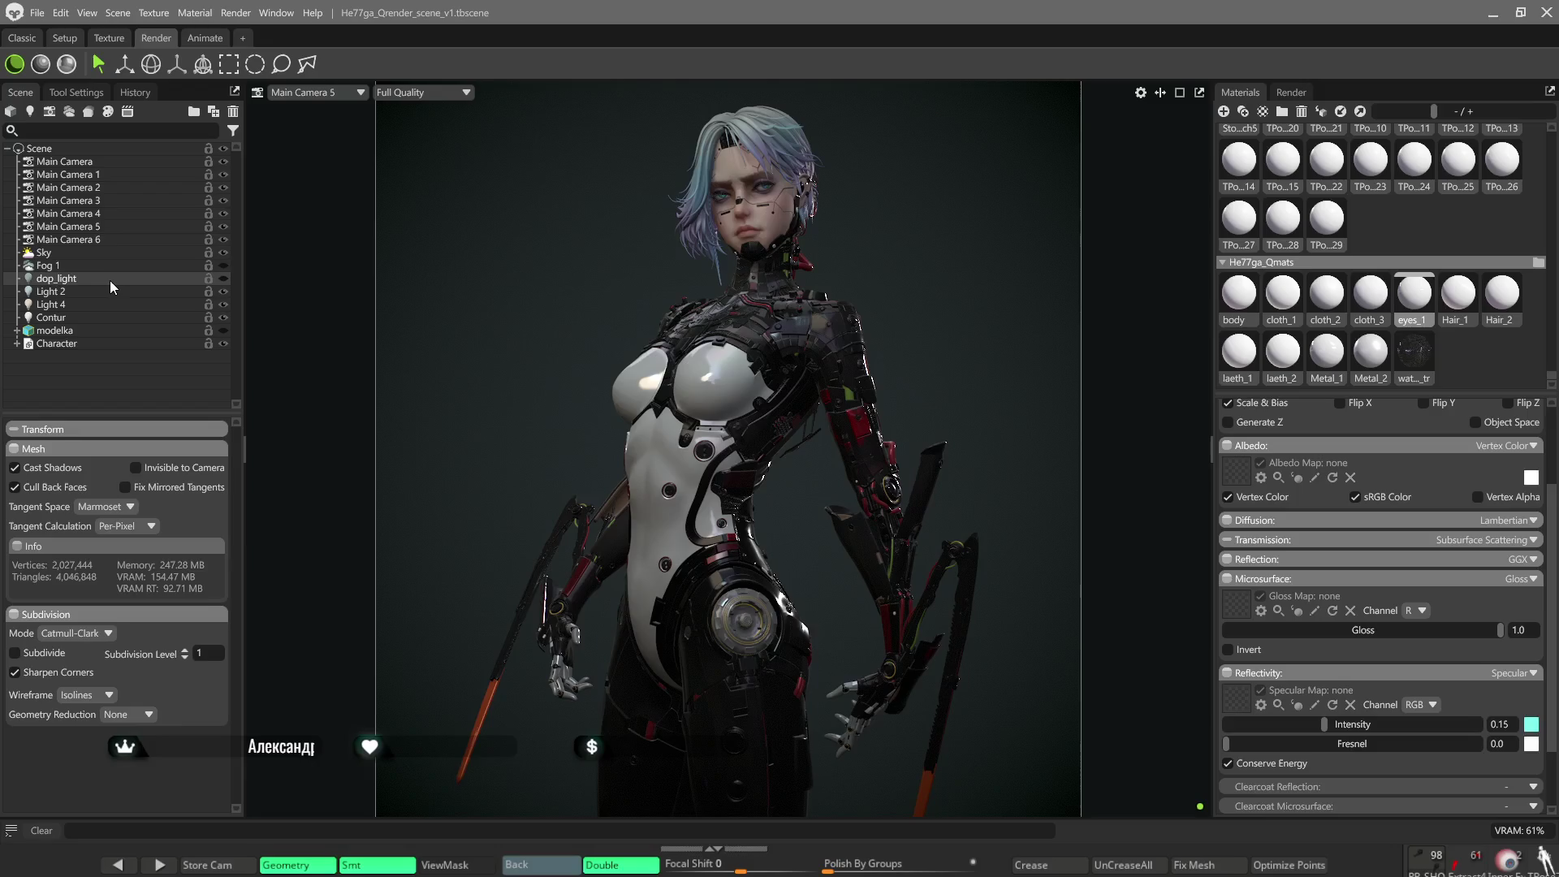
{"action": "left_click", "coordinate": [225, 279]}
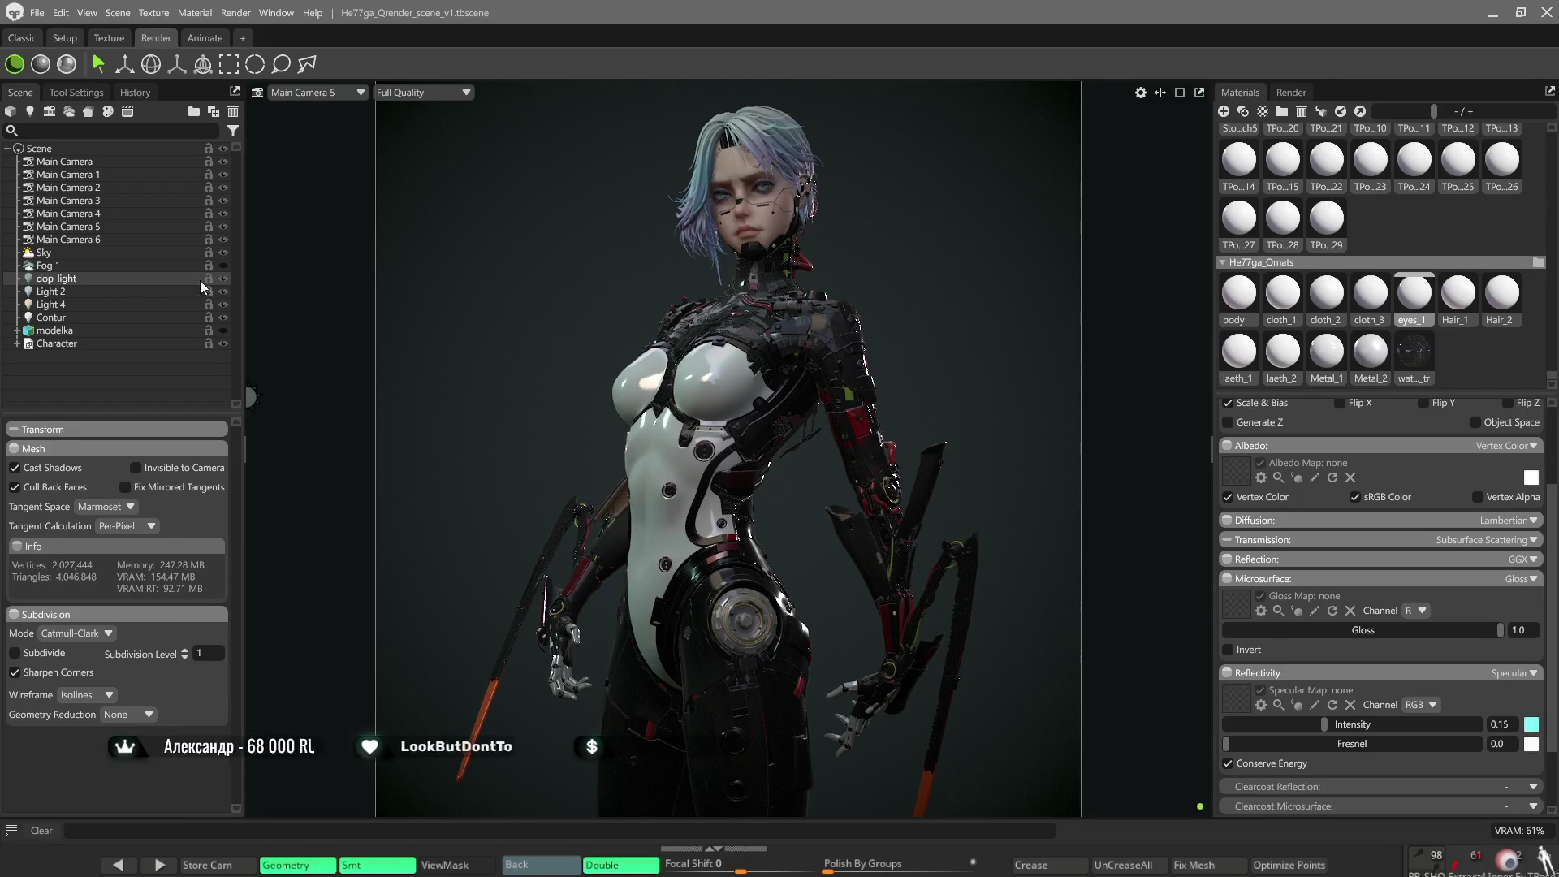
{"action": "left_click", "coordinate": [132, 279]}
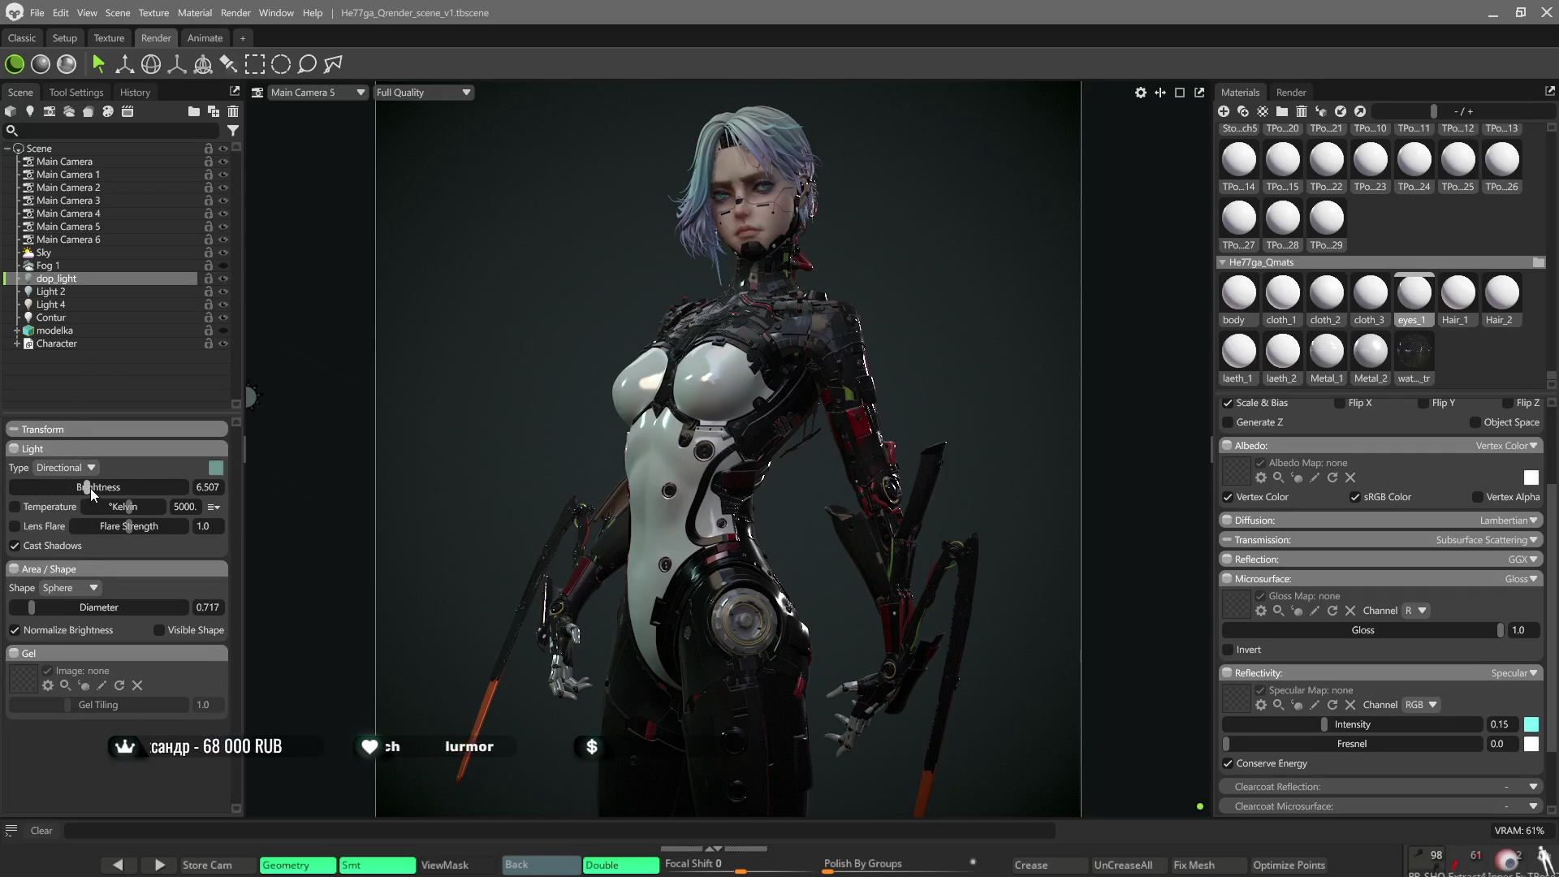
Set the dop_light brightness to 6.722, check the figure from new angles, and select Light 4.
{"action": "left_click_drag", "start_coordinate": [91, 488], "coordinate": [92, 486]}
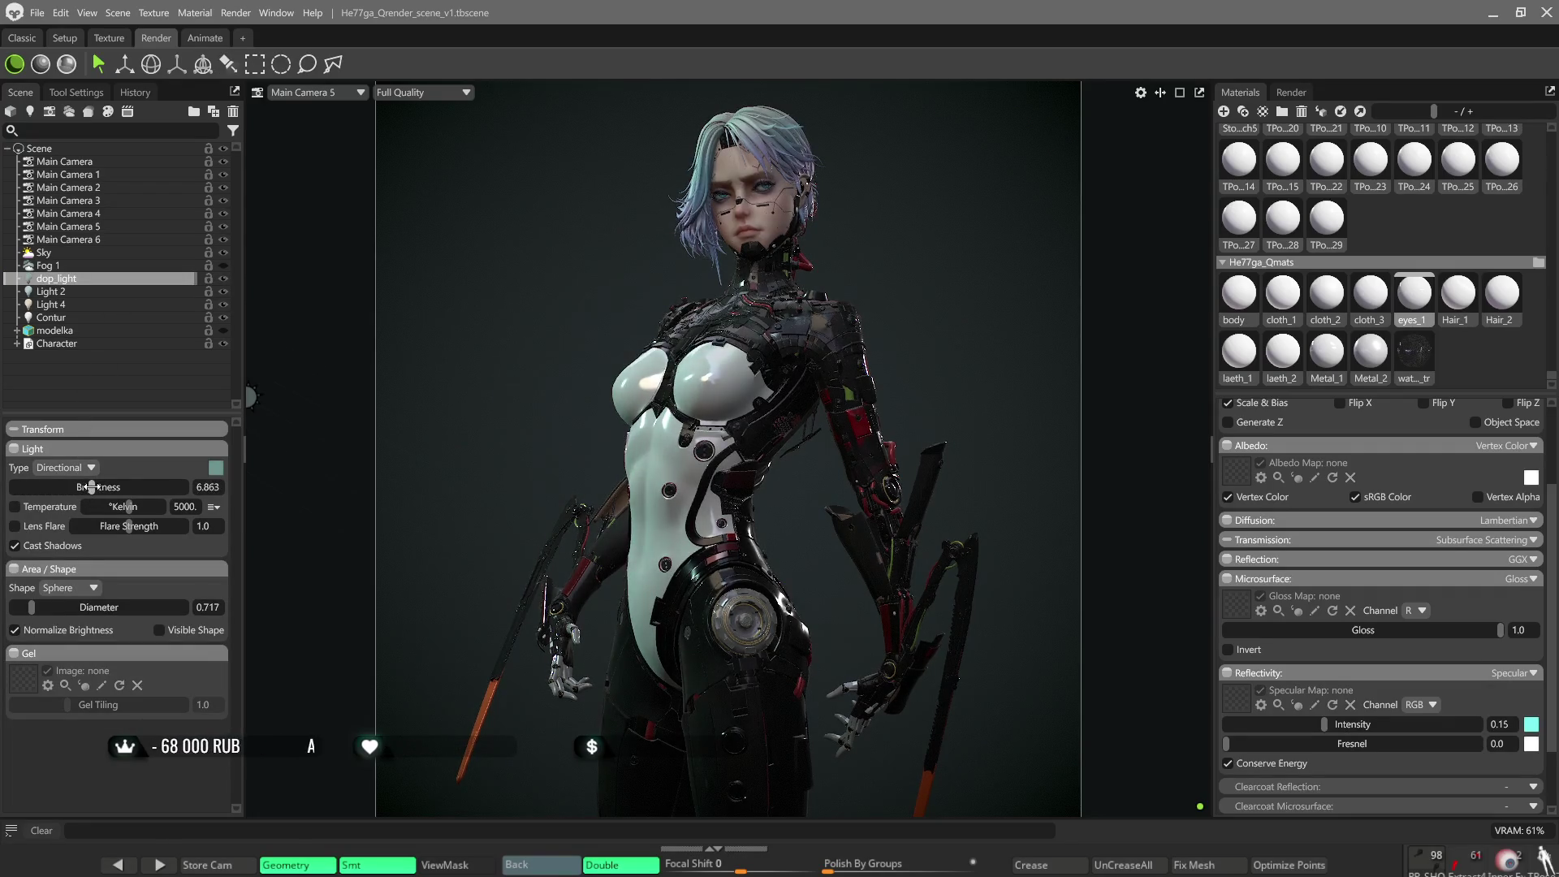
{"action": "left_click_drag", "start_coordinate": [90, 488], "coordinate": [88, 487]}
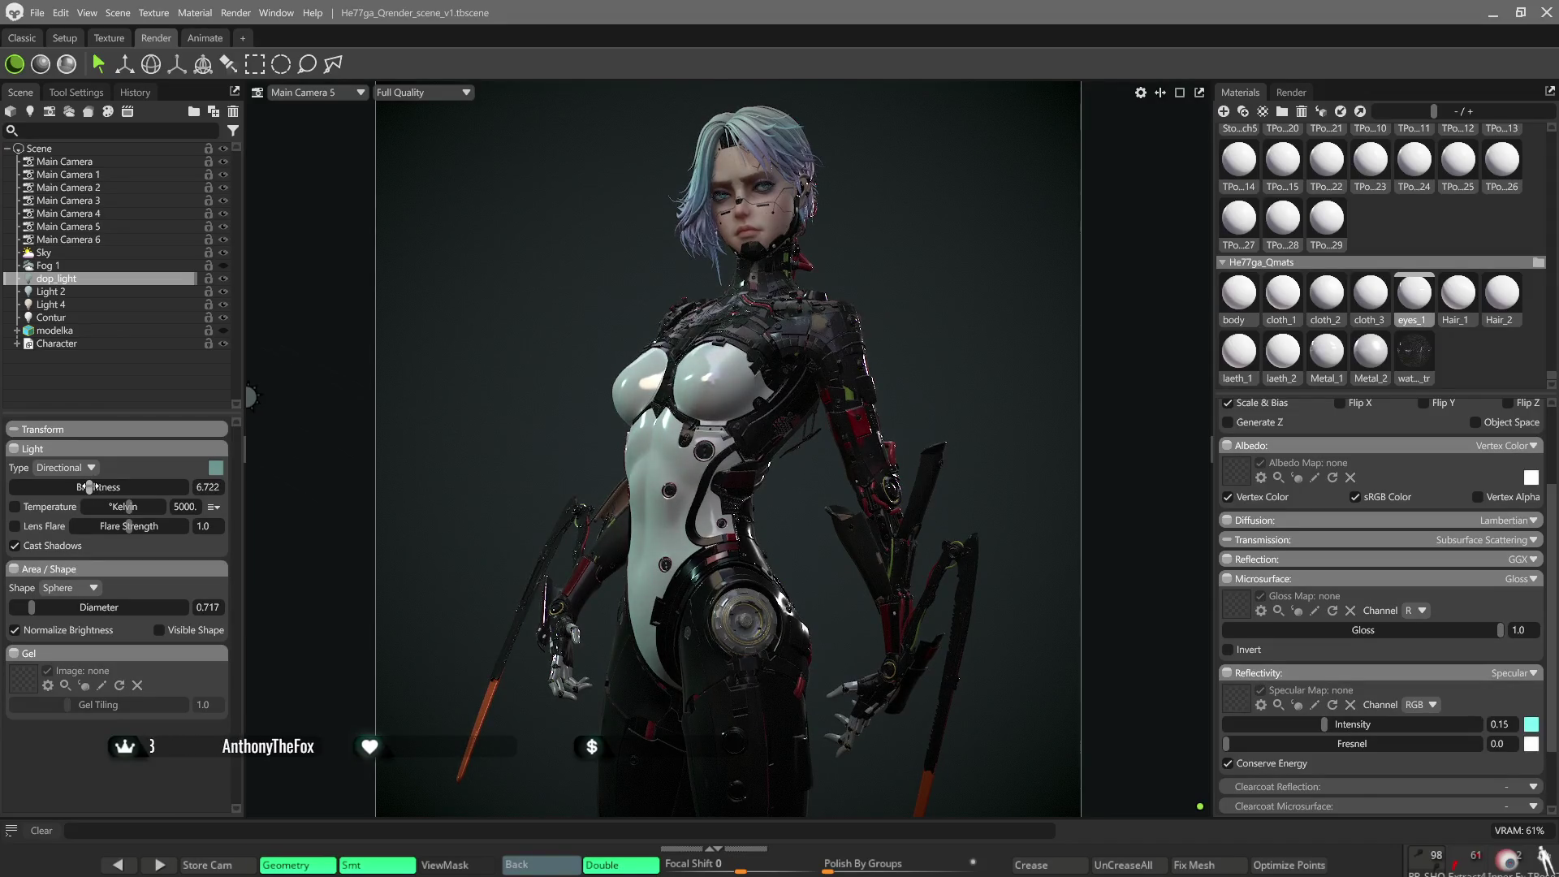
{"action": "left_click_drag", "start_coordinate": [678, 385], "coordinate": [755, 391]}
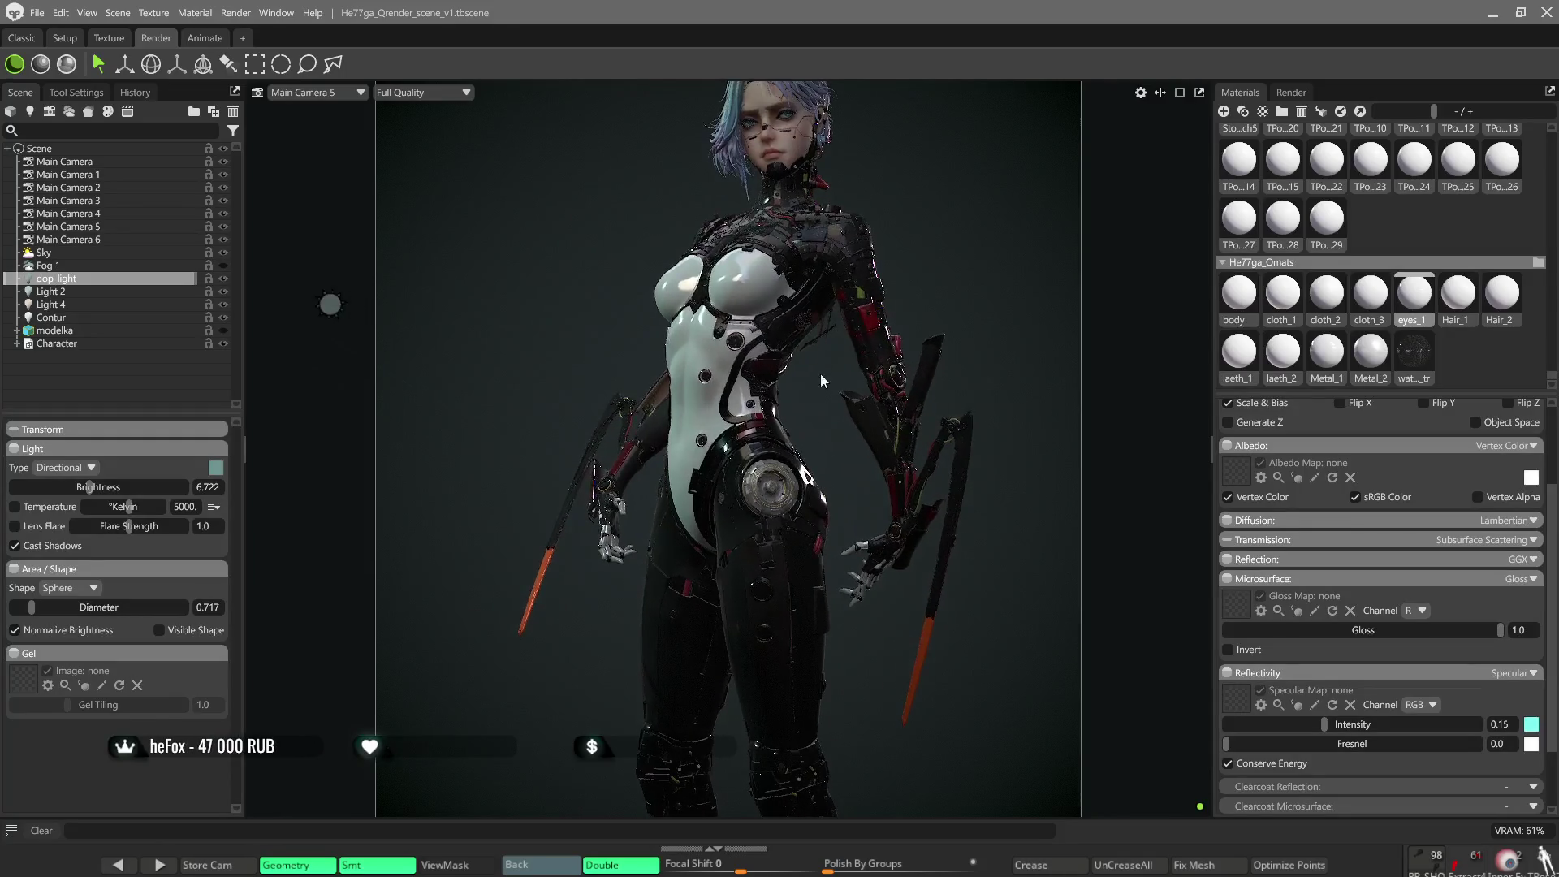
{"action": "scroll", "coordinate": [820, 371], "scroll_direction": "up", "scroll_amount": 3}
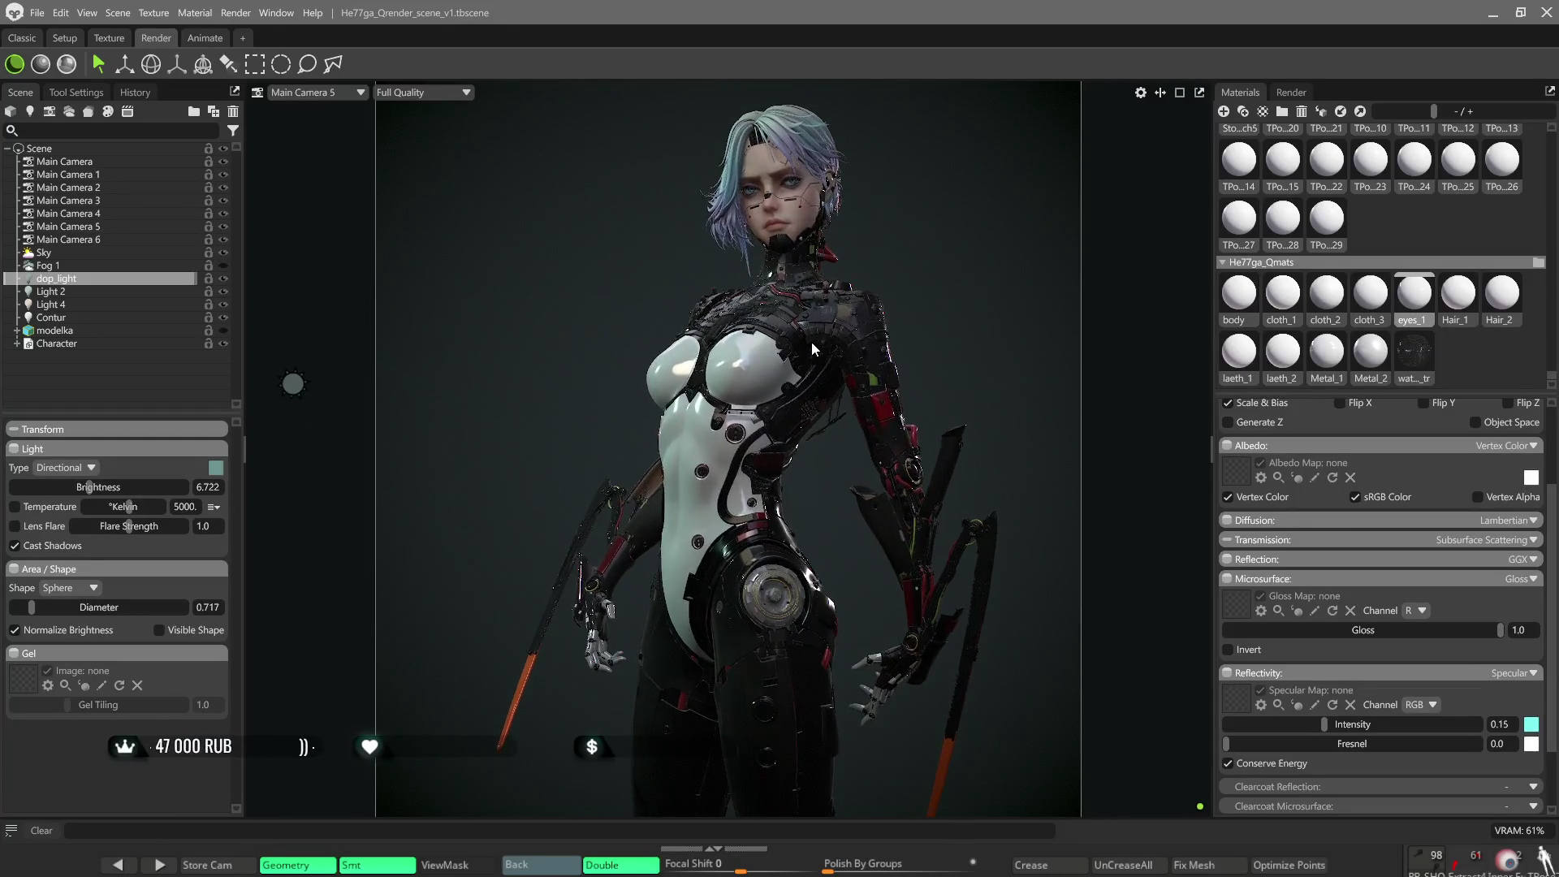
{"action": "left_click_drag", "start_coordinate": [813, 343], "coordinate": [723, 371]}
{"action": "scroll", "coordinate": [723, 371], "scroll_direction": "down", "scroll_amount": 3}
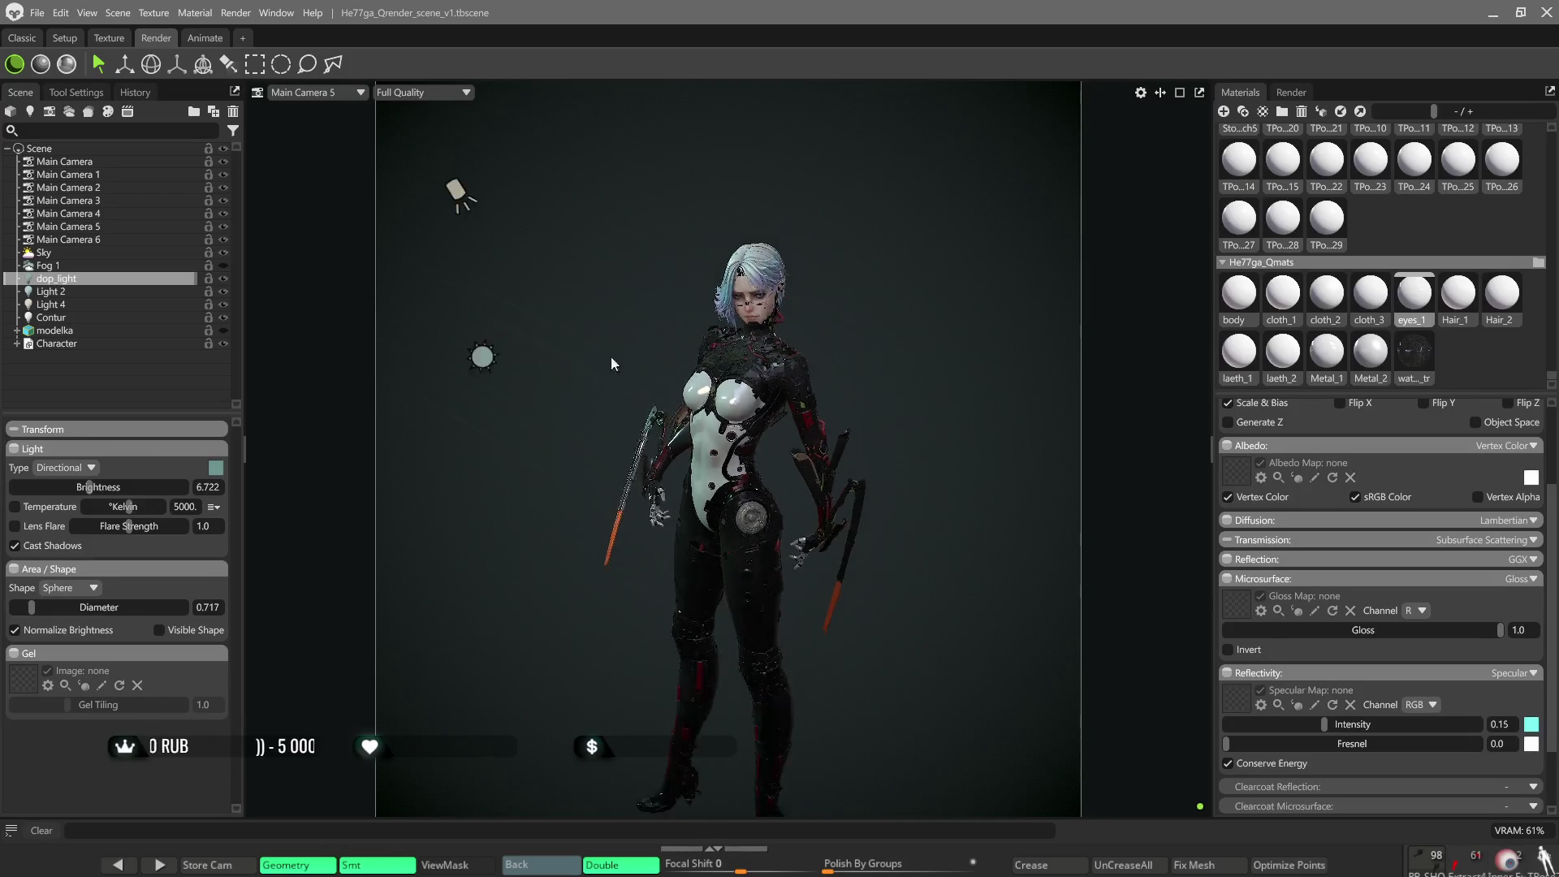
{"action": "left_click", "coordinate": [101, 309]}
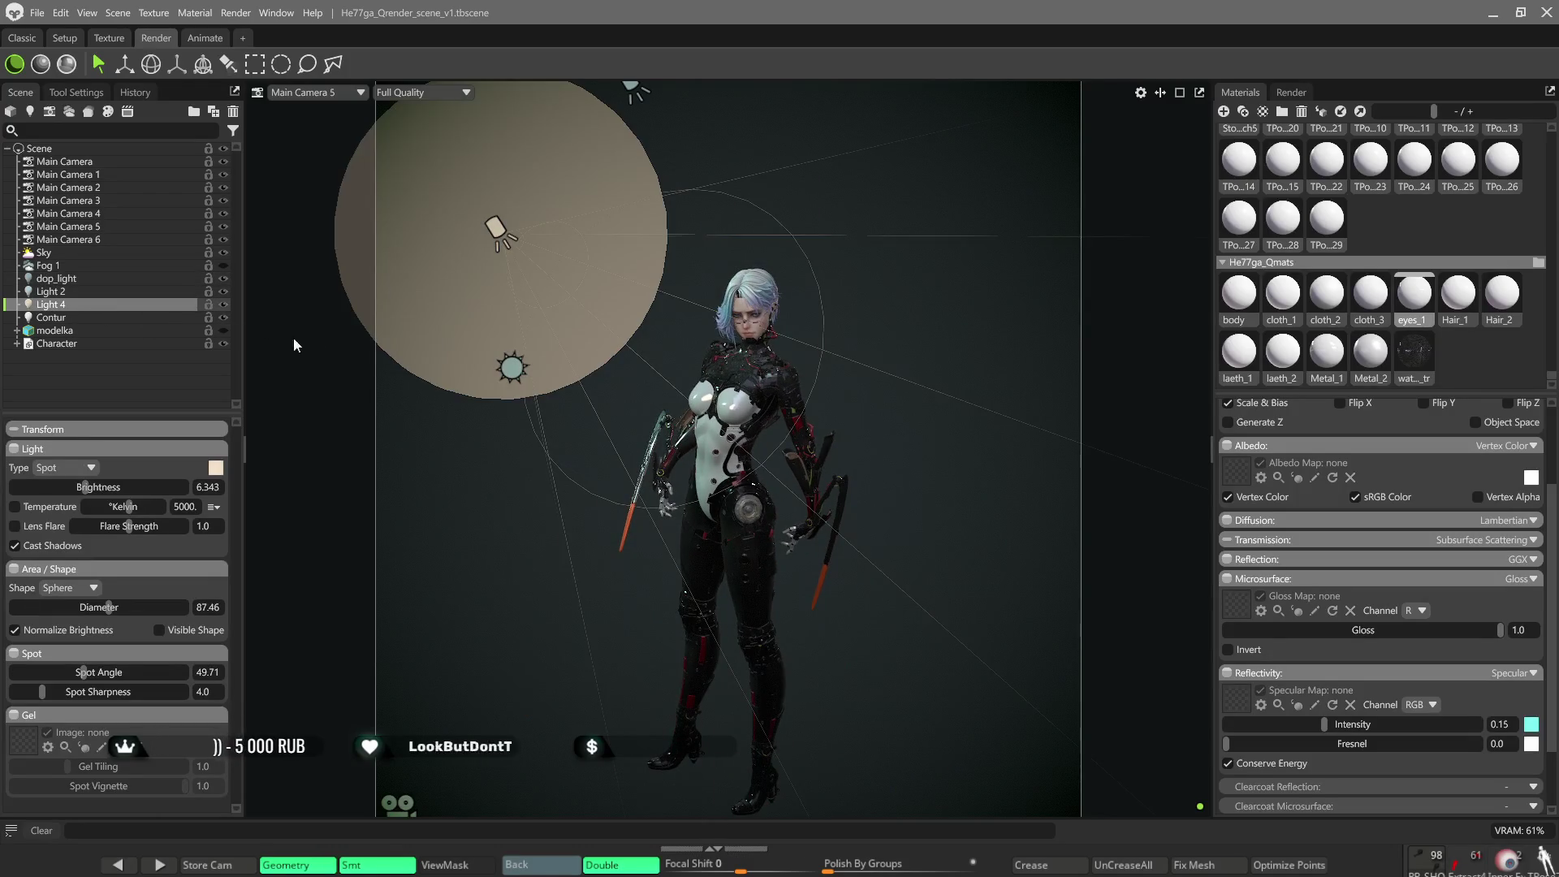
Slide the Light 4 spot light to the right with the Move tool and rotate its cone toward the character.
{"action": "mouse_move", "coordinate": [542, 418]}
{"action": "left_mouse_down"}
{"action": "mouse_move", "coordinate": [532, 469]}
{"action": "mouse_move", "coordinate": [558, 551]}
{"action": "mouse_move", "coordinate": [617, 552]}
{"action": "left_mouse_up"}
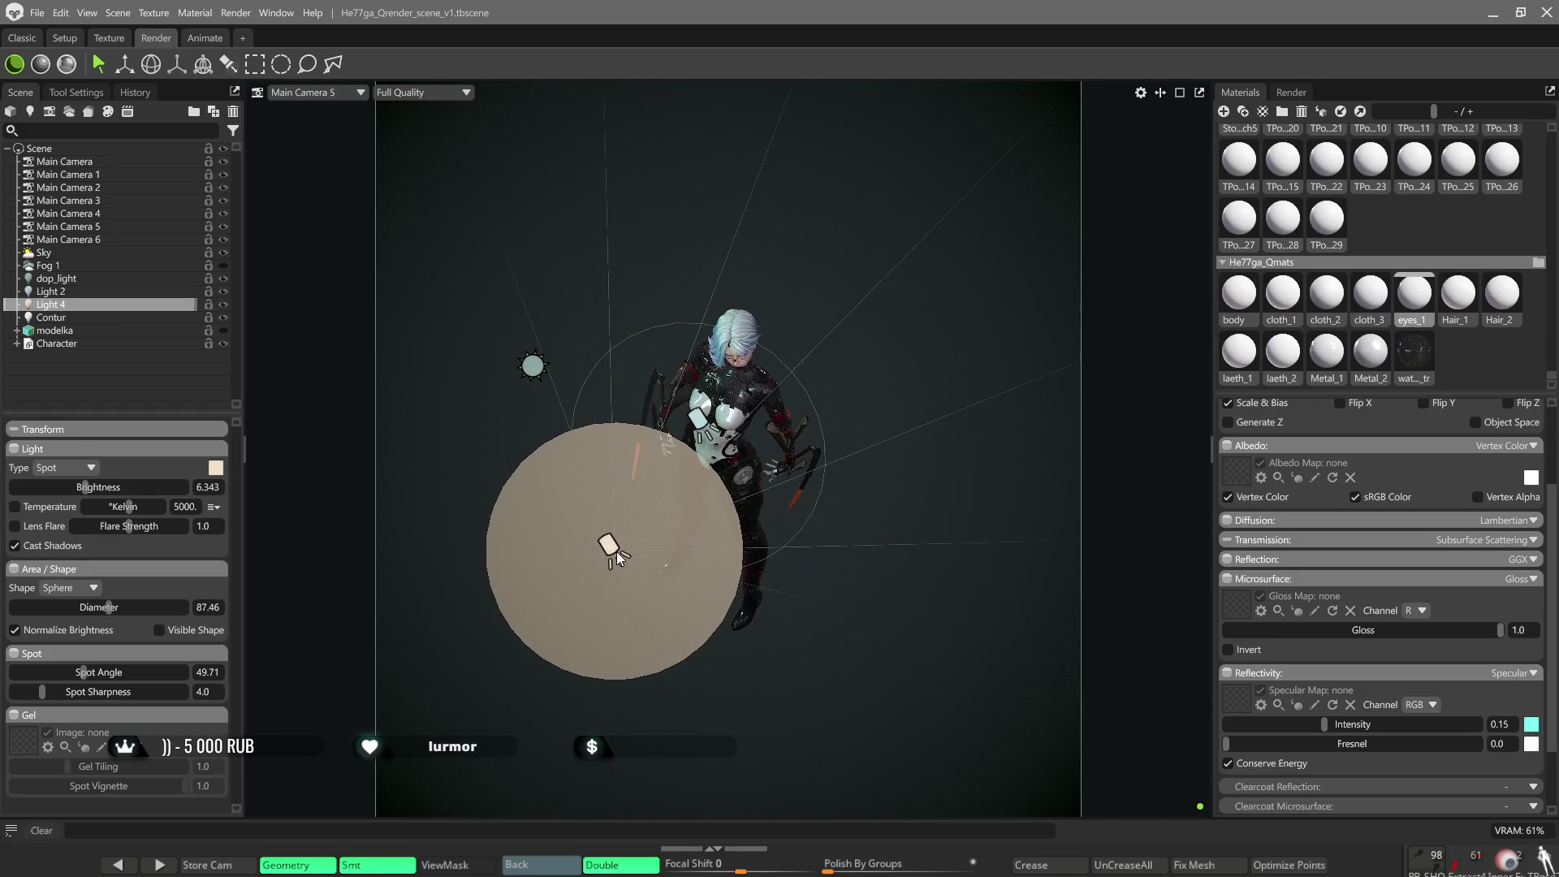
{"action": "left_click", "coordinate": [124, 63]}
{"action": "left_click_drag", "start_coordinate": [703, 574], "coordinate": [911, 597]}
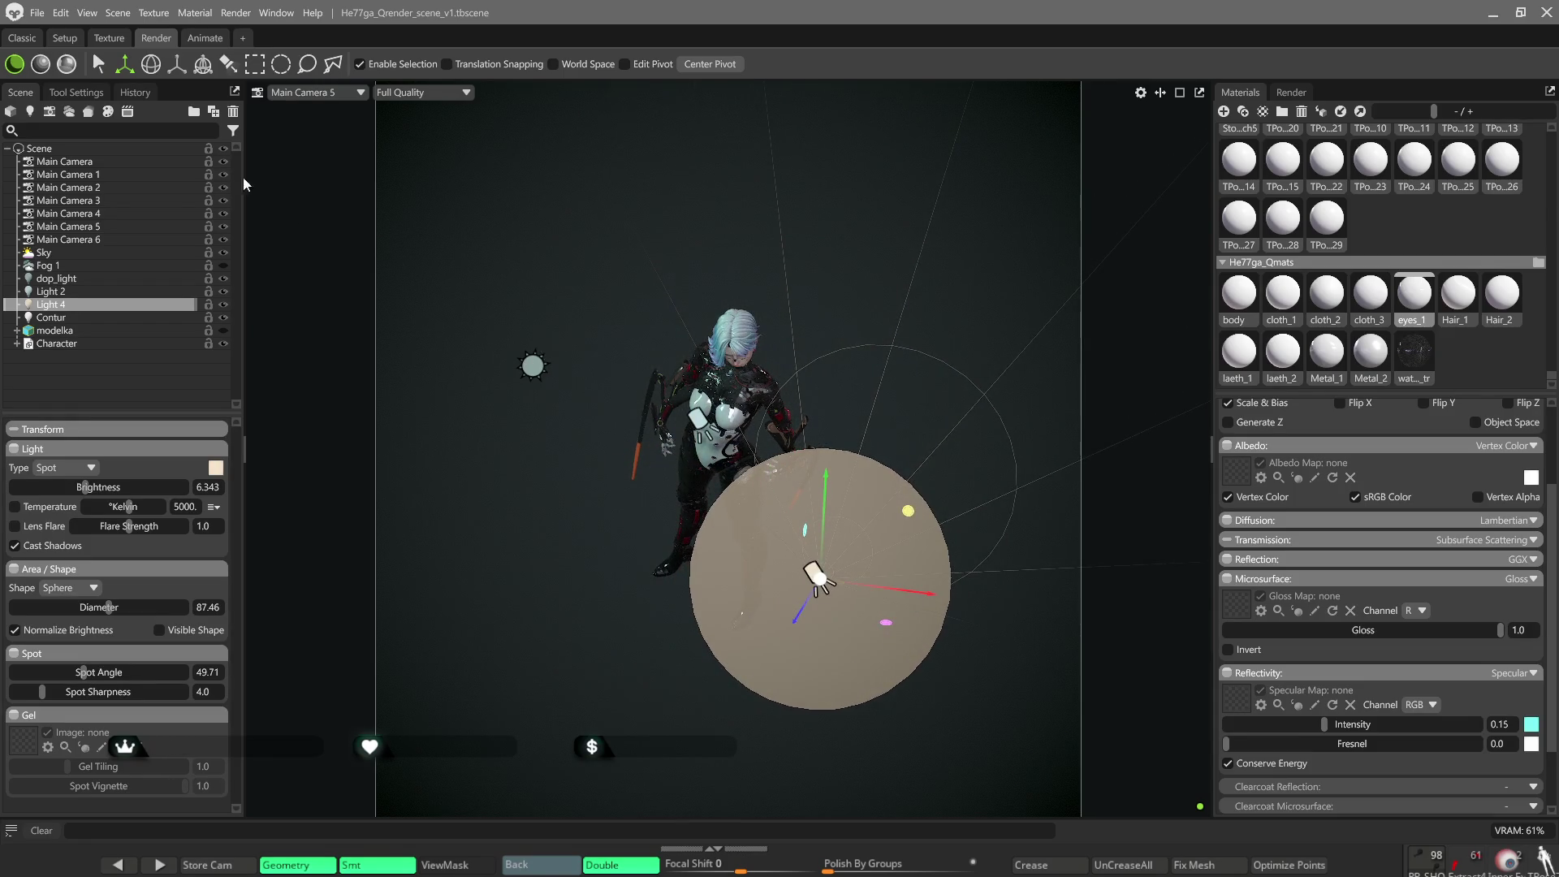
{"action": "key", "text": "e"}
{"action": "left_click_drag", "start_coordinate": [849, 610], "coordinate": [823, 588]}
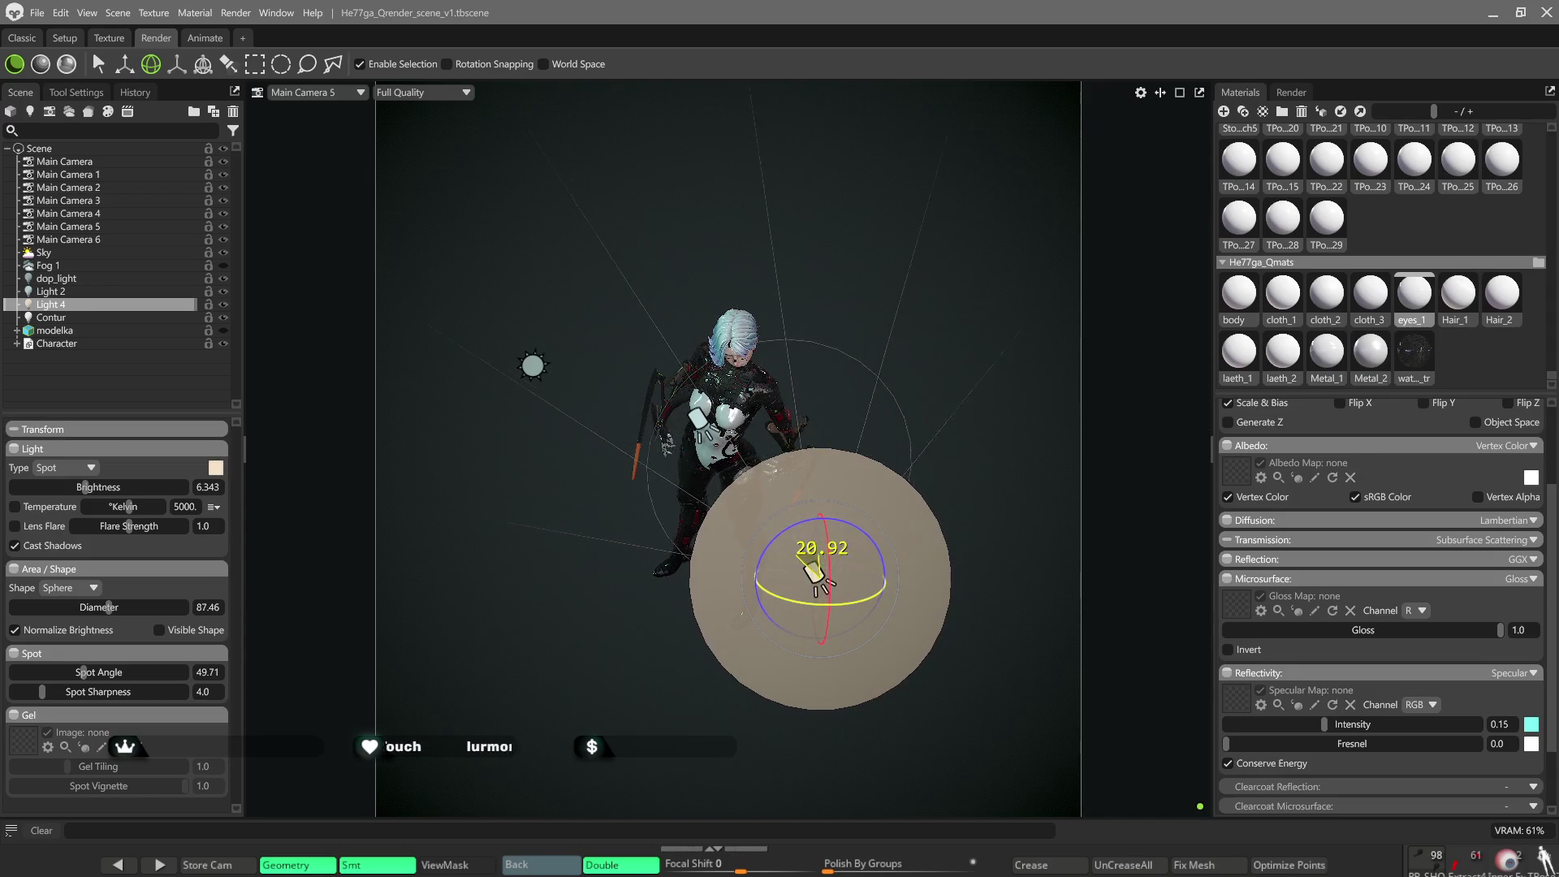
{"action": "left_click_drag", "start_coordinate": [823, 588], "coordinate": [123, 85]}
Move Light 4 further right and up, review the whole scene, and add a new omni light.
{"action": "key", "text": "w"}
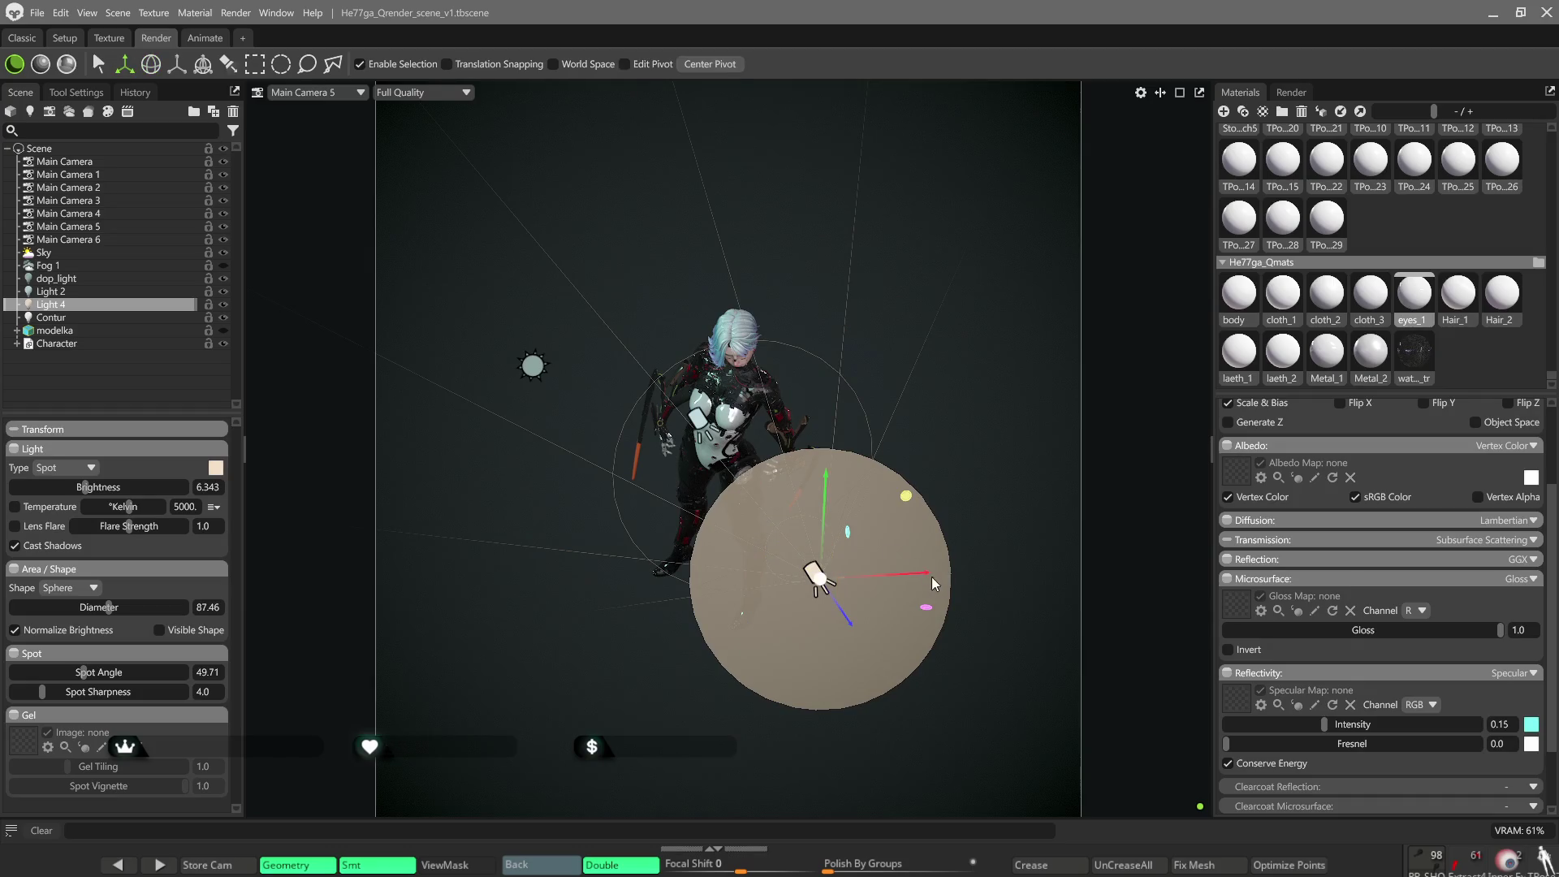
{"action": "left_click_drag", "start_coordinate": [928, 579], "coordinate": [1019, 568]}
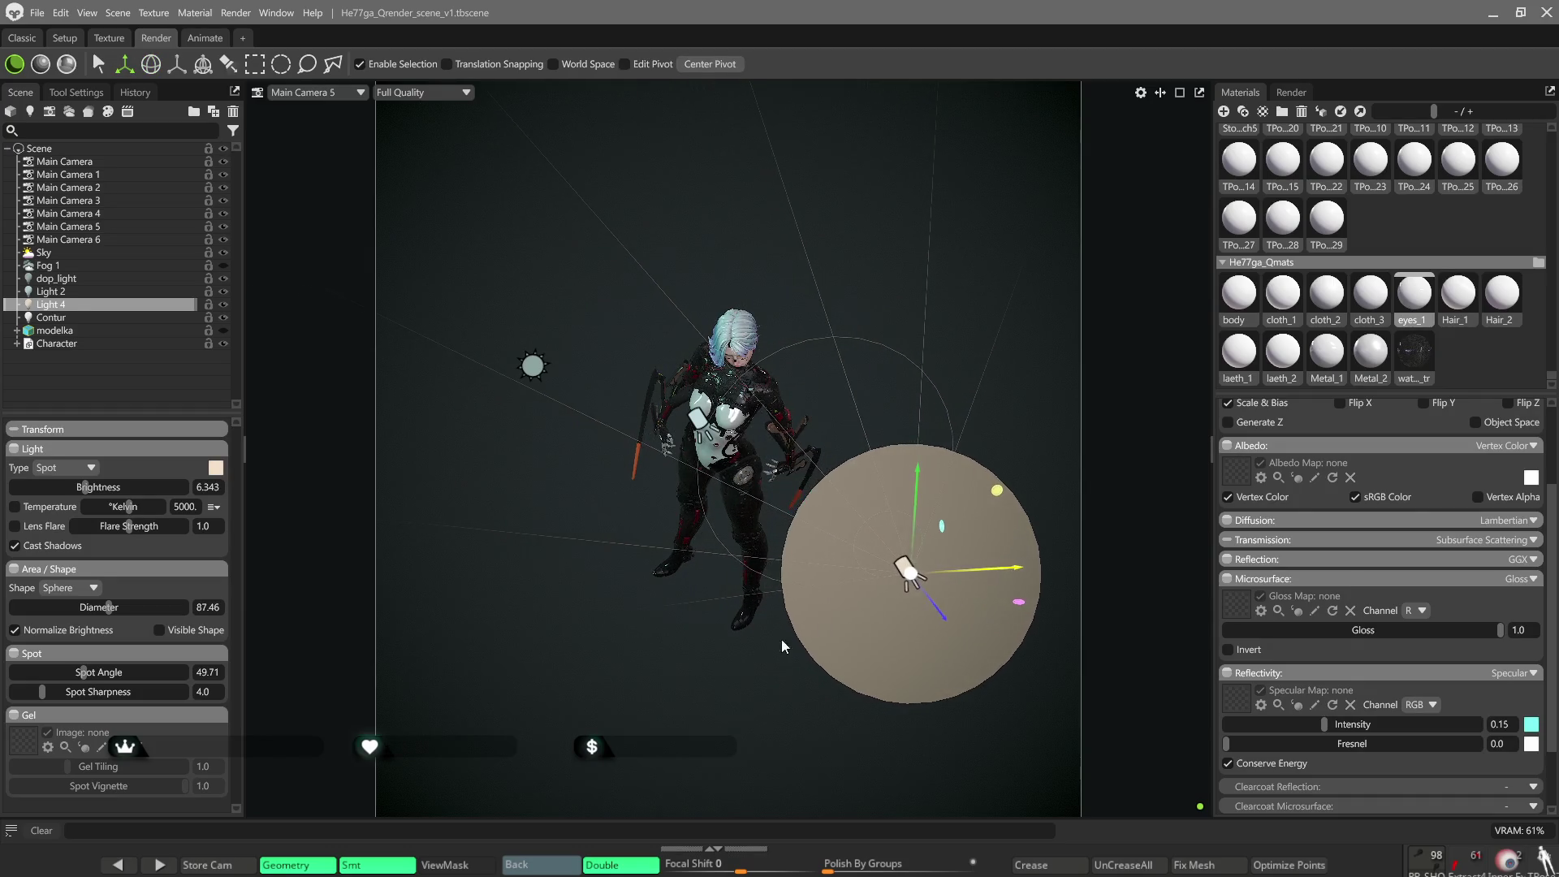
{"action": "mouse_move", "coordinate": [790, 606]}
{"action": "left_mouse_down"}
{"action": "mouse_move", "coordinate": [716, 563]}
{"action": "mouse_move", "coordinate": [438, 549]}
{"action": "left_mouse_up"}
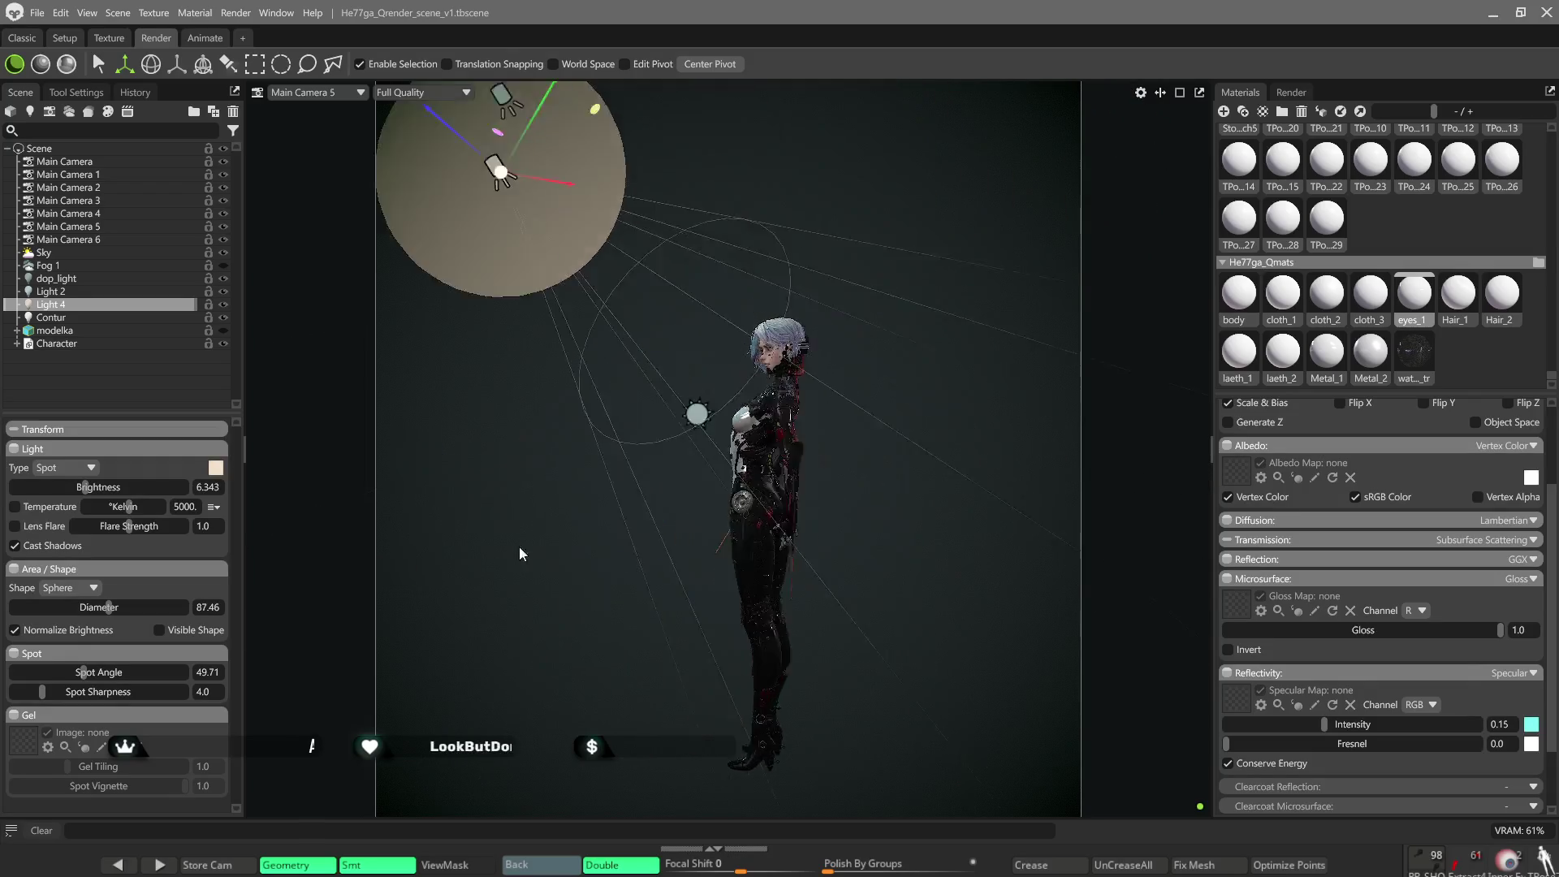
{"action": "left_click_drag", "start_coordinate": [437, 548], "coordinate": [893, 555]}
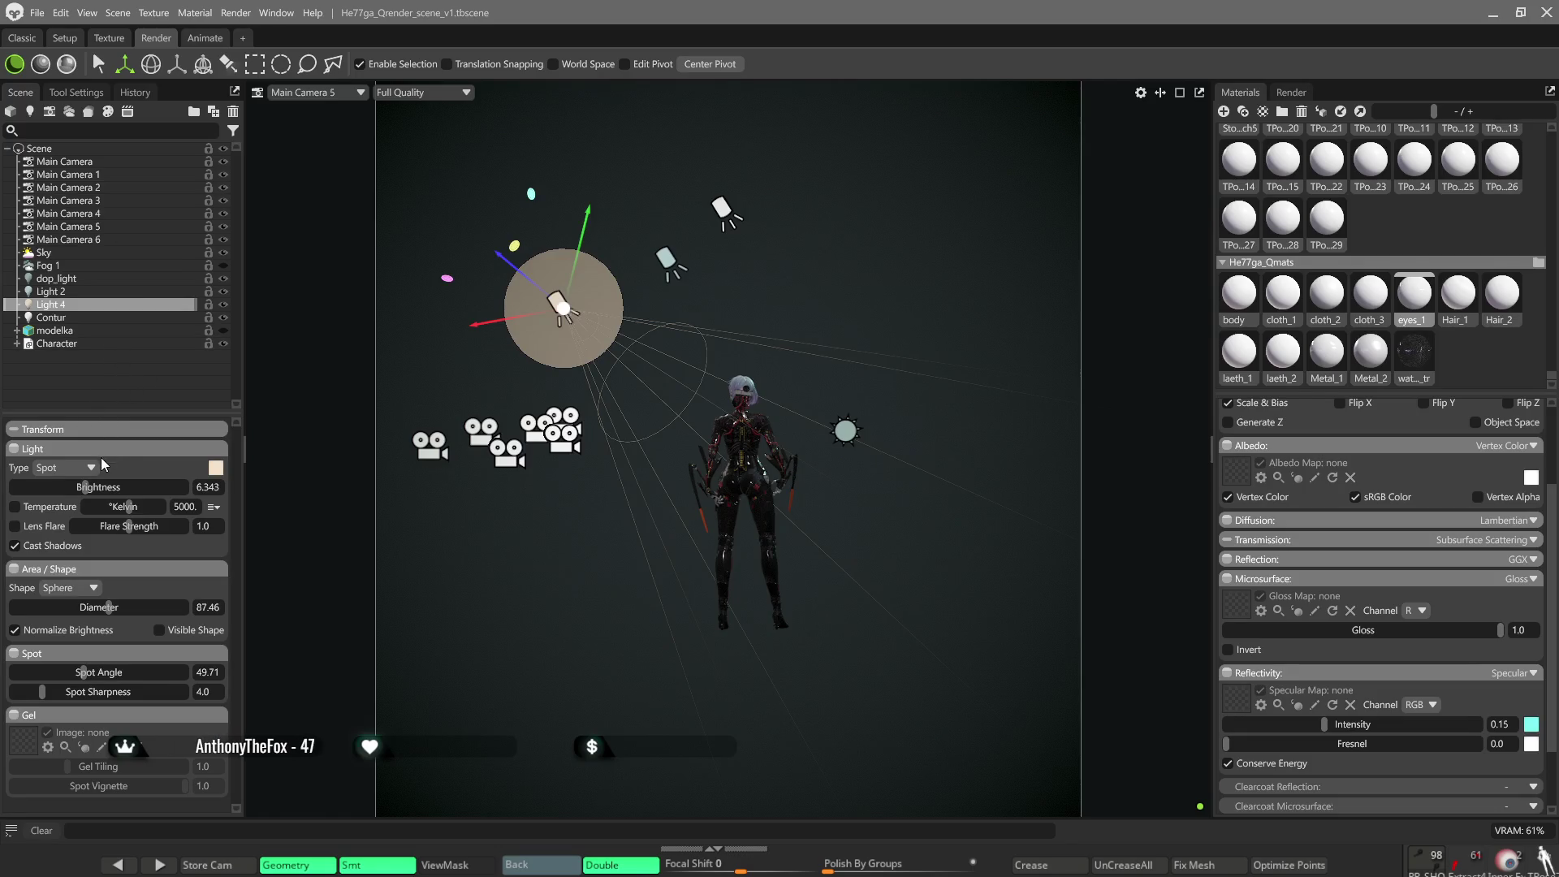
{"action": "left_click", "coordinate": [29, 111]}
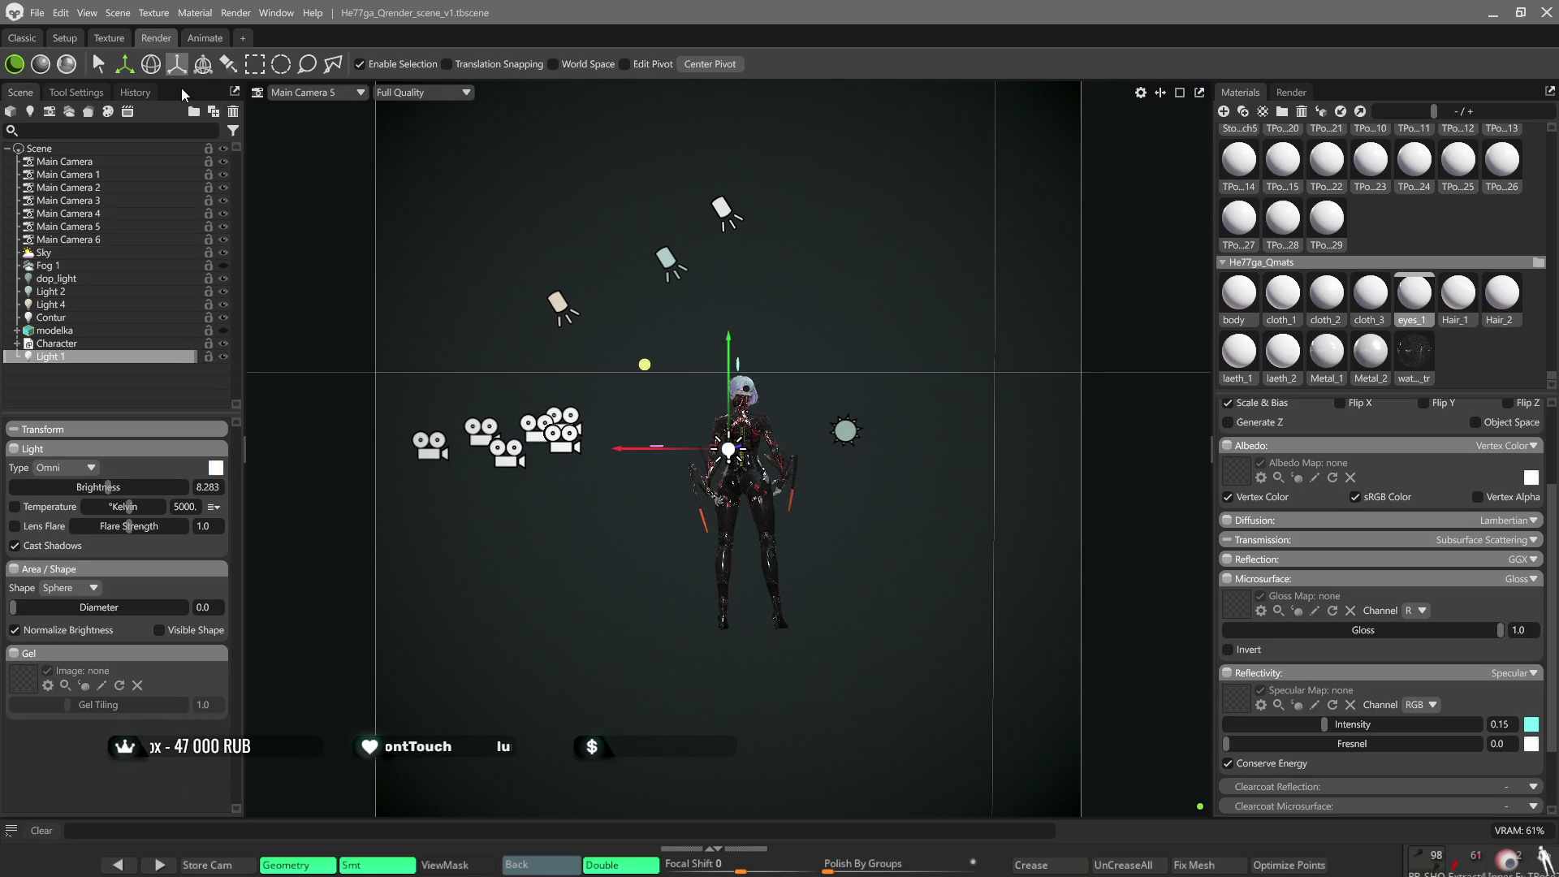
{"action": "scroll", "coordinate": [659, 424], "scroll_direction": "down", "scroll_amount": 2}
Move omni Light 1 up beside the character and settle its brightness at 6.58.
{"action": "left_click_drag", "start_coordinate": [662, 425], "coordinate": [696, 420]}
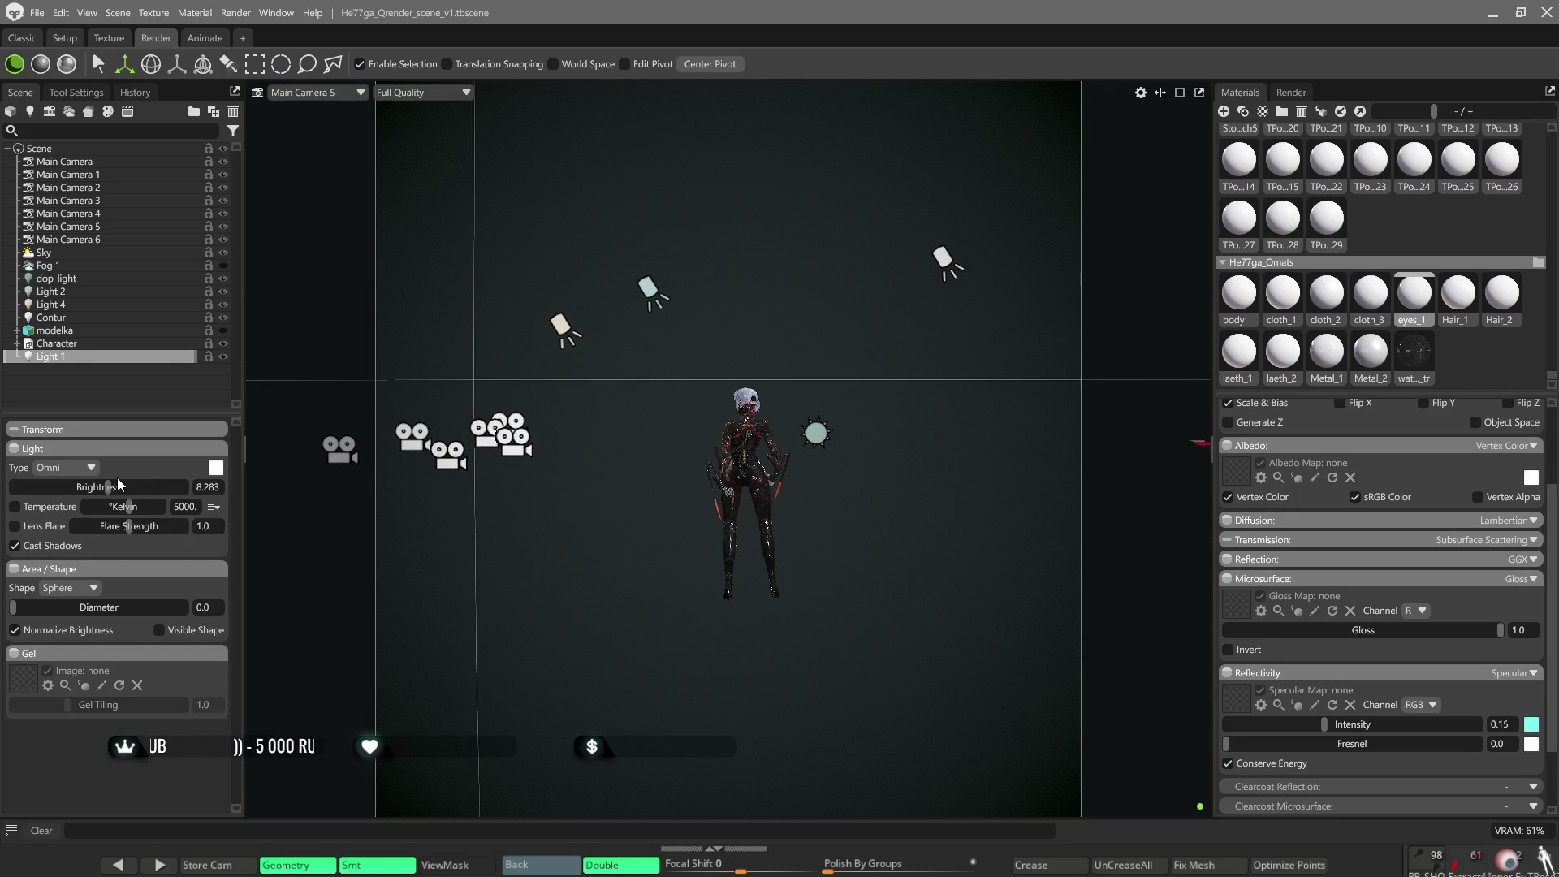
{"action": "left_click_drag", "start_coordinate": [107, 487], "coordinate": [76, 488]}
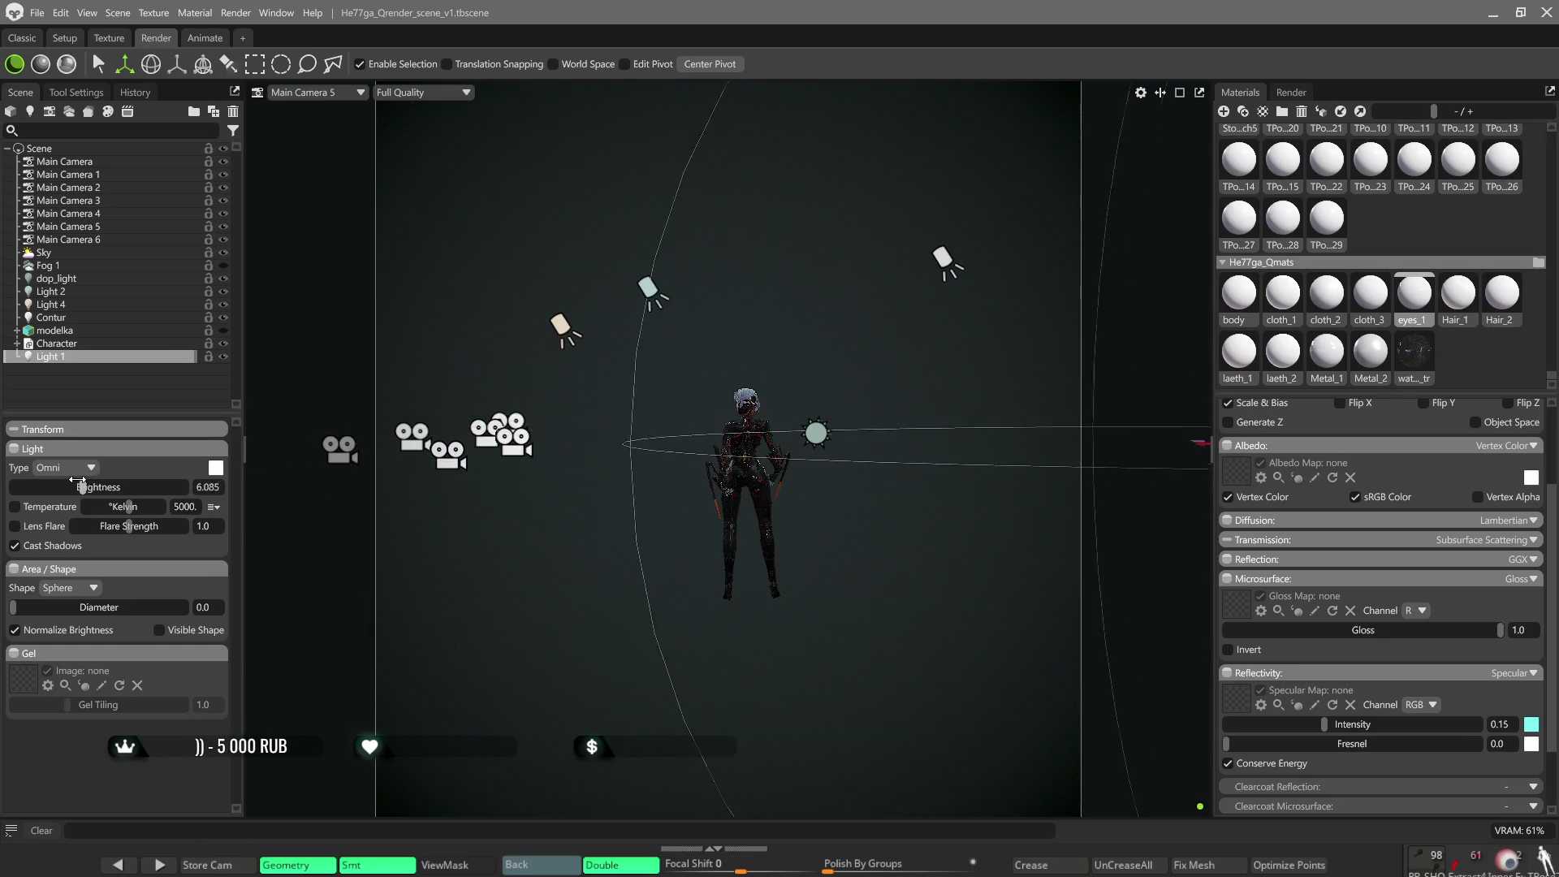
{"action": "left_click_drag", "start_coordinate": [868, 471], "coordinate": [859, 634]}
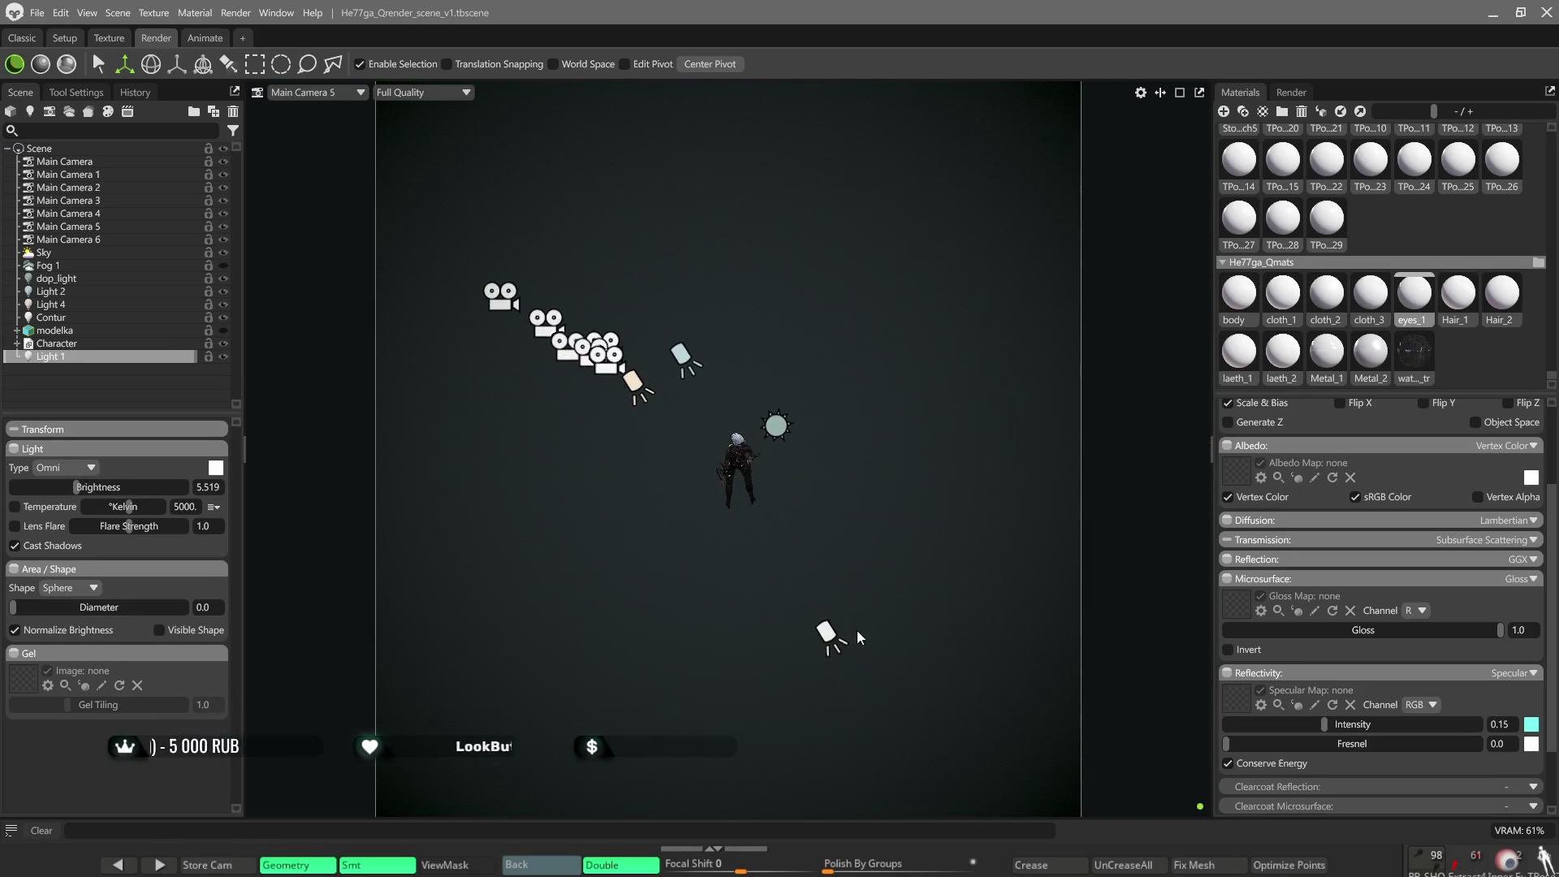
{"action": "left_click_drag", "start_coordinate": [871, 725], "coordinate": [659, 411]}
{"action": "mouse_move", "coordinate": [699, 602]}
{"action": "left_mouse_down"}
{"action": "mouse_move", "coordinate": [720, 524]}
{"action": "mouse_move", "coordinate": [780, 703]}
{"action": "mouse_move", "coordinate": [703, 381]}
{"action": "mouse_move", "coordinate": [838, 492]}
{"action": "mouse_move", "coordinate": [915, 647]}
{"action": "mouse_move", "coordinate": [752, 485]}
{"action": "left_mouse_up"}
{"action": "scroll", "coordinate": [750, 485], "scroll_direction": "up", "scroll_amount": 3}
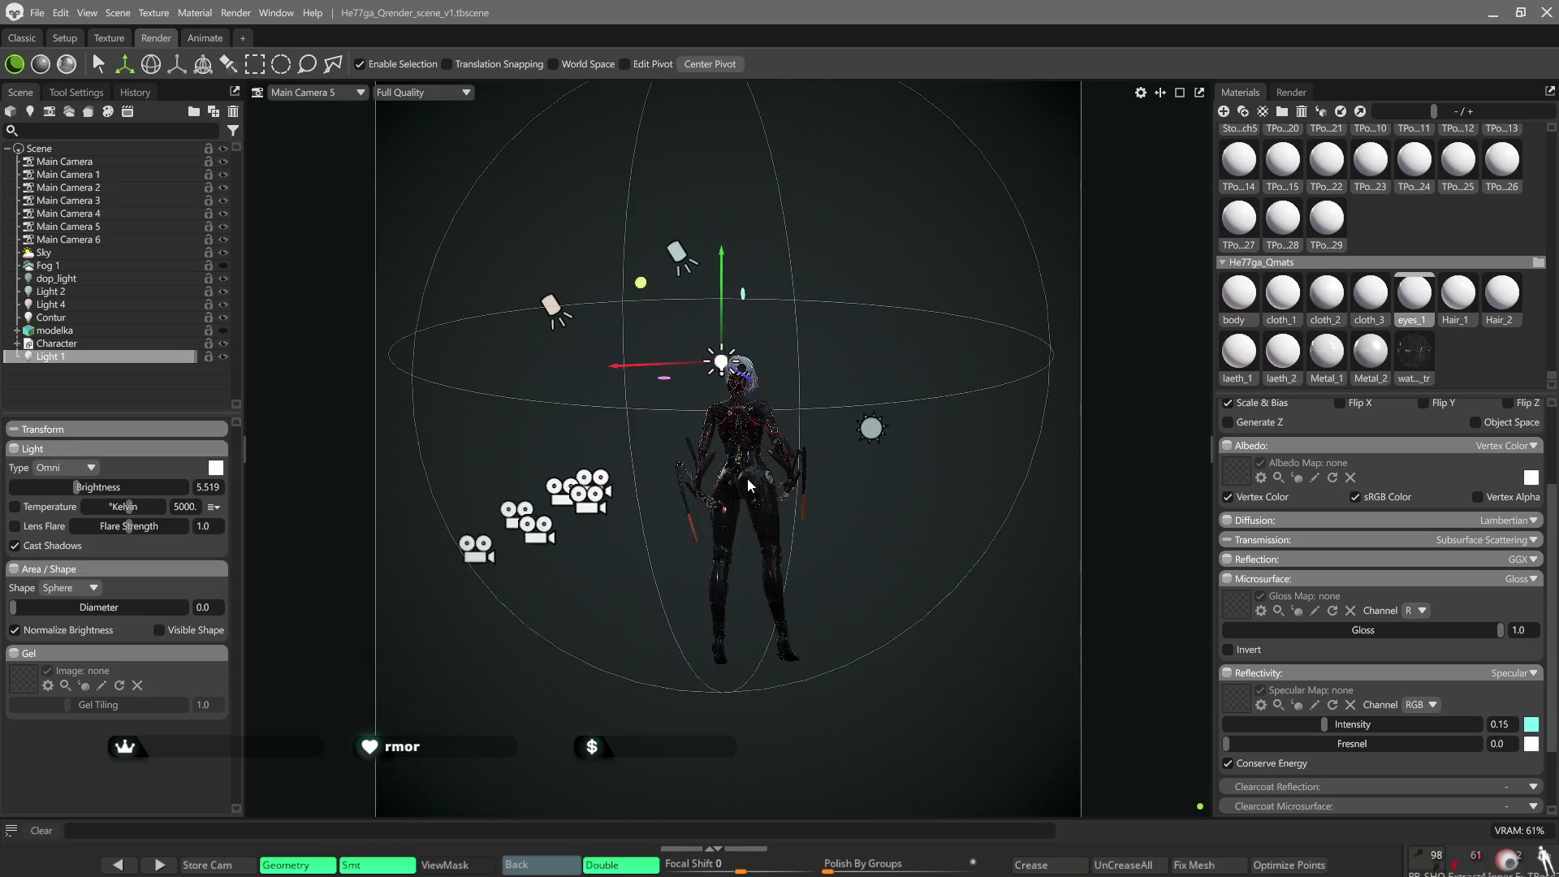
{"action": "left_click_drag", "start_coordinate": [632, 374], "coordinate": [848, 447]}
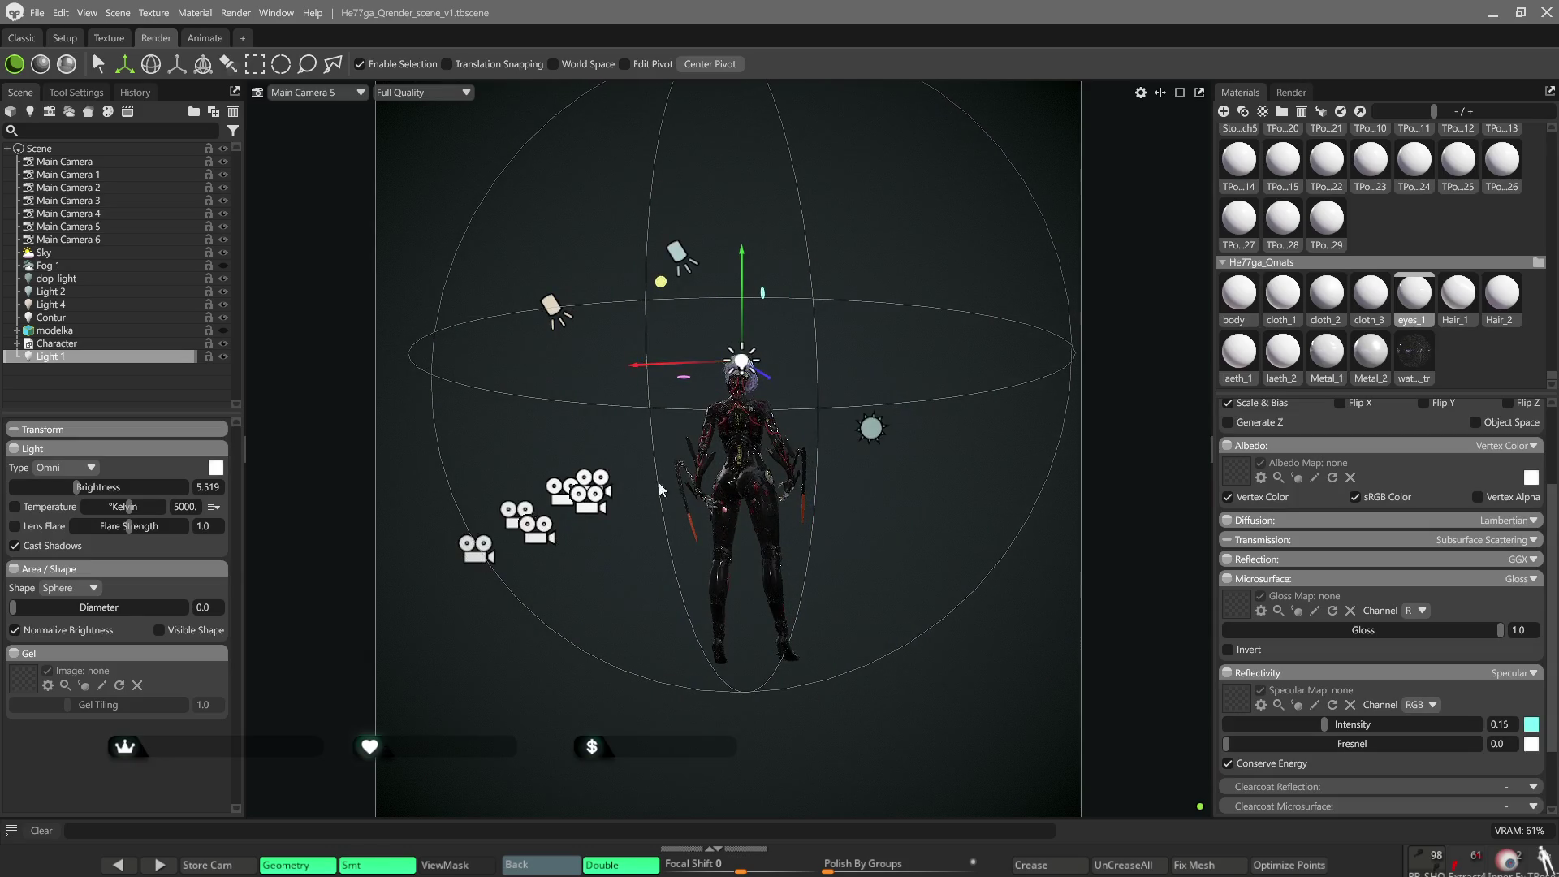
{"action": "left_click_drag", "start_coordinate": [843, 395], "coordinate": [876, 408]}
{"action": "left_click_drag", "start_coordinate": [81, 492], "coordinate": [90, 489]}
Nudge Light 1 slightly higher and right, then add a new directional light (Ctrl+L).
{"action": "mouse_move", "coordinate": [751, 518]}
{"action": "right_mouse_down"}
{"action": "mouse_move", "coordinate": [501, 405]}
{"action": "mouse_move", "coordinate": [784, 419]}
{"action": "right_mouse_up"}
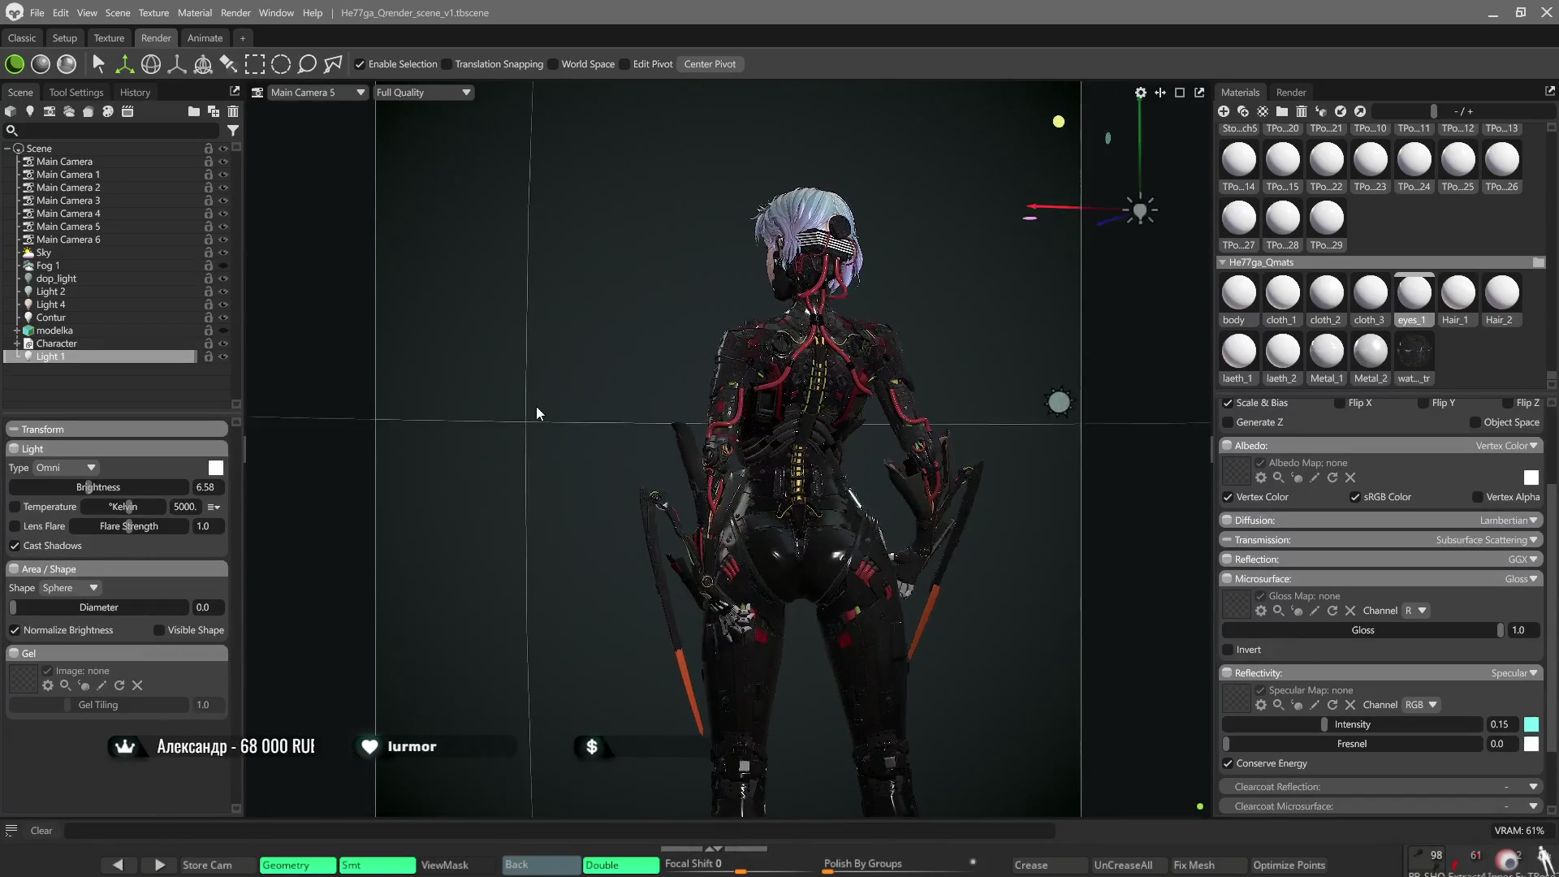
{"action": "mouse_move", "coordinate": [907, 337]}
{"action": "left_mouse_down"}
{"action": "mouse_move", "coordinate": [628, 342]}
{"action": "mouse_move", "coordinate": [872, 444]}
{"action": "left_mouse_up"}
{"action": "left_click_drag", "start_coordinate": [893, 393], "coordinate": [918, 402]}
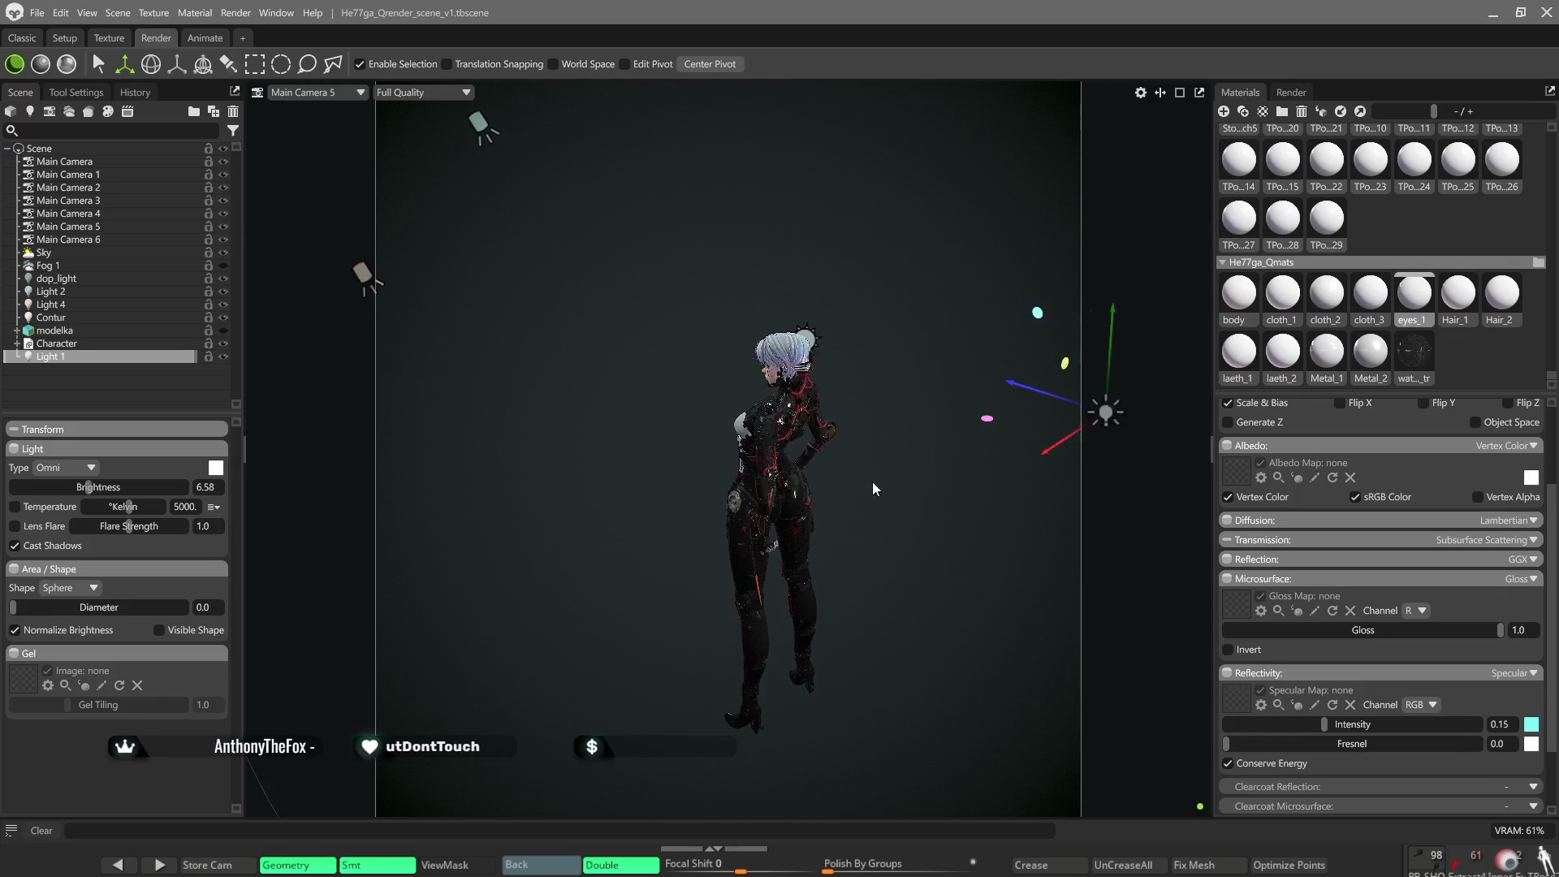
{"action": "left_click_drag", "start_coordinate": [769, 464], "coordinate": [991, 464]}
{"action": "scroll", "coordinate": [807, 368], "scroll_direction": "up", "scroll_amount": 3}
{"action": "left_click_drag", "start_coordinate": [807, 368], "coordinate": [904, 362]}
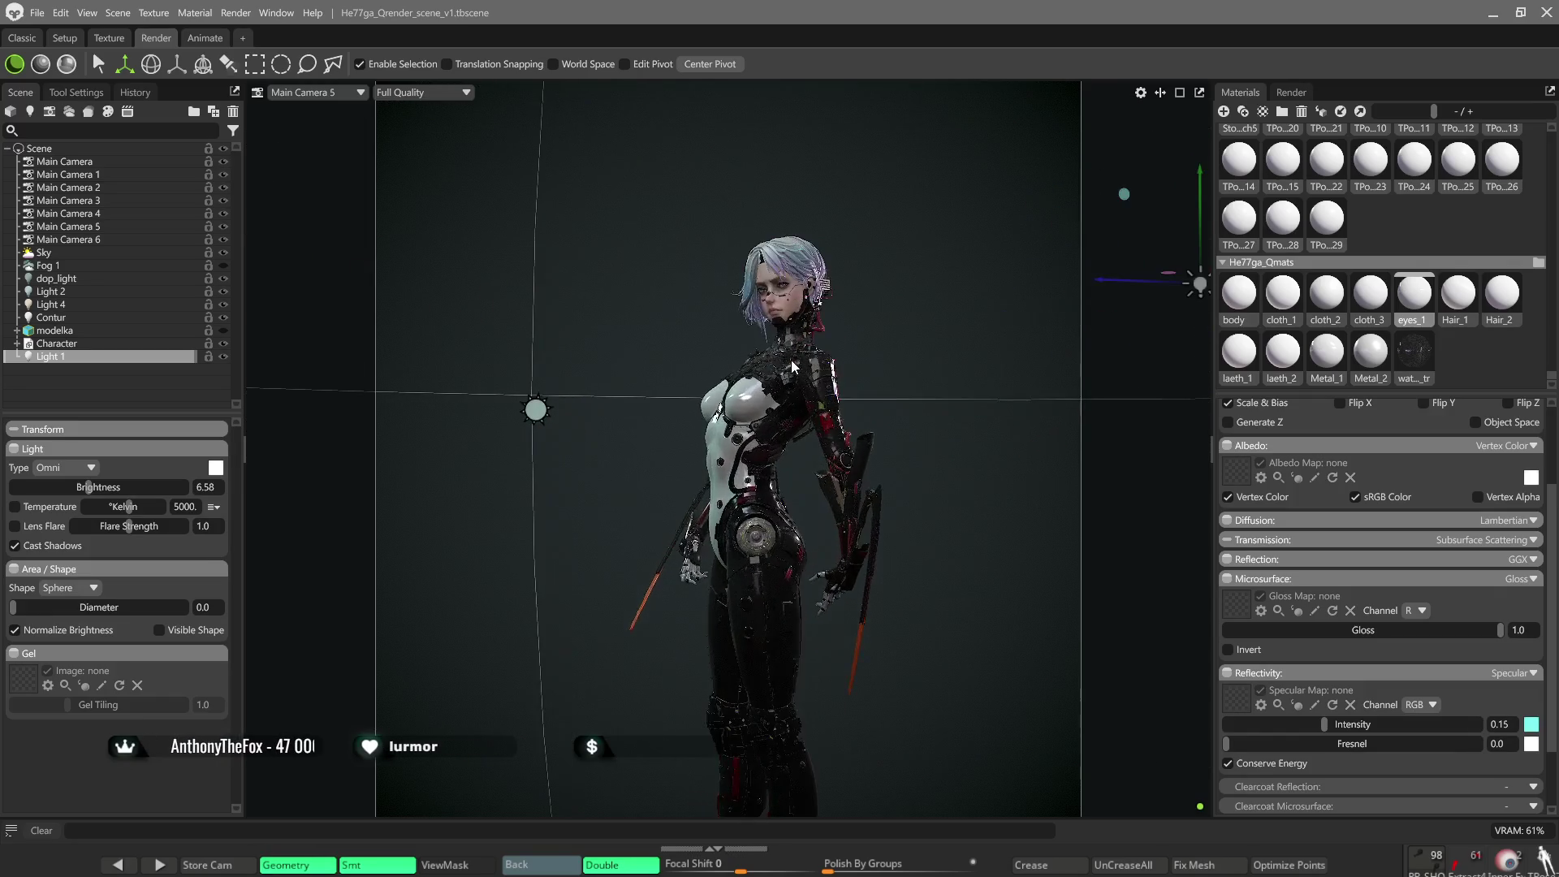
{"action": "scroll", "coordinate": [905, 362], "scroll_direction": "up", "scroll_amount": 3}
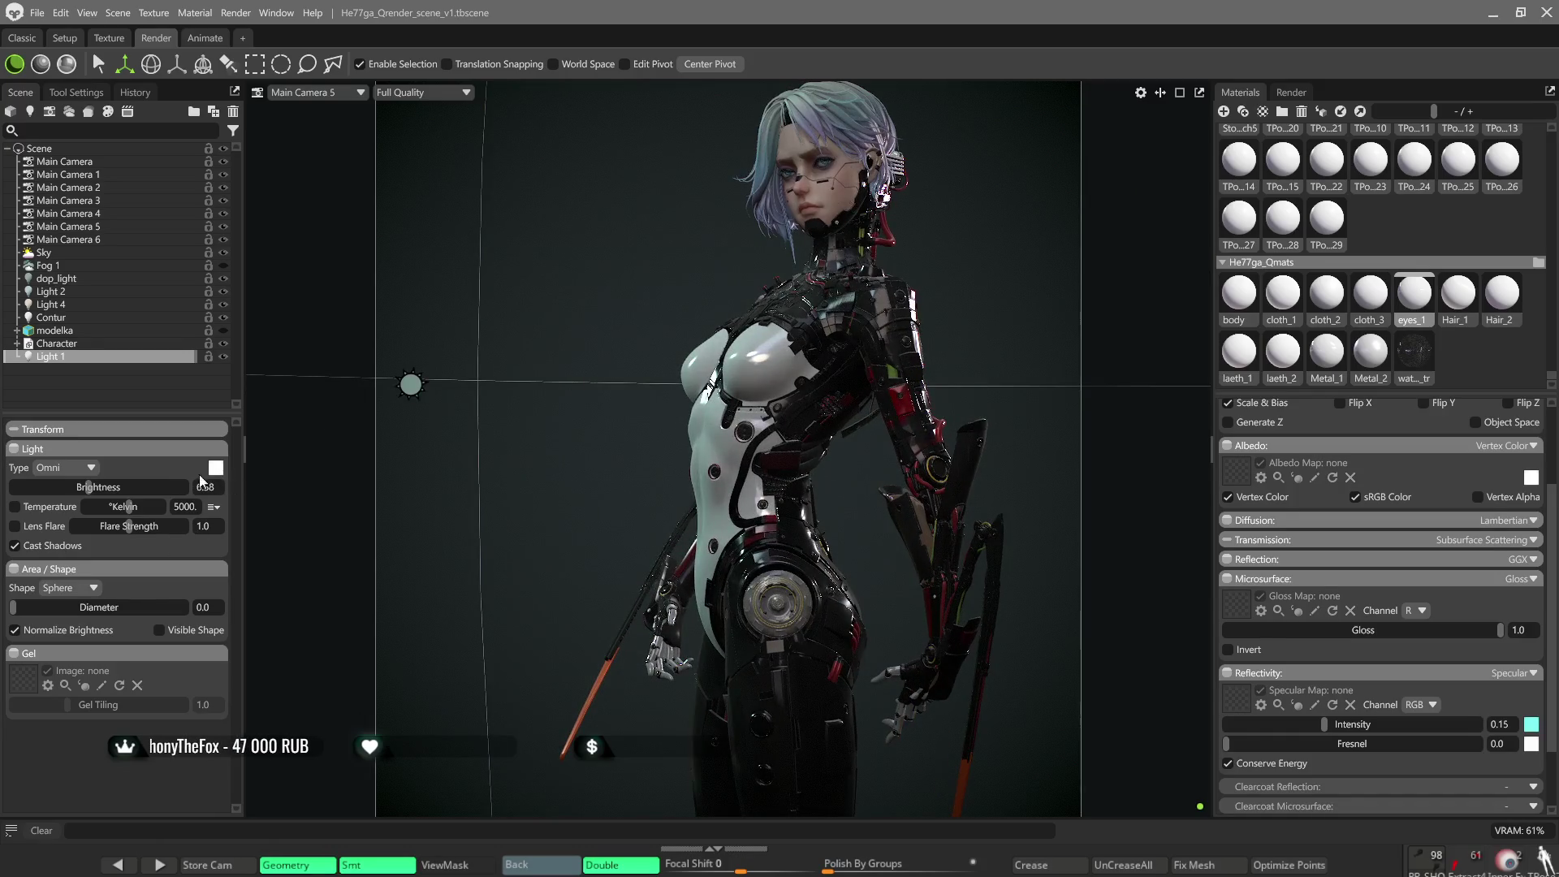
{"action": "left_click_drag", "start_coordinate": [789, 437], "coordinate": [696, 422]}
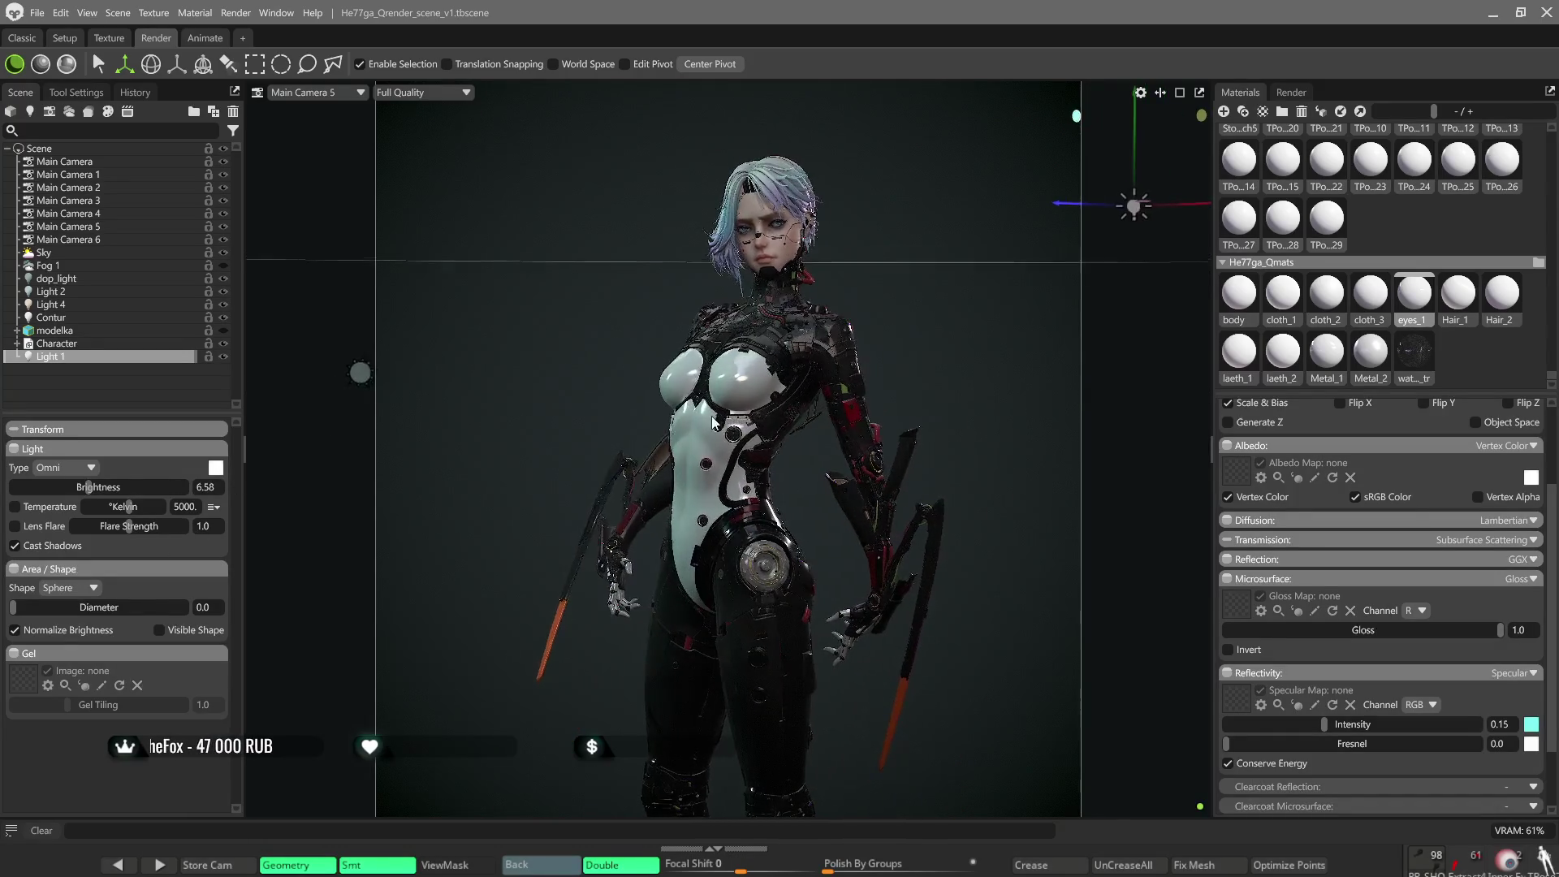
{"action": "scroll", "coordinate": [898, 468], "scroll_direction": "down", "scroll_amount": 3}
{"action": "scroll", "coordinate": [898, 468], "scroll_direction": "down", "scroll_amount": 3}
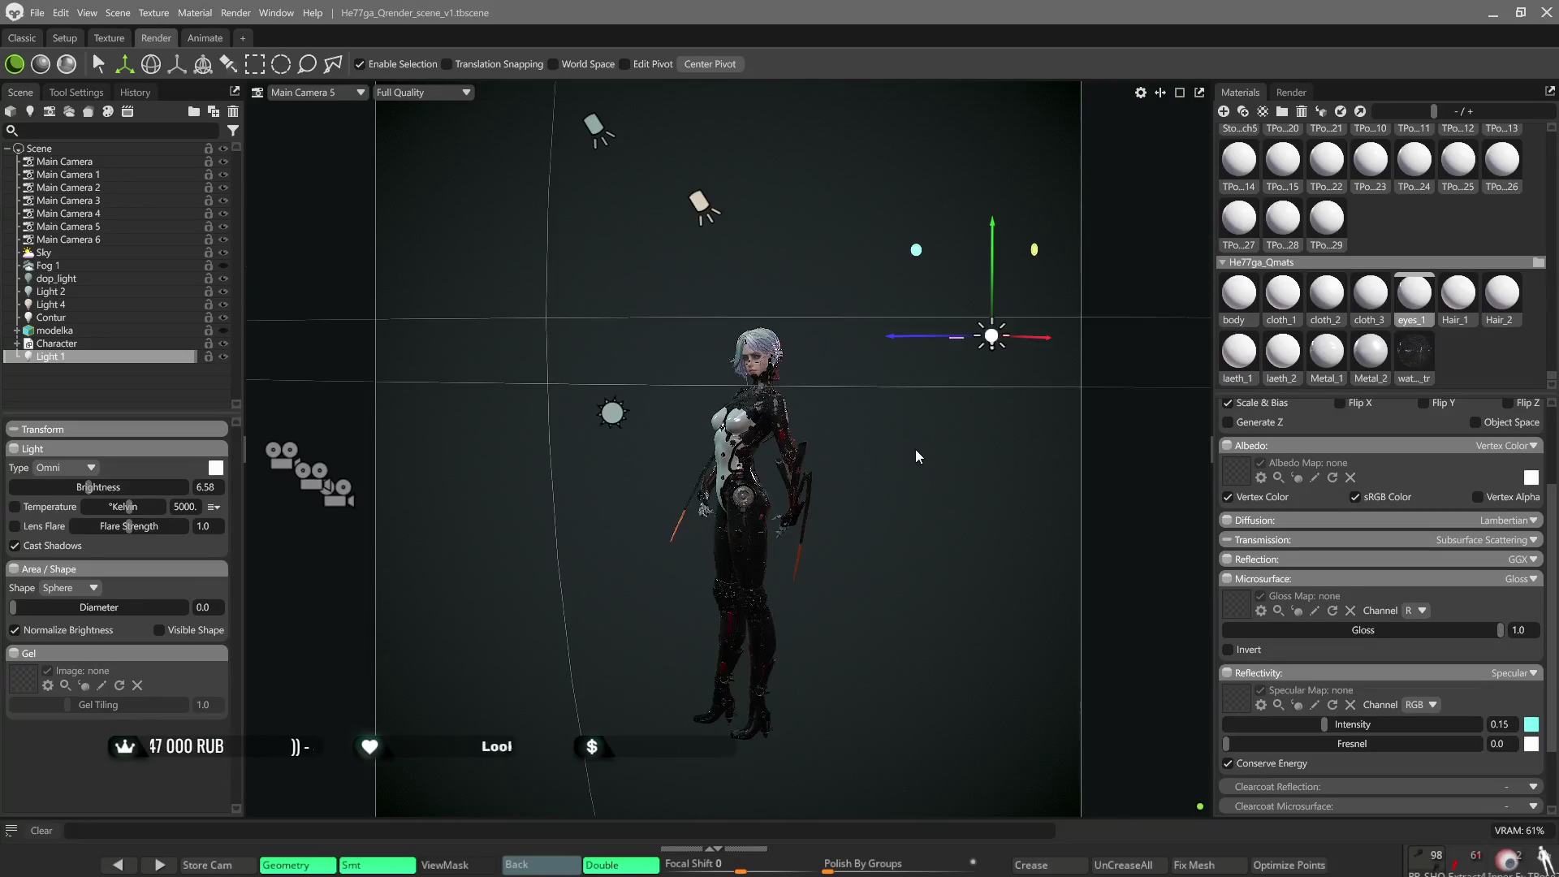
{"action": "scroll", "coordinate": [897, 469], "scroll_direction": "down", "scroll_amount": 2}
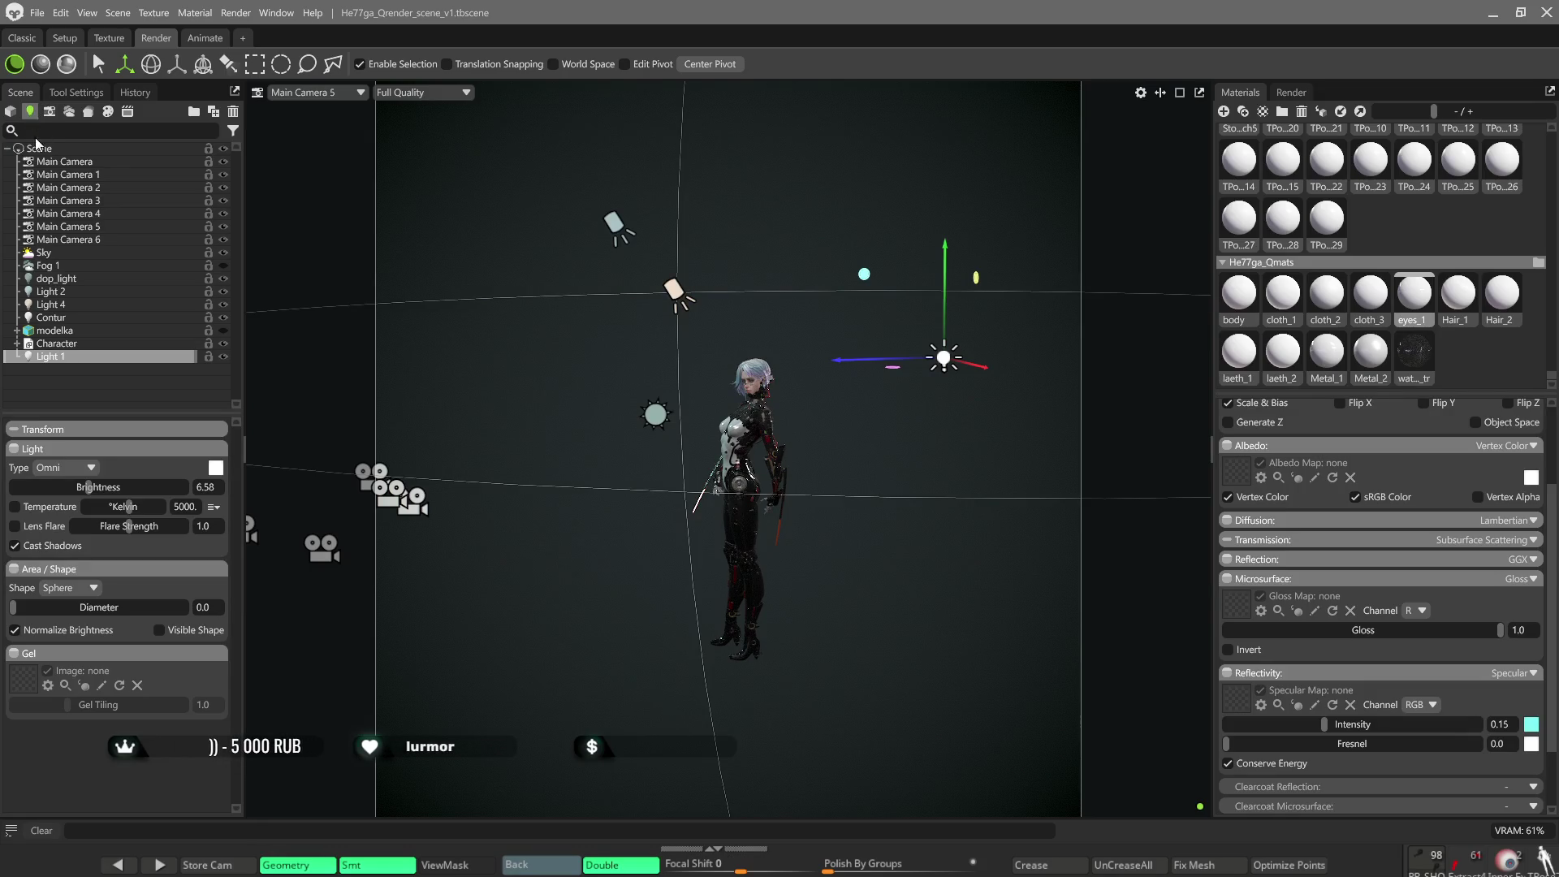
{"action": "key", "text": "ctrl+l"}
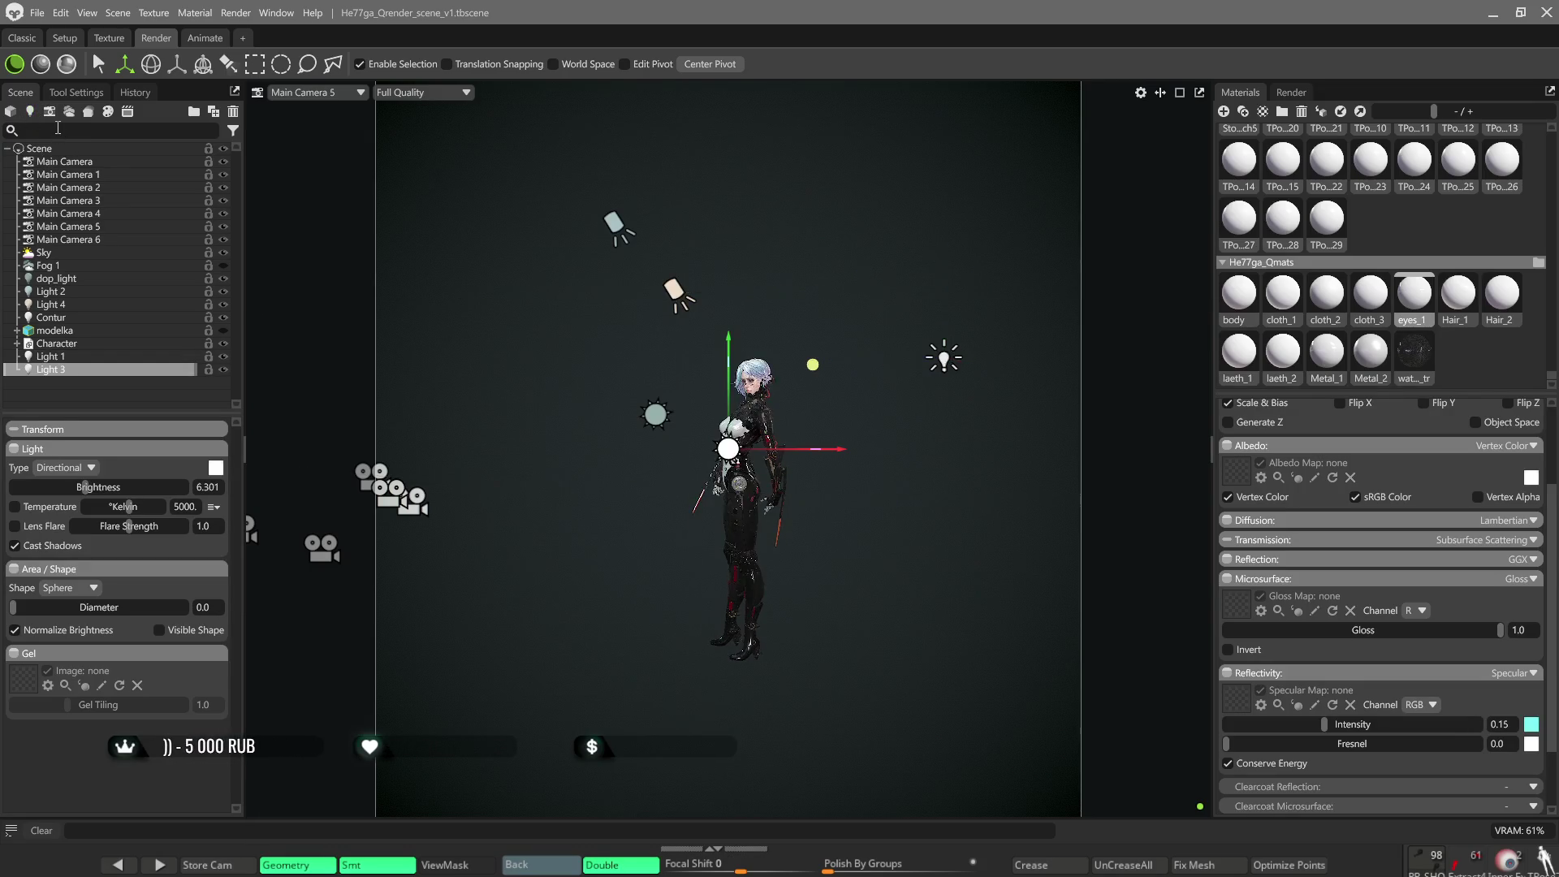
{"action": "scroll", "coordinate": [683, 384], "scroll_direction": "up", "scroll_amount": 1}
{"action": "scroll", "coordinate": [747, 414], "scroll_direction": "up", "scroll_amount": 3}
{"action": "scroll", "coordinate": [745, 412], "scroll_direction": "up", "scroll_amount": 2}
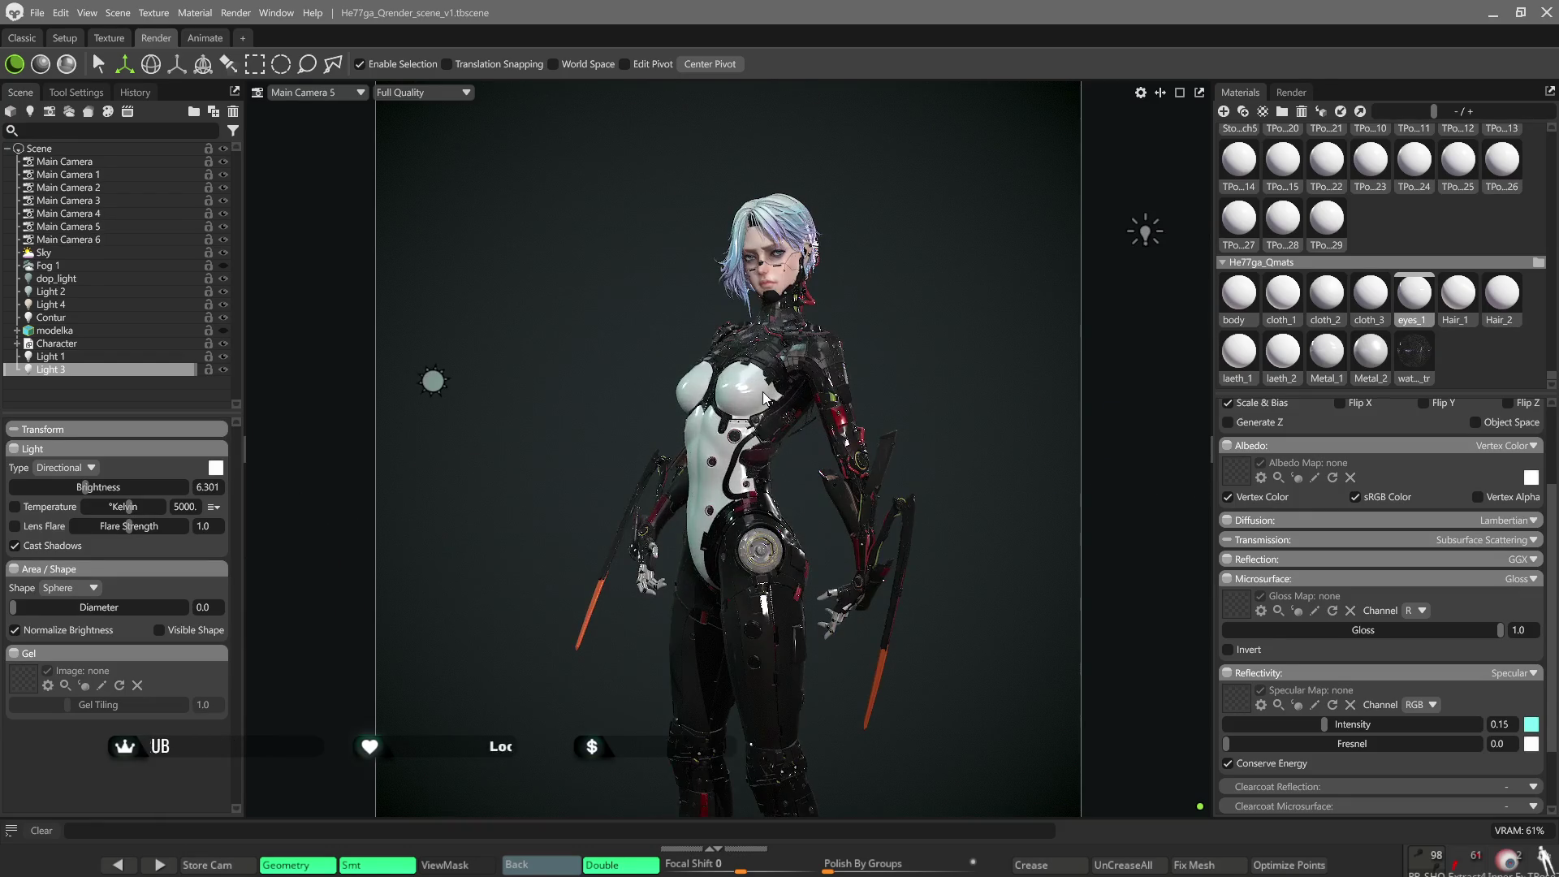
{"action": "scroll", "coordinate": [765, 397], "scroll_direction": "up", "scroll_amount": 1}
{"action": "scroll", "coordinate": [762, 388], "scroll_direction": "up", "scroll_amount": 1}
Lower Light 3's brightness to about 6.16, then select the Sky for editing.
{"action": "left_click_drag", "start_coordinate": [92, 490], "coordinate": [84, 487]}
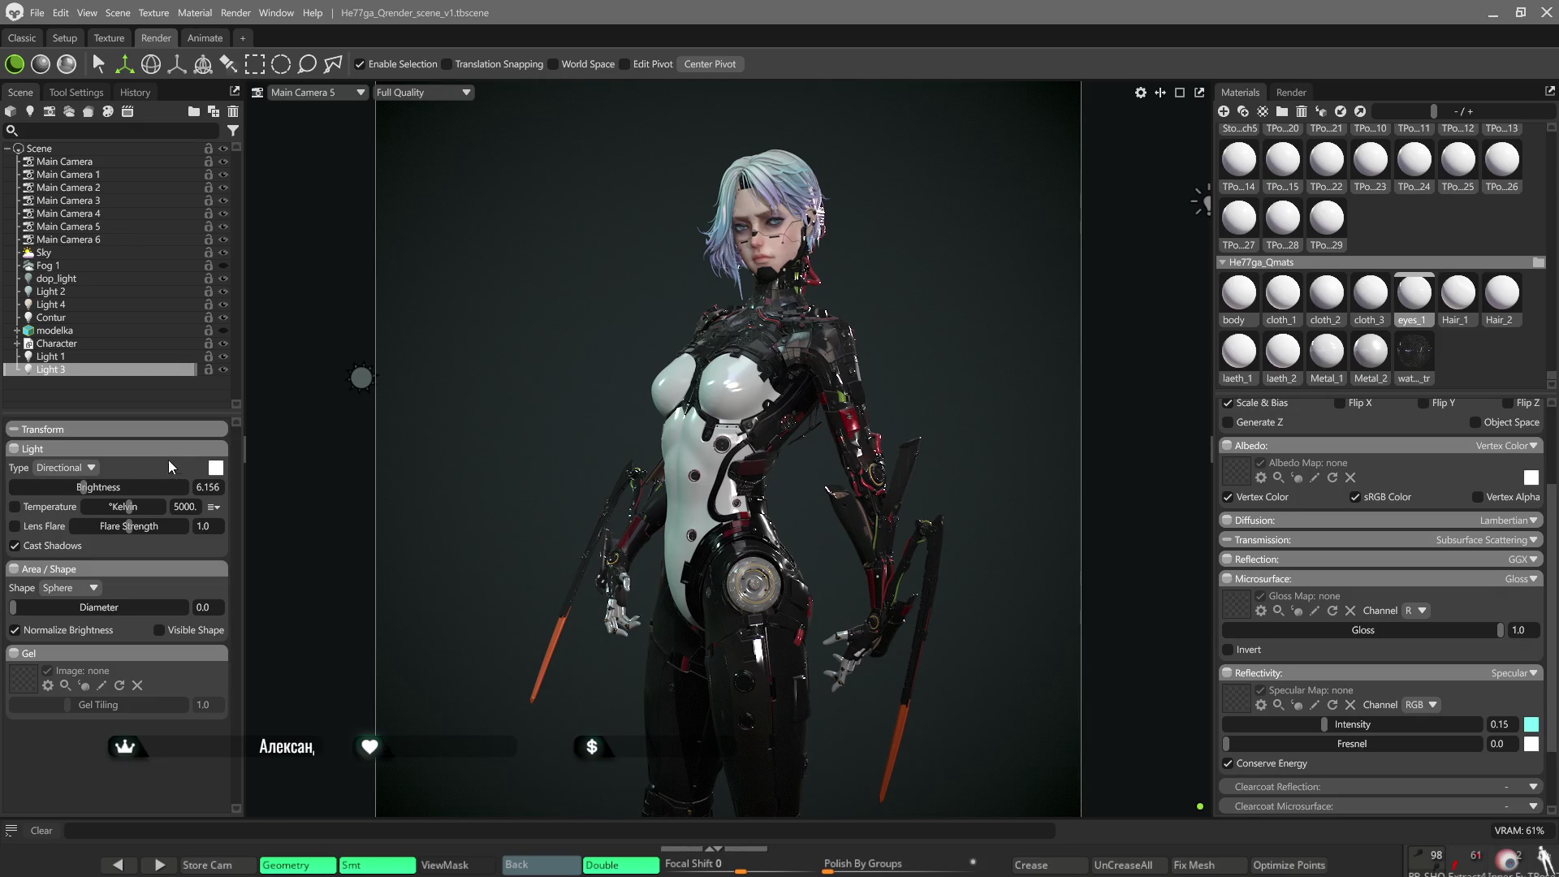
{"action": "left_click", "coordinate": [858, 451]}
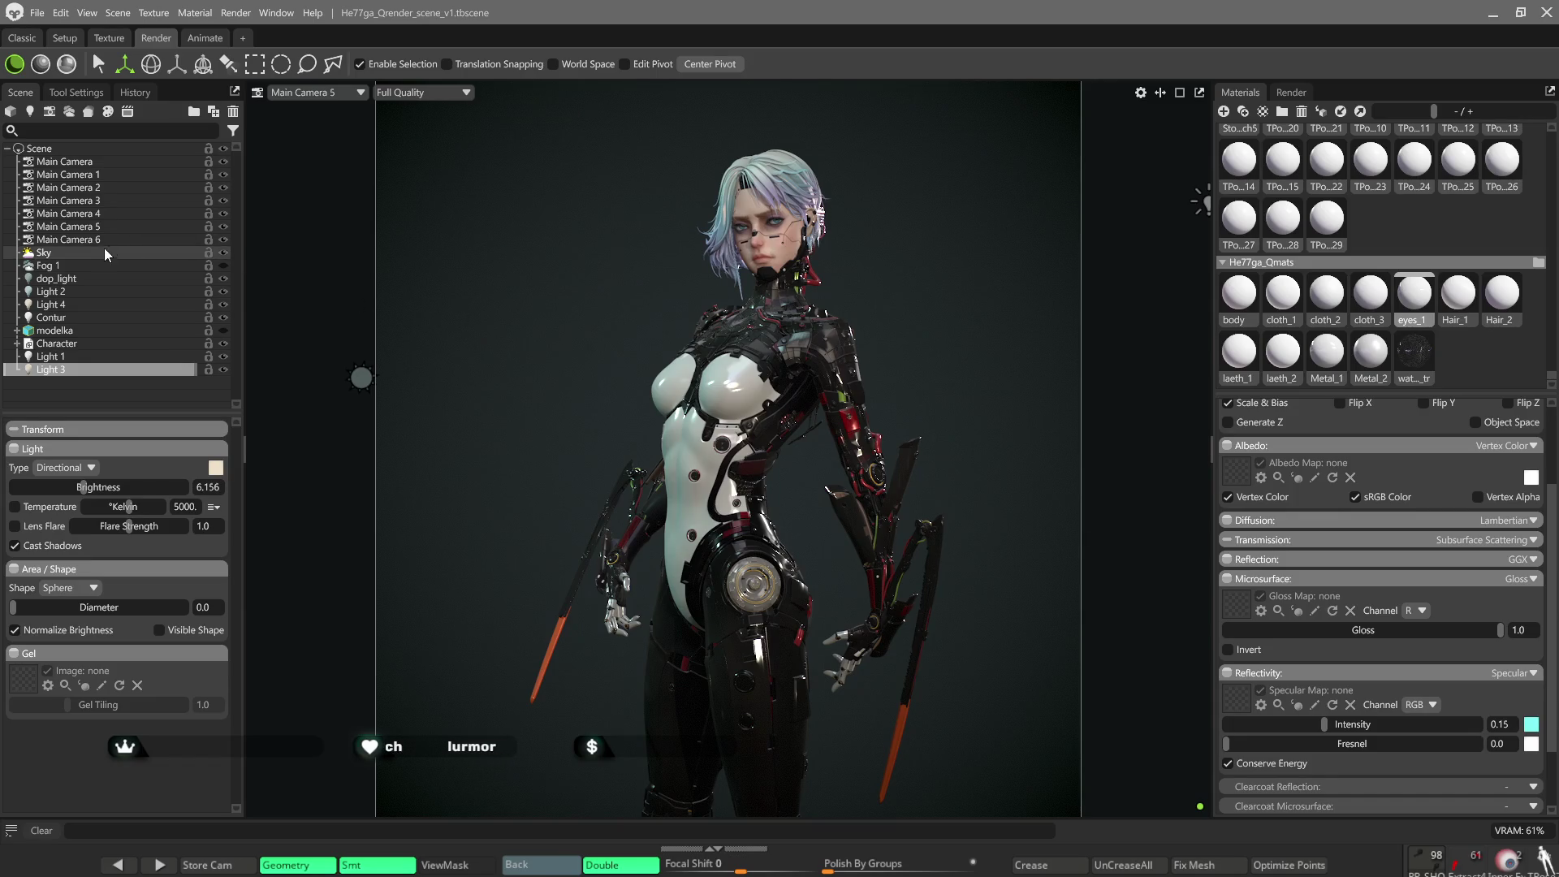
{"action": "left_click", "coordinate": [74, 254]}
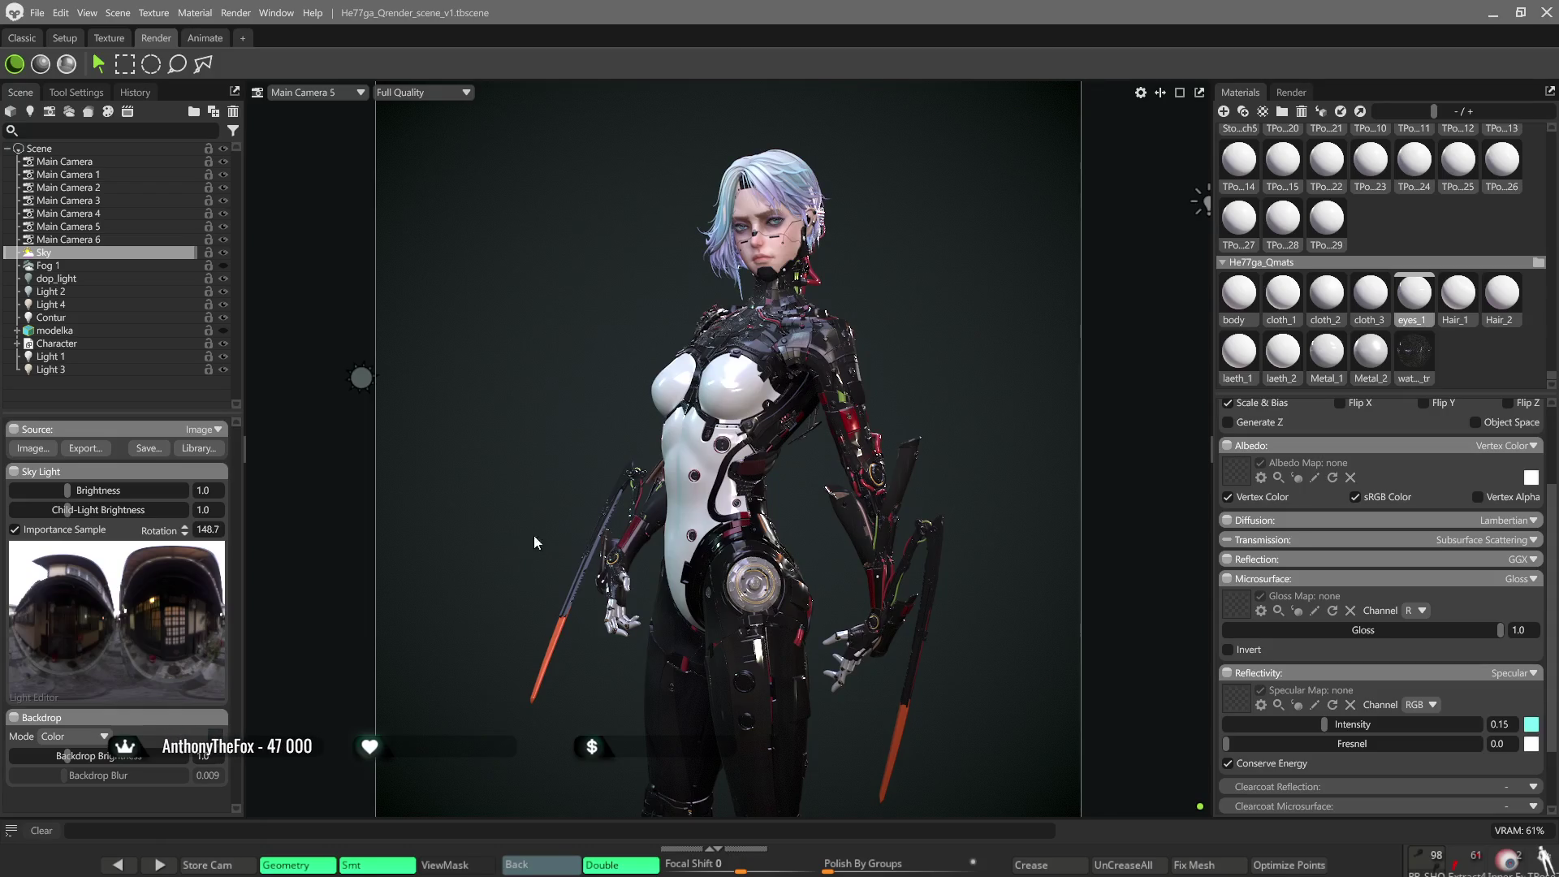
Rotate the sky lighting to 208.7 and clear the selection.
{"action": "mouse_move", "coordinate": [876, 338]}
{"action": "left_mouse_down", "text": "shift"}
{"action": "mouse_move", "coordinate": [982, 350]}
{"action": "mouse_move", "coordinate": [903, 355]}
{"action": "left_mouse_up", "text": "shift"}
{"action": "left_click", "coordinate": [918, 344]}
{"action": "scroll", "coordinate": [903, 362], "scroll_direction": "up", "scroll_amount": 2}
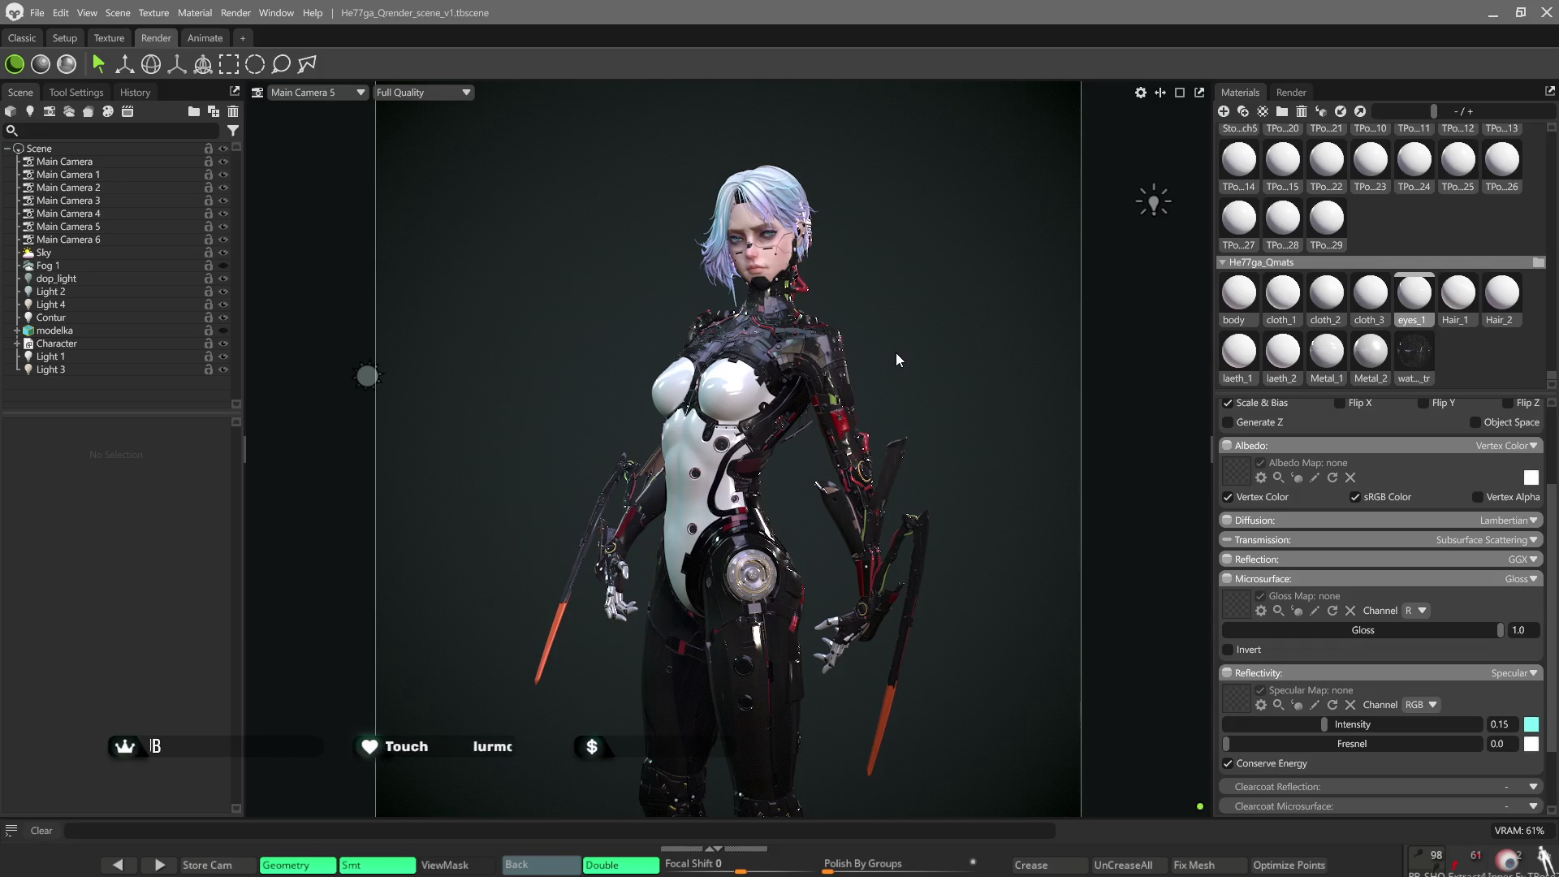
{"action": "left_click", "coordinate": [68, 67]}
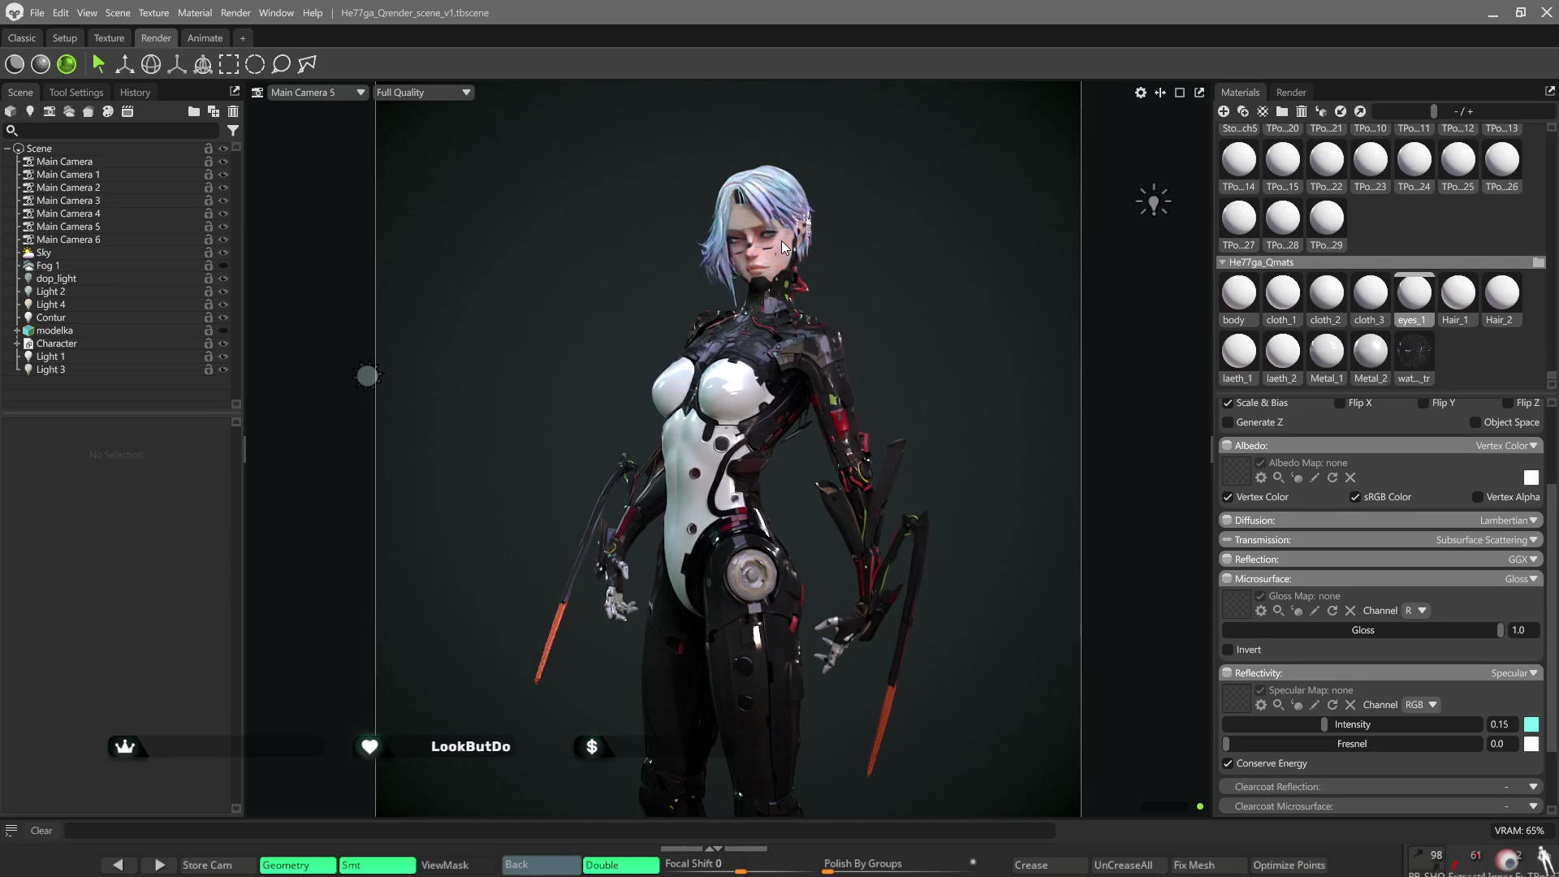
{"action": "scroll", "coordinate": [781, 240], "scroll_direction": "up", "scroll_amount": 3}
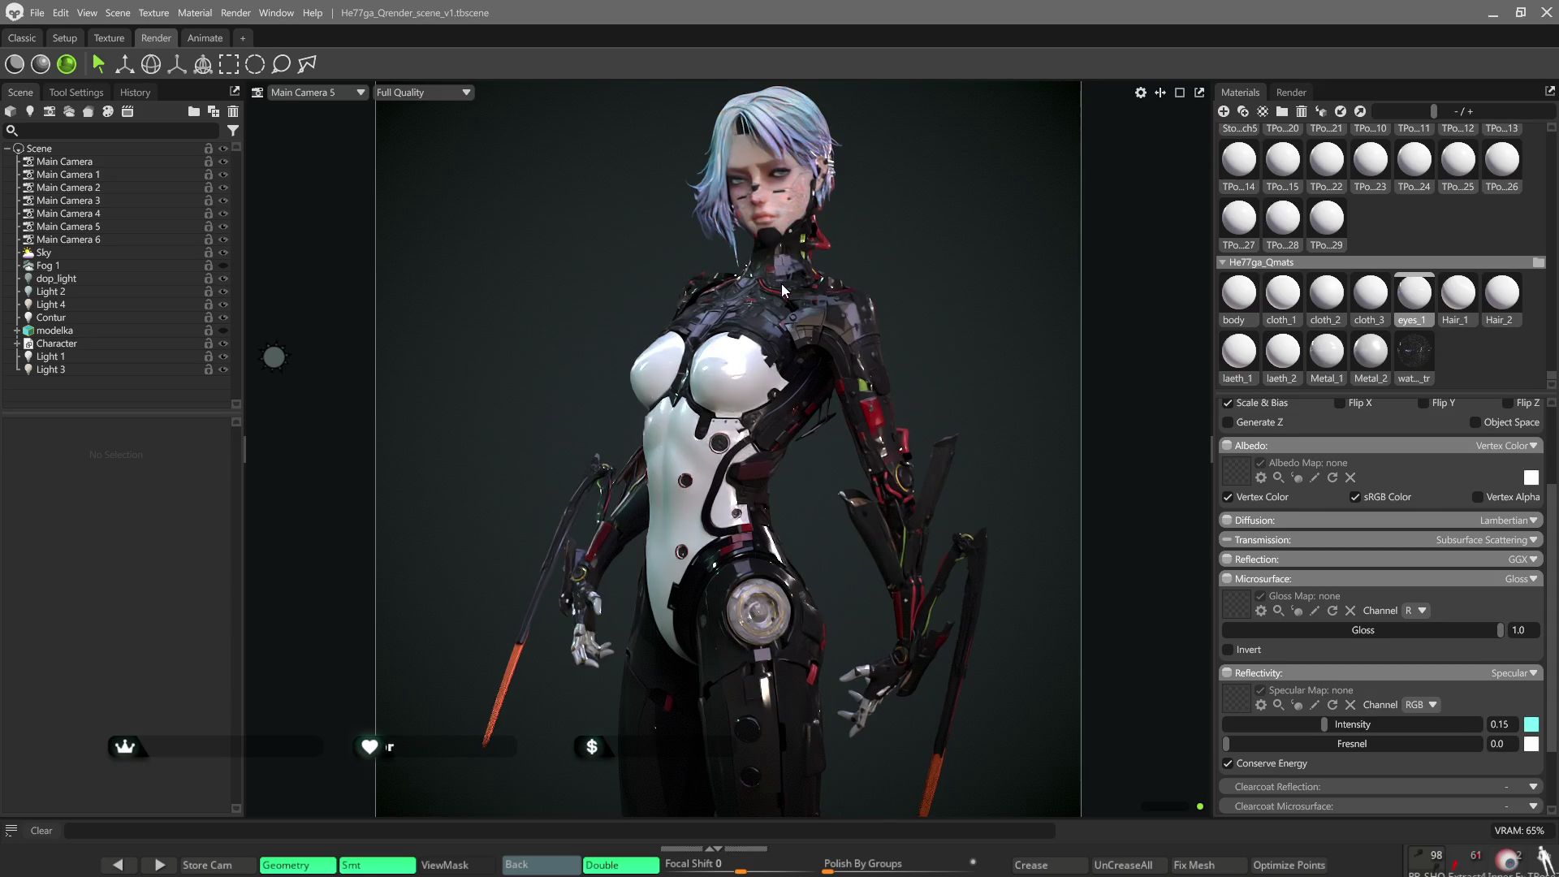
{"action": "scroll", "coordinate": [781, 289], "scroll_direction": "up", "scroll_amount": 2}
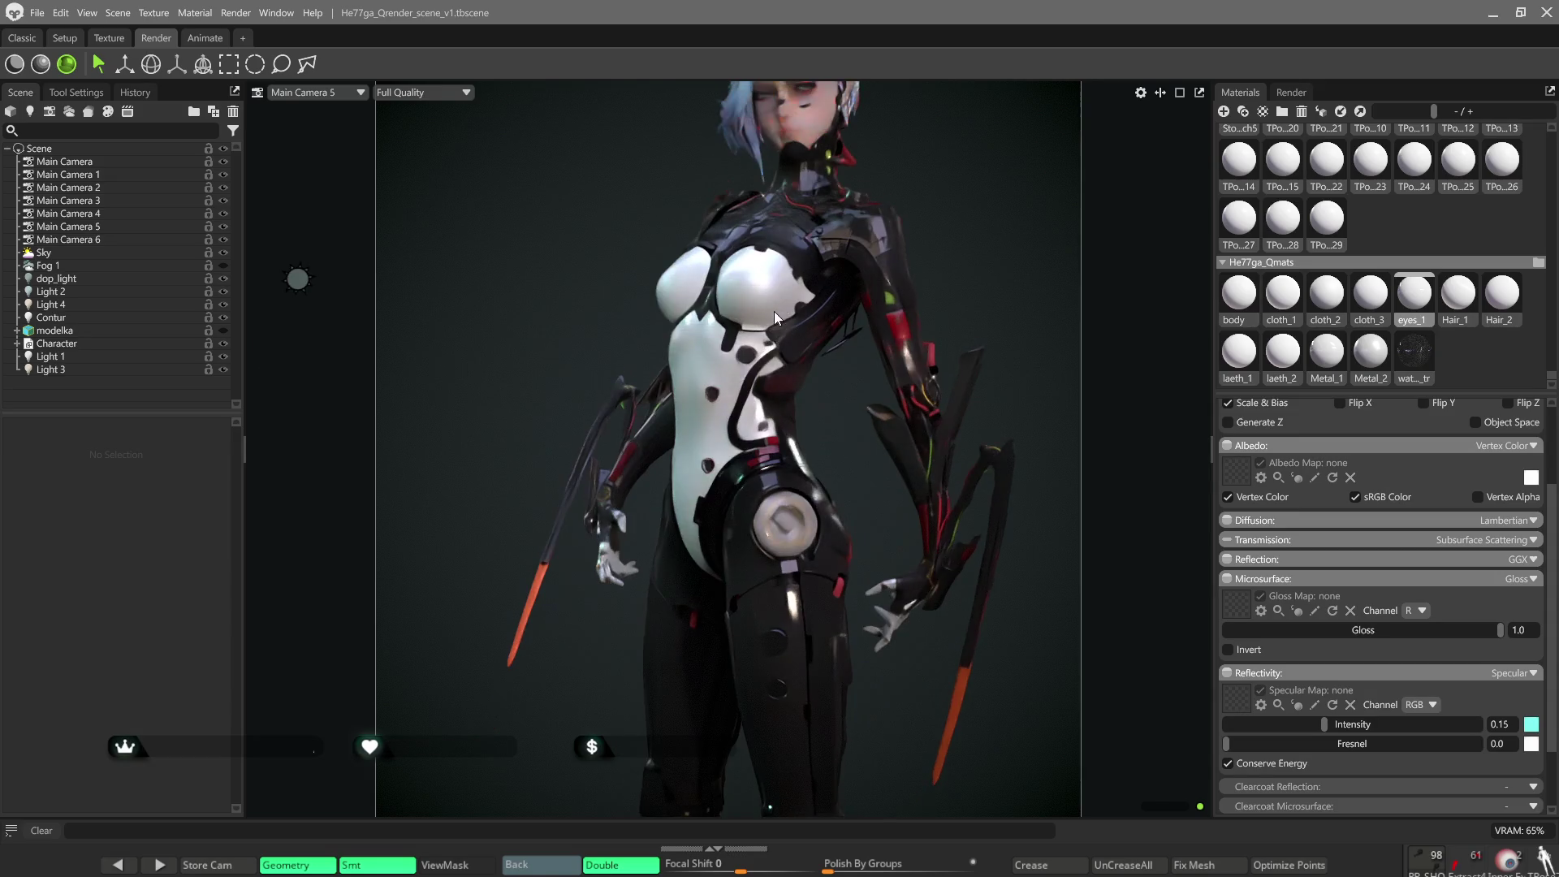
Frame the character's head and show the ray-traced render settings (2 bounces, 1420×1480, 512 samples).
{"action": "middle_click_drag", "start_coordinate": [773, 311], "coordinate": [723, 433]}
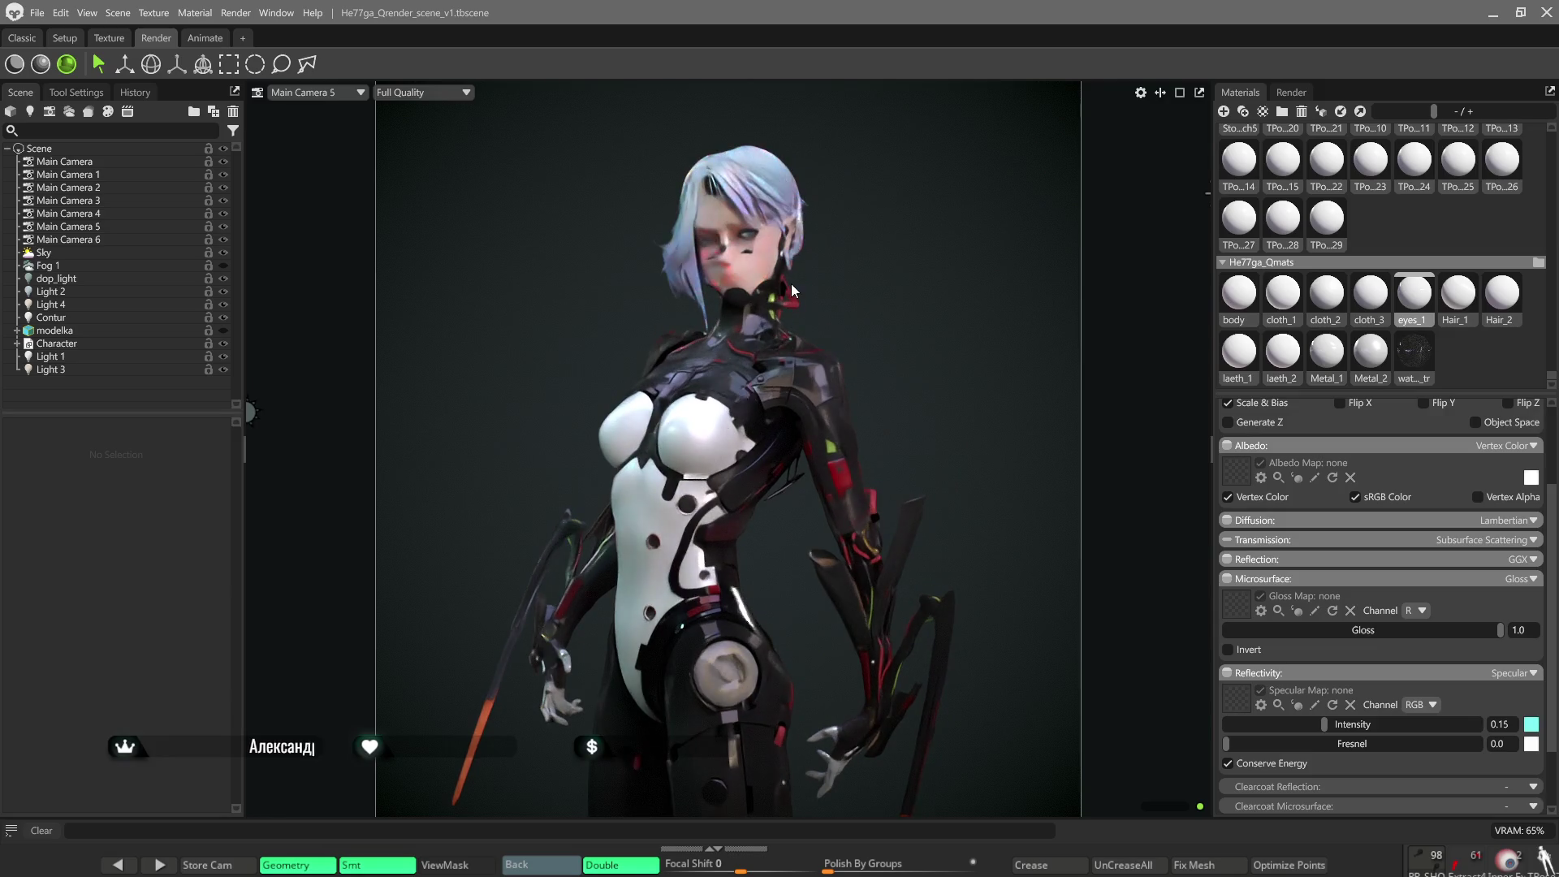
{"action": "left_click", "coordinate": [1292, 91]}
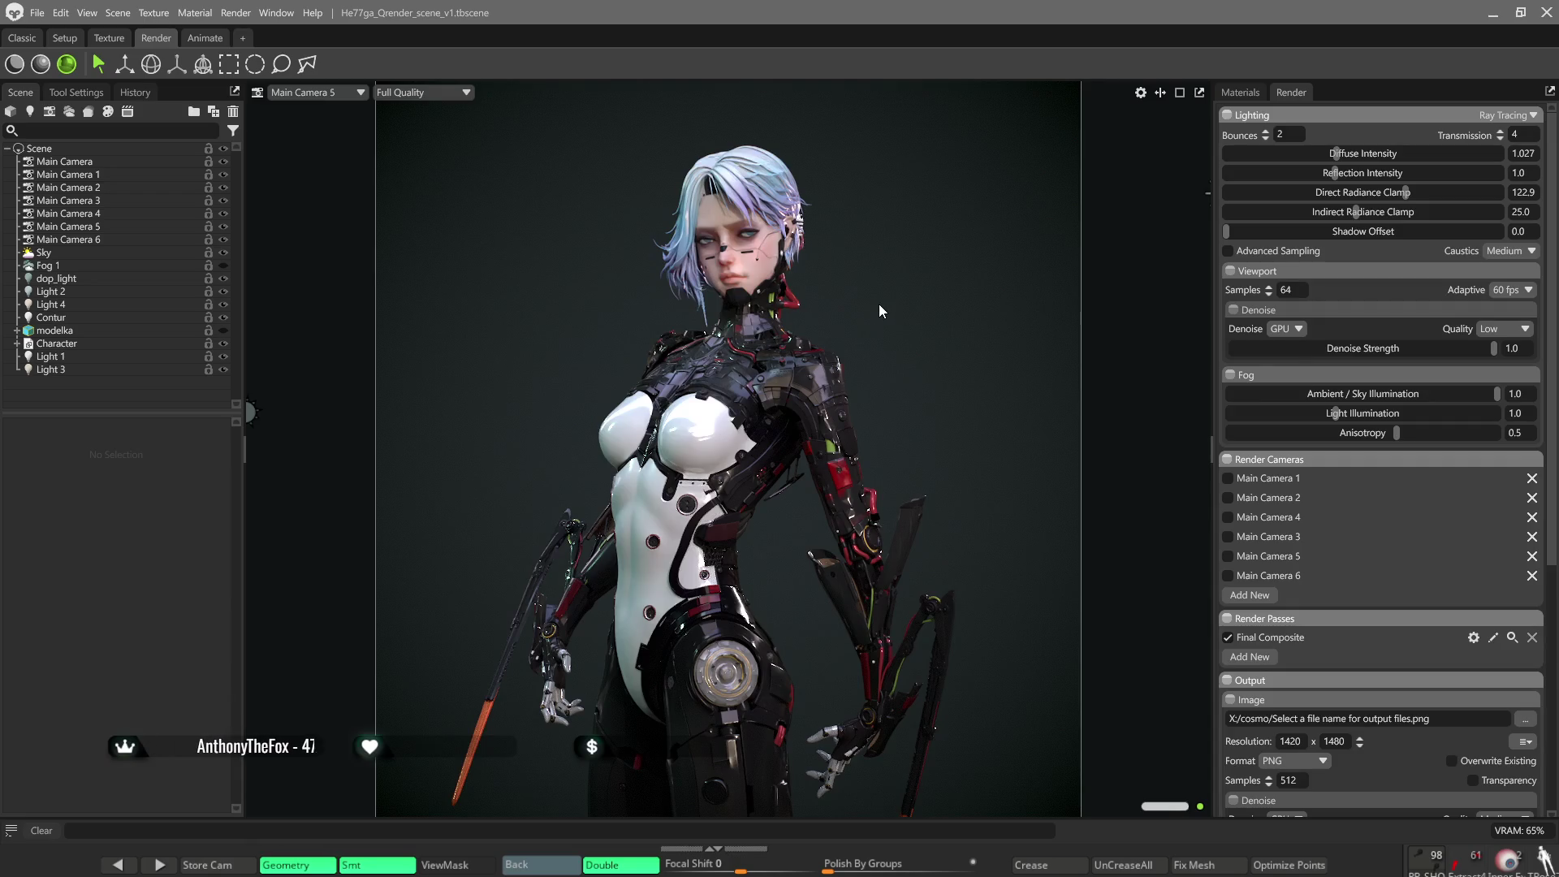
View the character in profile and switch rendering from ray tracing to raster.
{"action": "left_click_drag", "start_coordinate": [905, 371], "coordinate": [924, 335]}
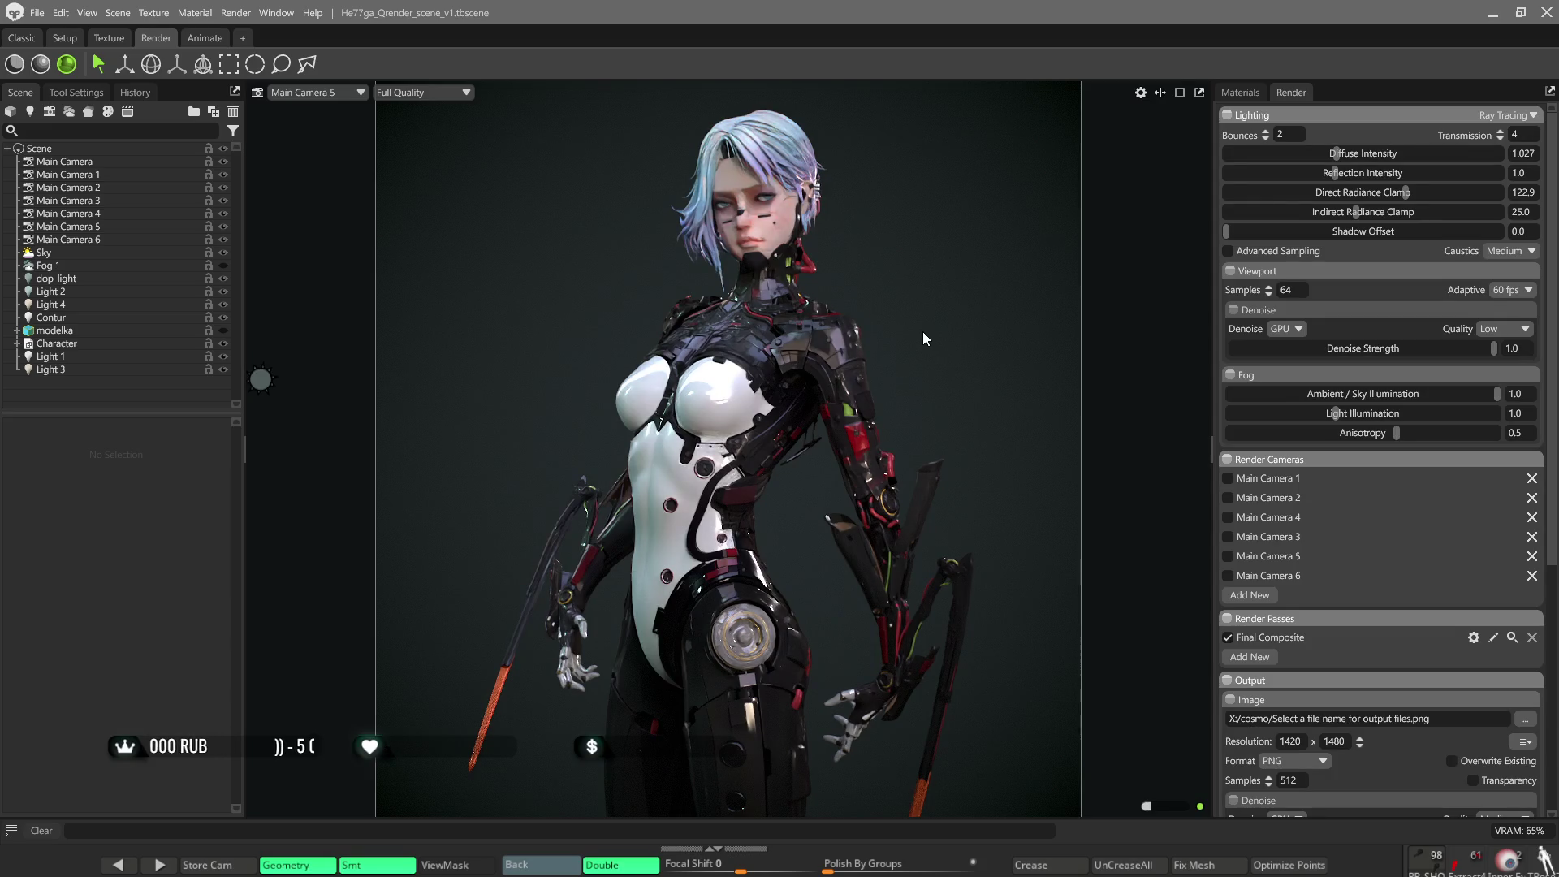
{"action": "scroll", "coordinate": [923, 332], "scroll_direction": "down", "scroll_amount": 3}
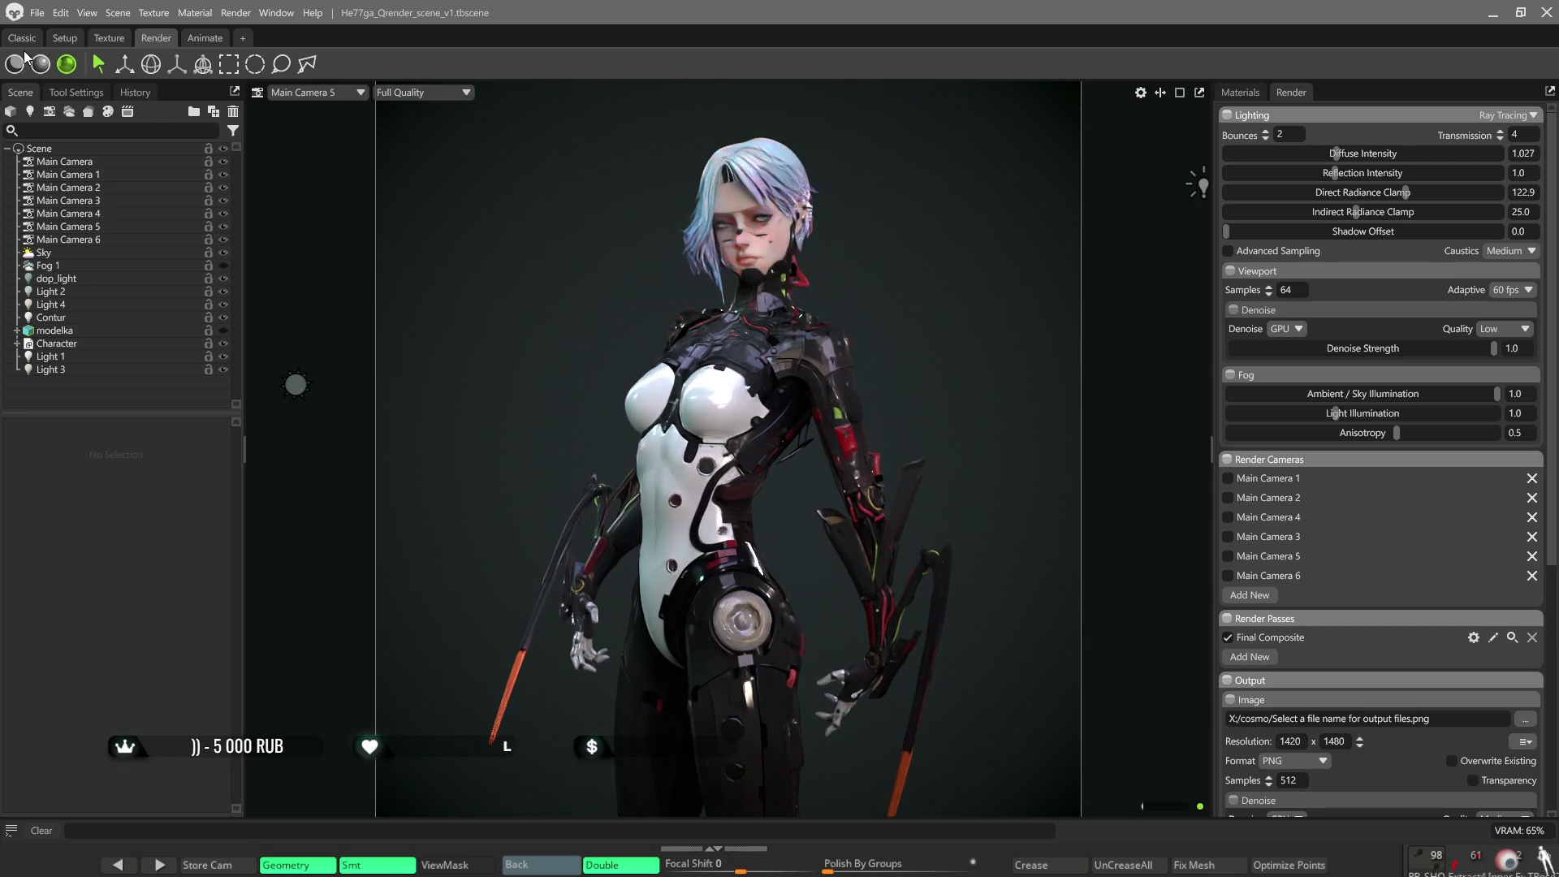
{"action": "left_click", "coordinate": [14, 64]}
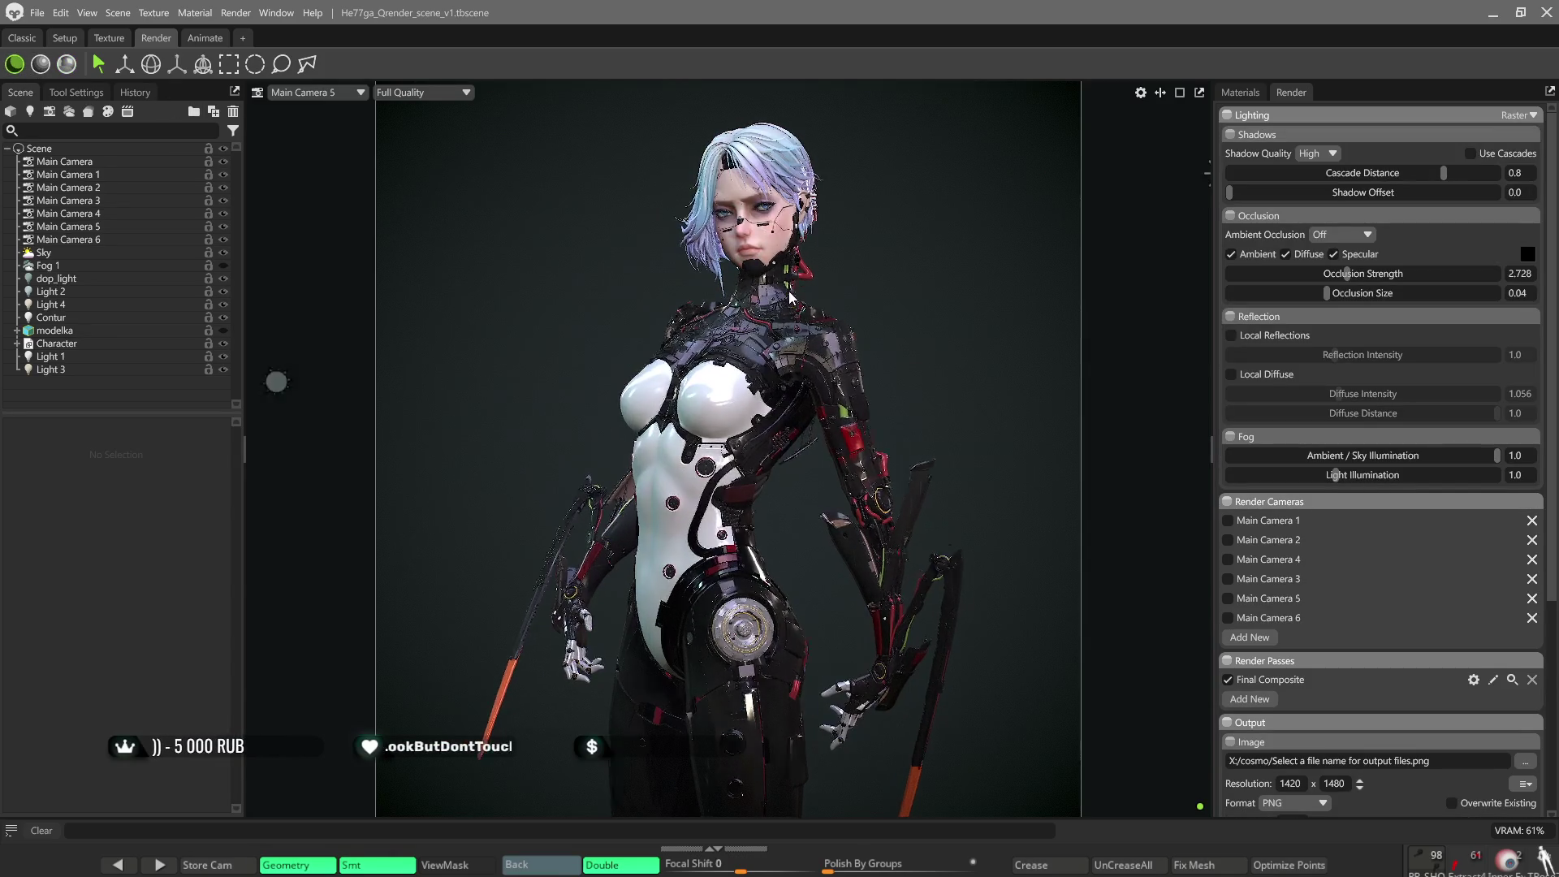
{"action": "scroll", "coordinate": [789, 296], "scroll_direction": "up", "scroll_amount": 2}
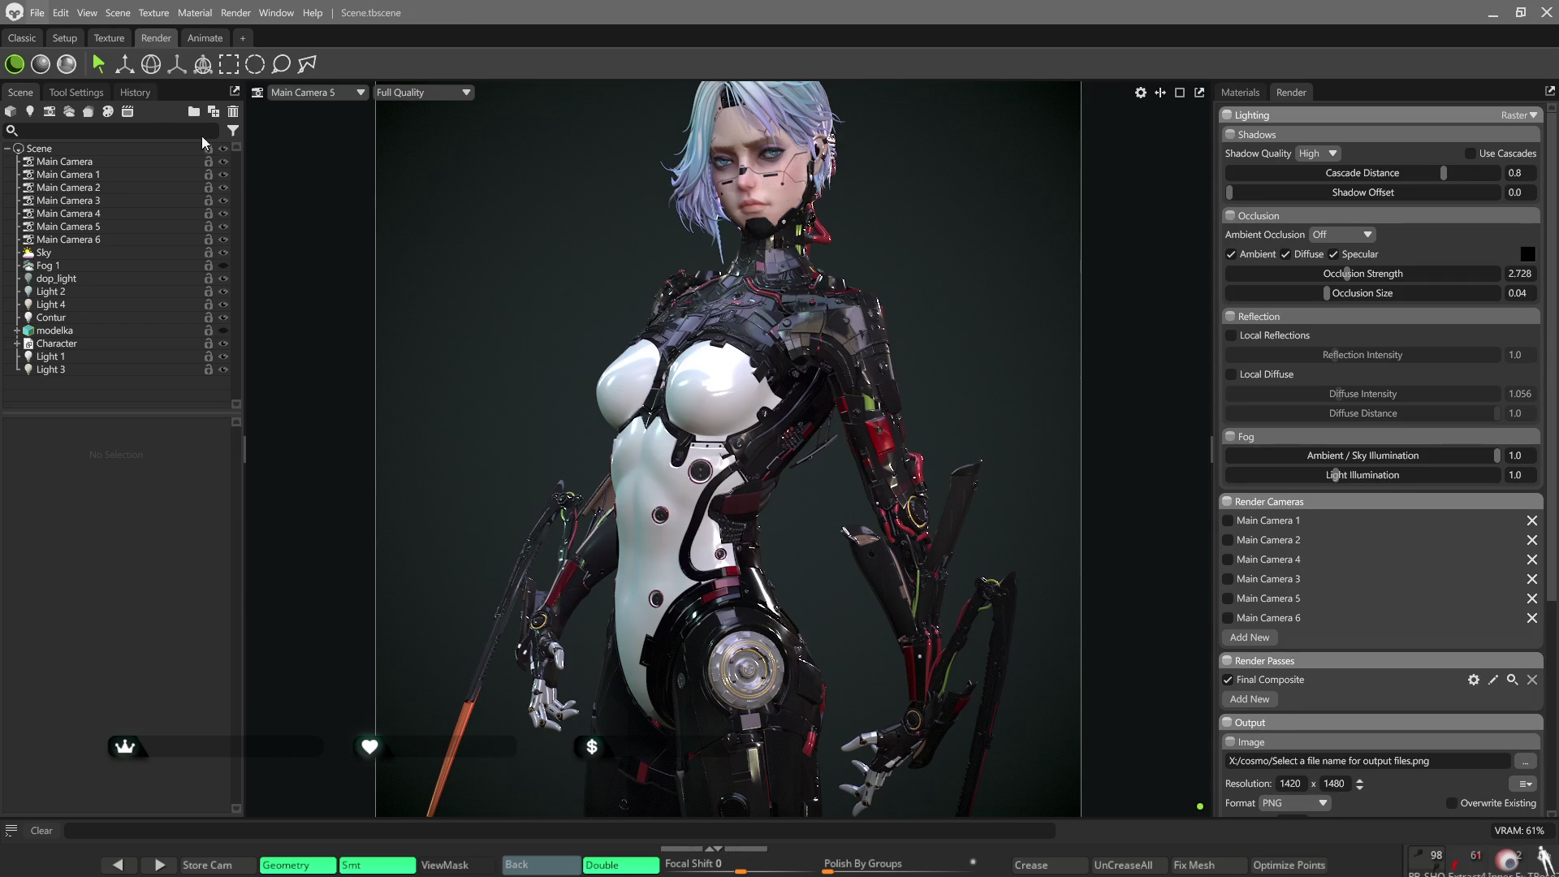
Switch to the Texture workspace with the scene titled Scene.tbscene.
{"action": "left_click", "coordinate": [110, 38]}
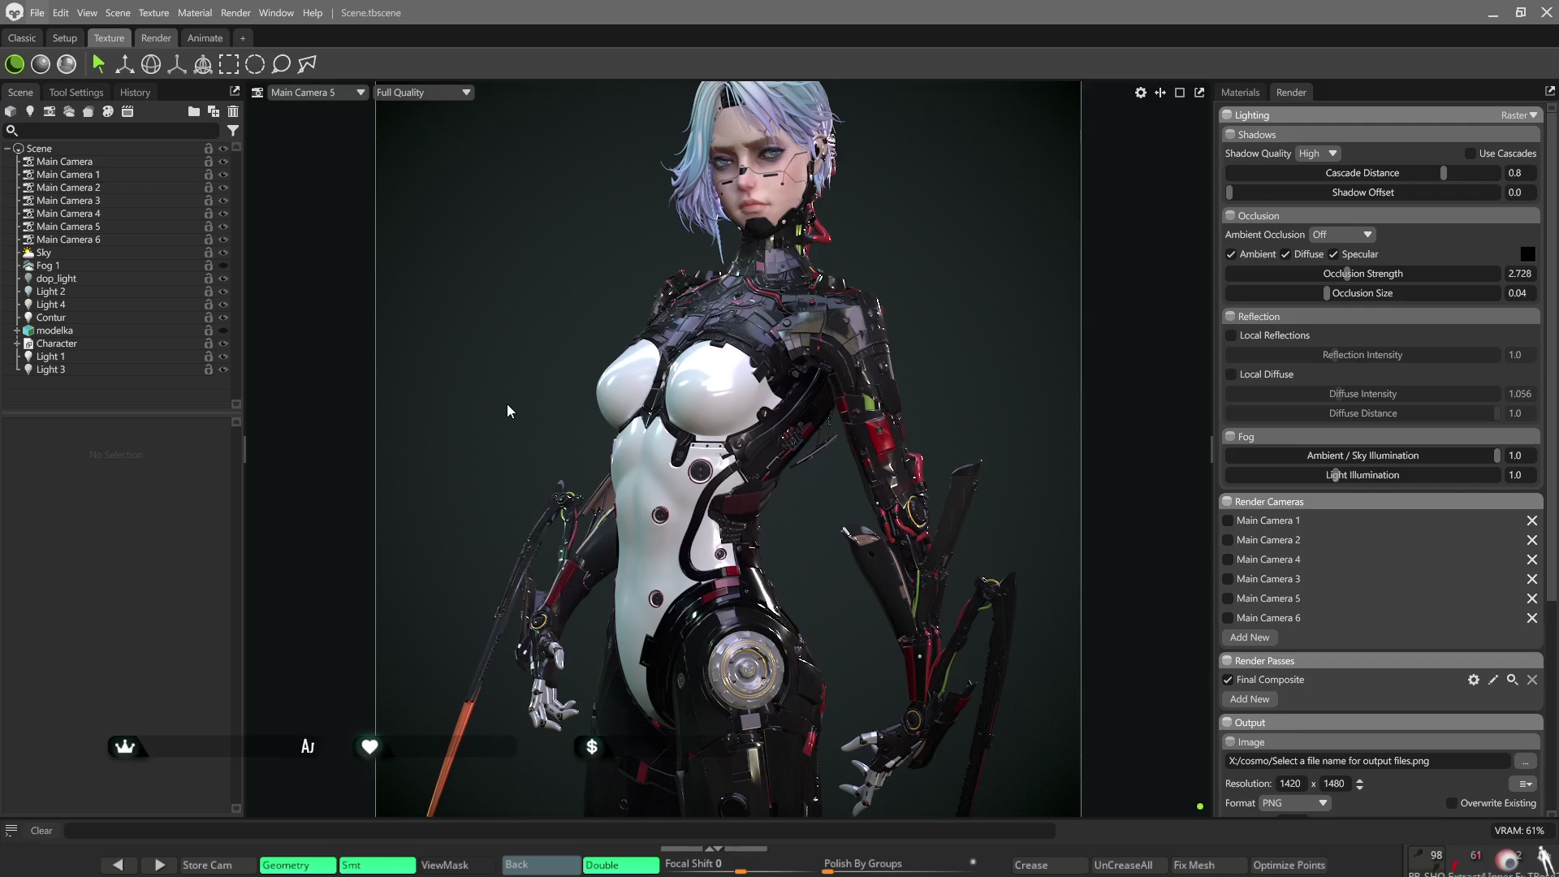
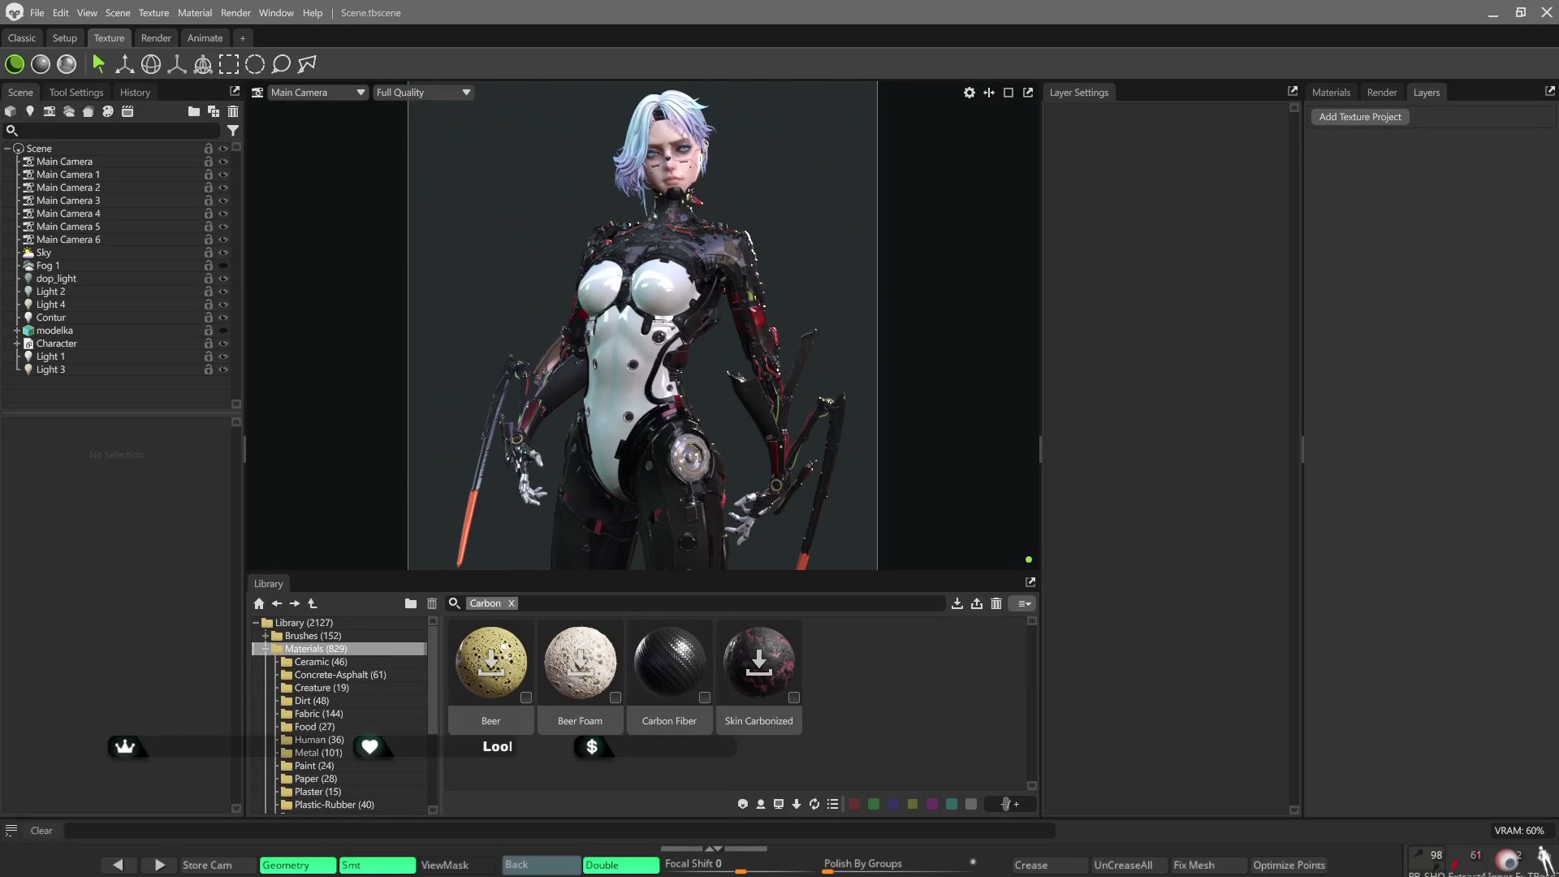
Drop the Carbon Fiber library material onto the Stomach mesh of the bodysuit.
{"action": "left_click", "coordinate": [618, 360]}
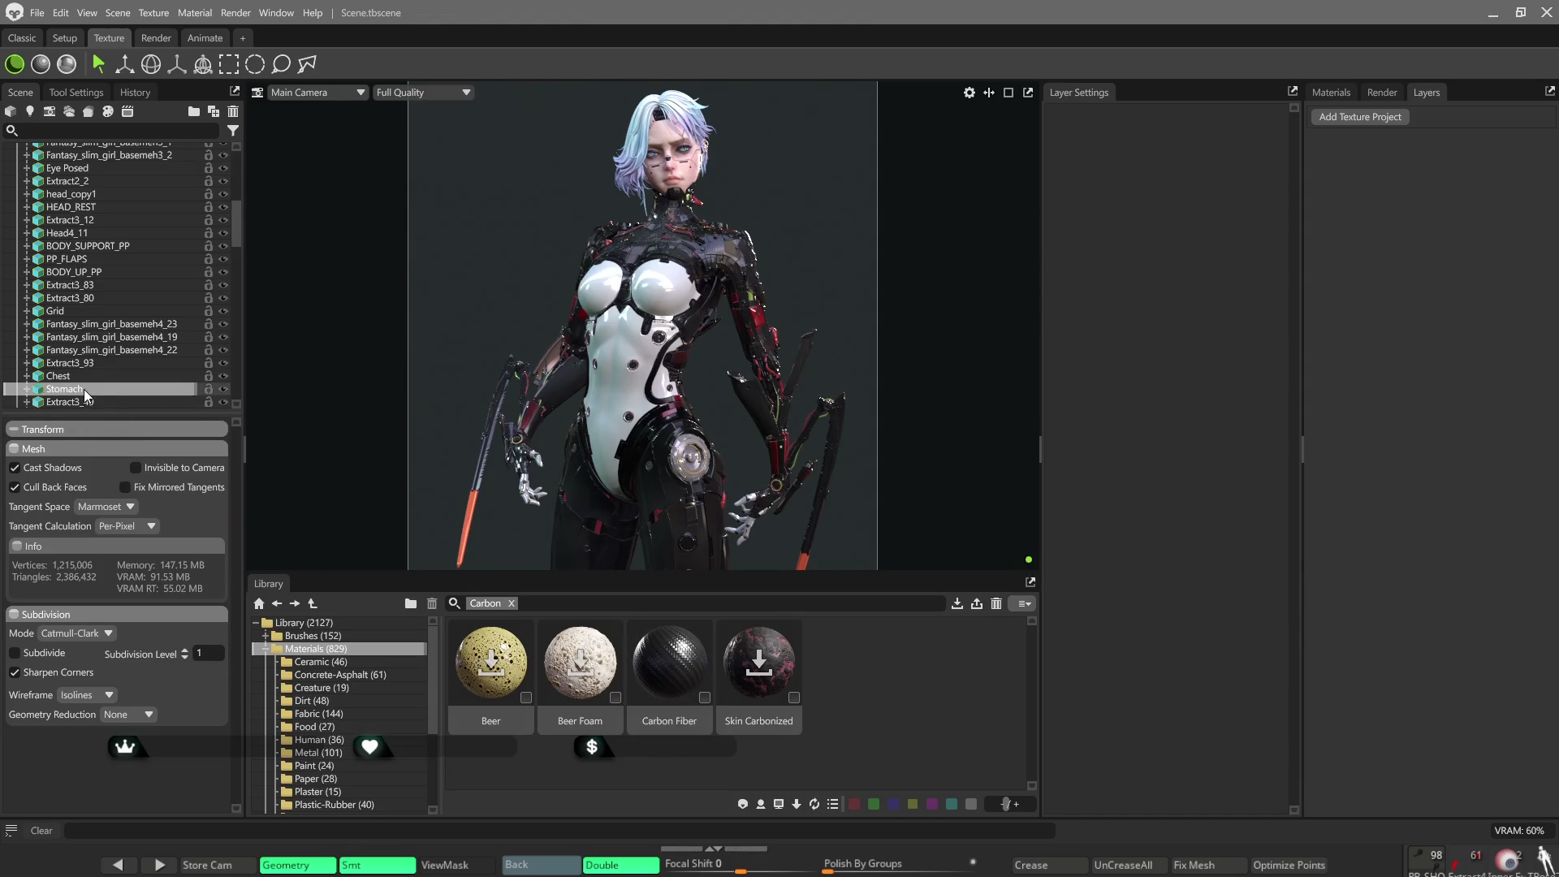
{"action": "left_click_drag", "start_coordinate": [670, 664], "coordinate": [83, 389]}
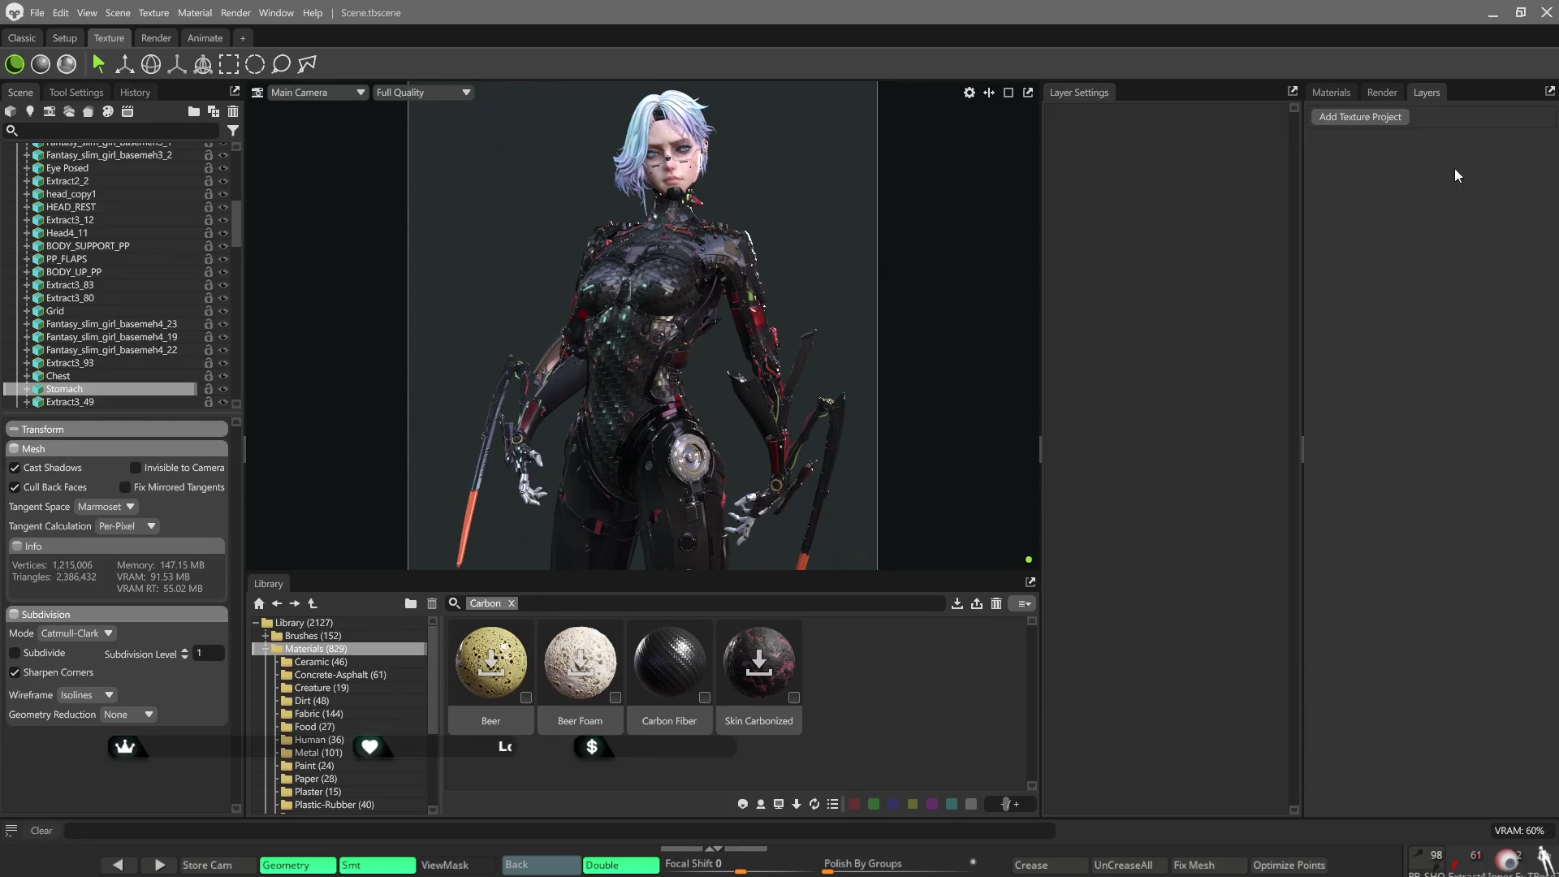
{"action": "left_click", "coordinate": [1333, 94]}
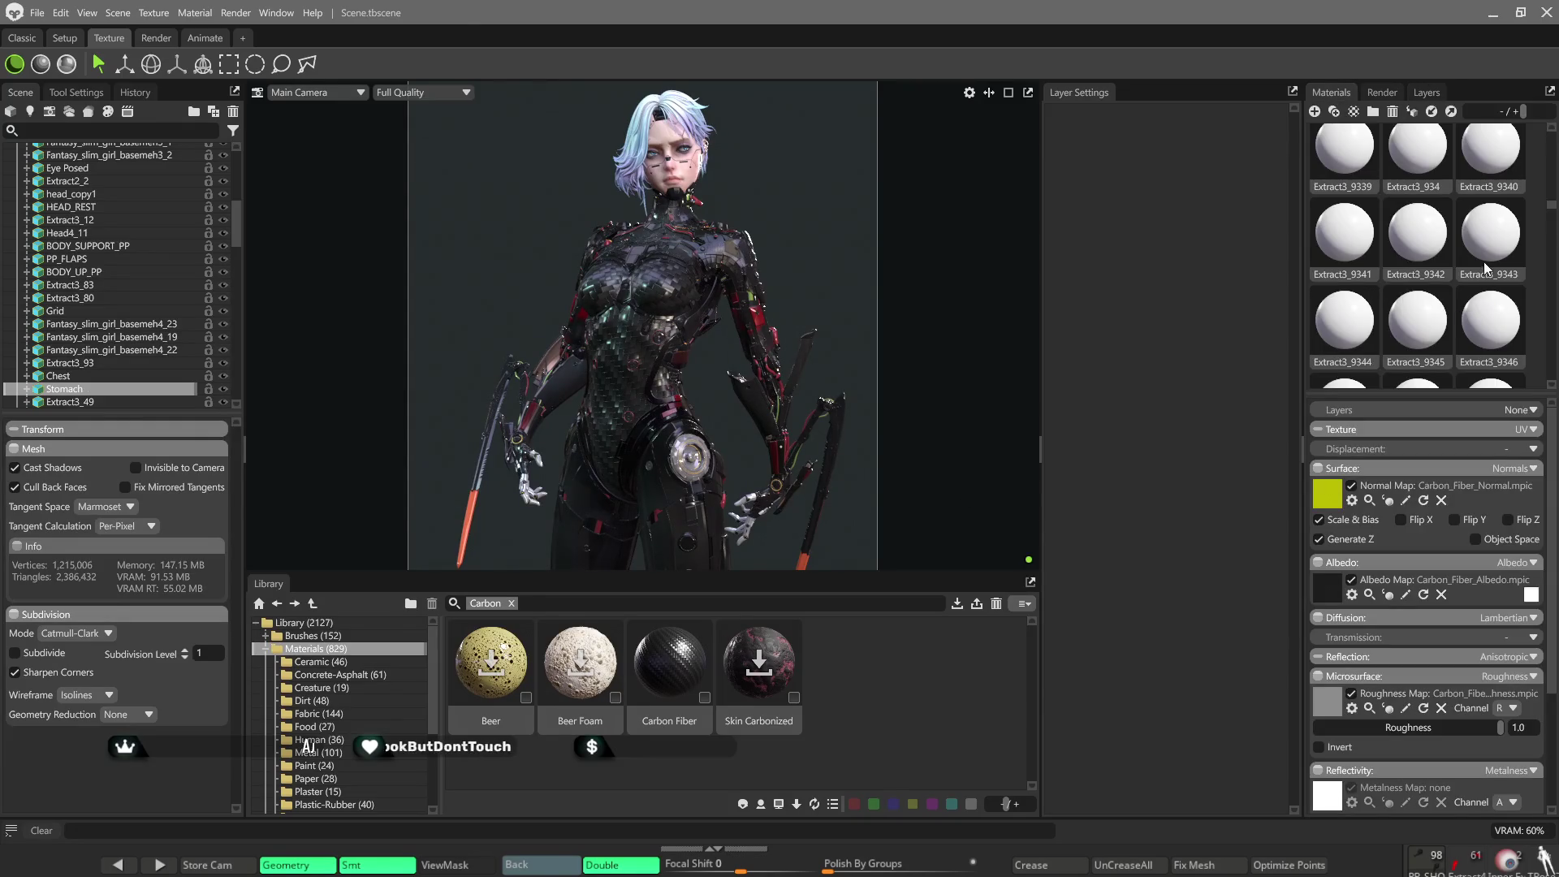
{"action": "scroll", "coordinate": [1347, 353], "scroll_direction": "down", "scroll_amount": 5}
{"action": "scroll", "coordinate": [1348, 354], "scroll_direction": "down", "scroll_amount": 5}
{"action": "scroll", "coordinate": [1347, 353], "scroll_direction": "down", "scroll_amount": 5}
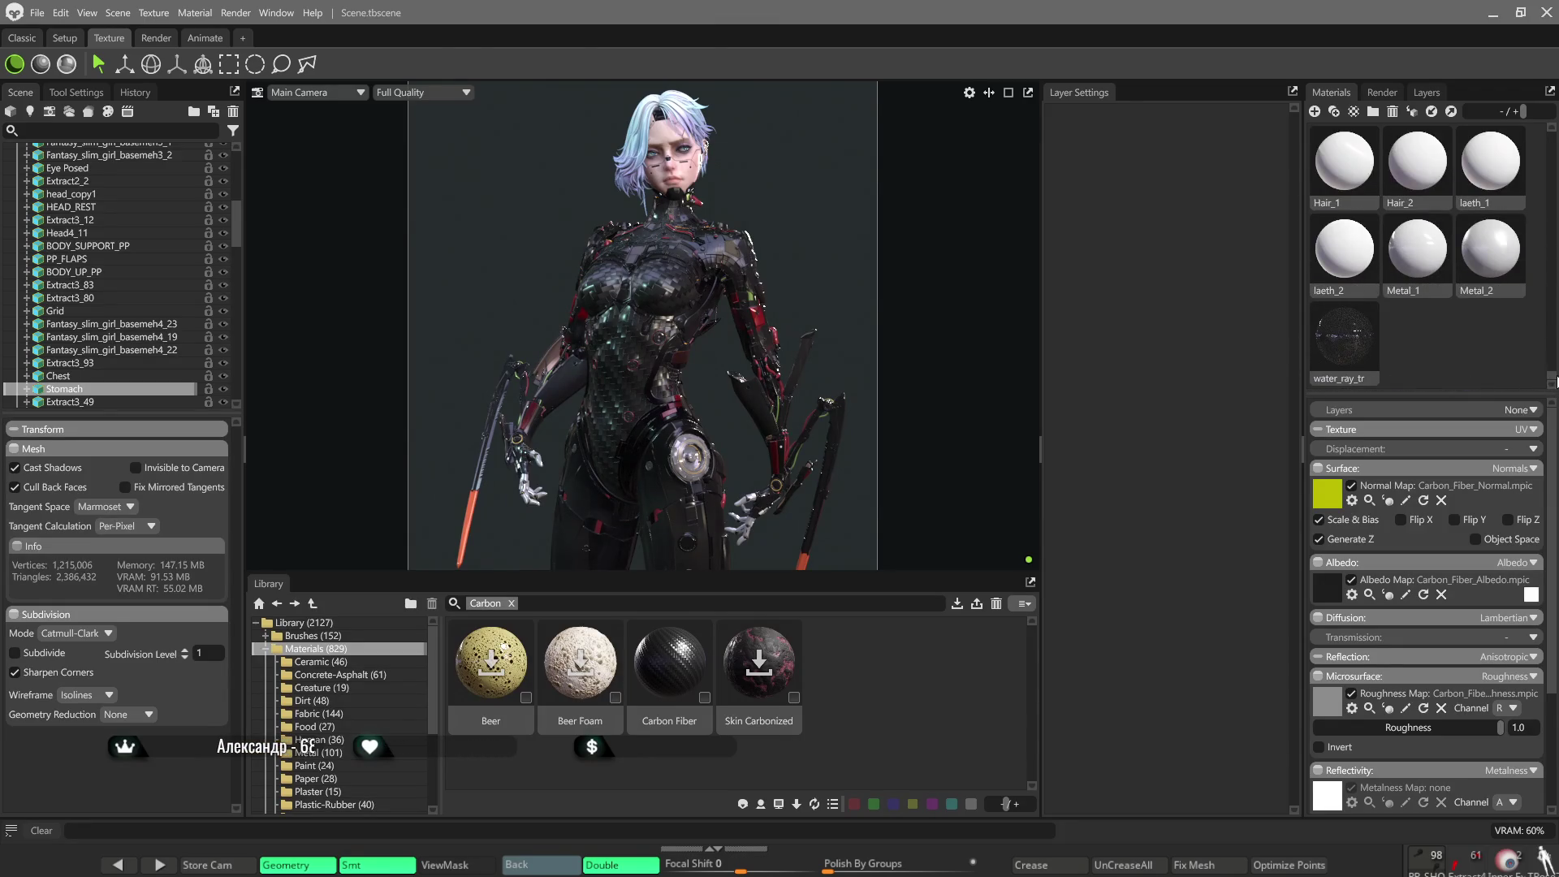
{"action": "mouse_move", "coordinate": [1556, 380]}
{"action": "left_mouse_down"}
{"action": "mouse_move", "coordinate": [1547, 122]}
{"action": "mouse_move", "coordinate": [1538, 326]}
{"action": "left_mouse_up"}
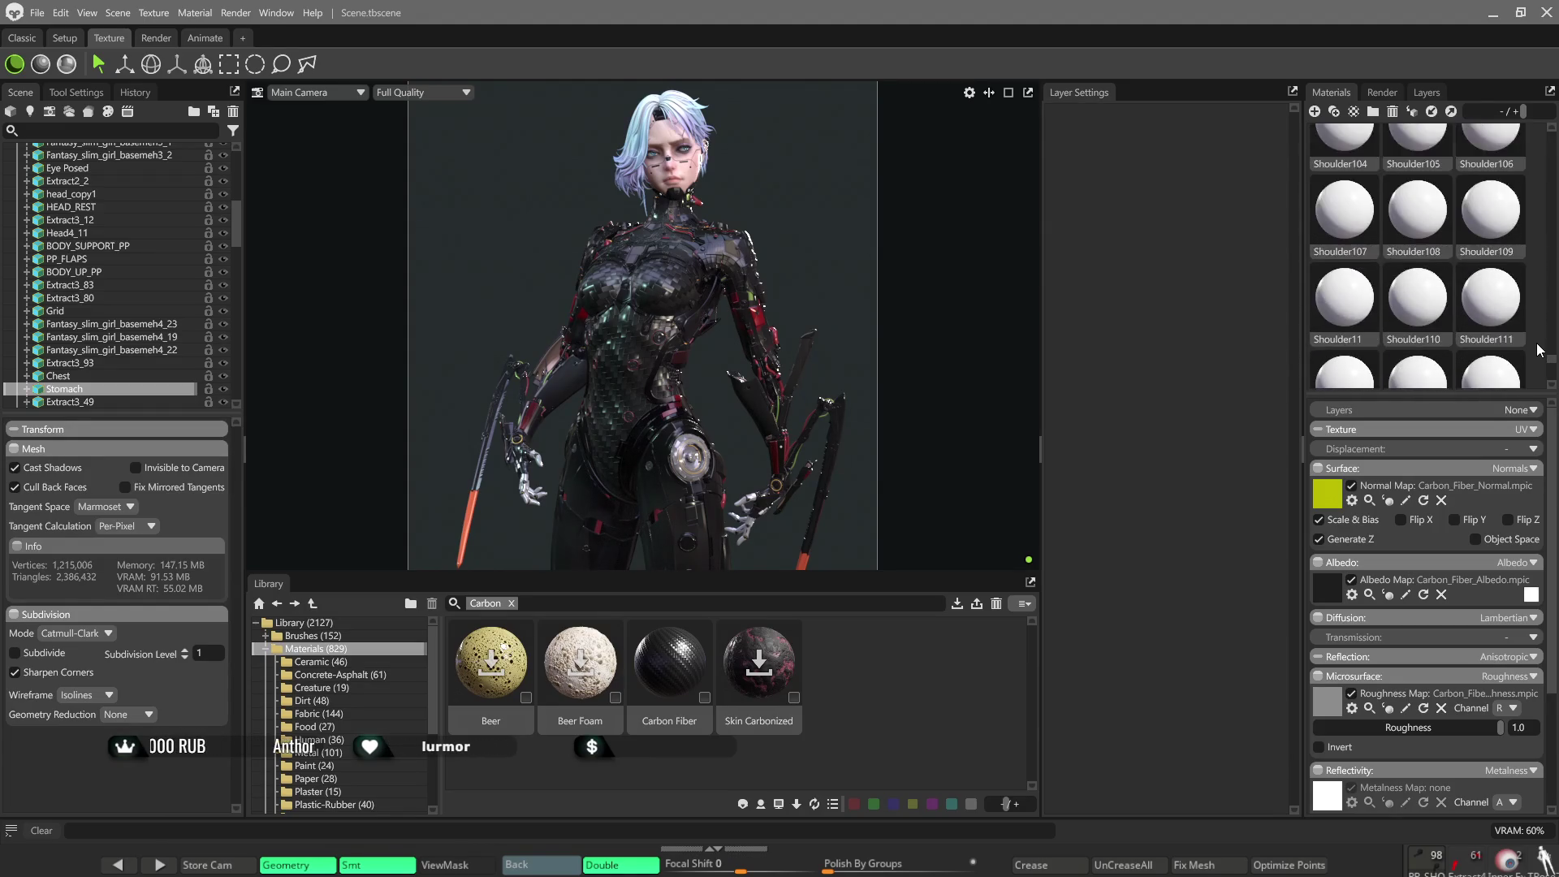
{"action": "mouse_move", "coordinate": [1538, 325]}
{"action": "left_mouse_down"}
{"action": "mouse_move", "coordinate": [1538, 366]}
{"action": "mouse_move", "coordinate": [1535, 86]}
{"action": "left_mouse_up"}
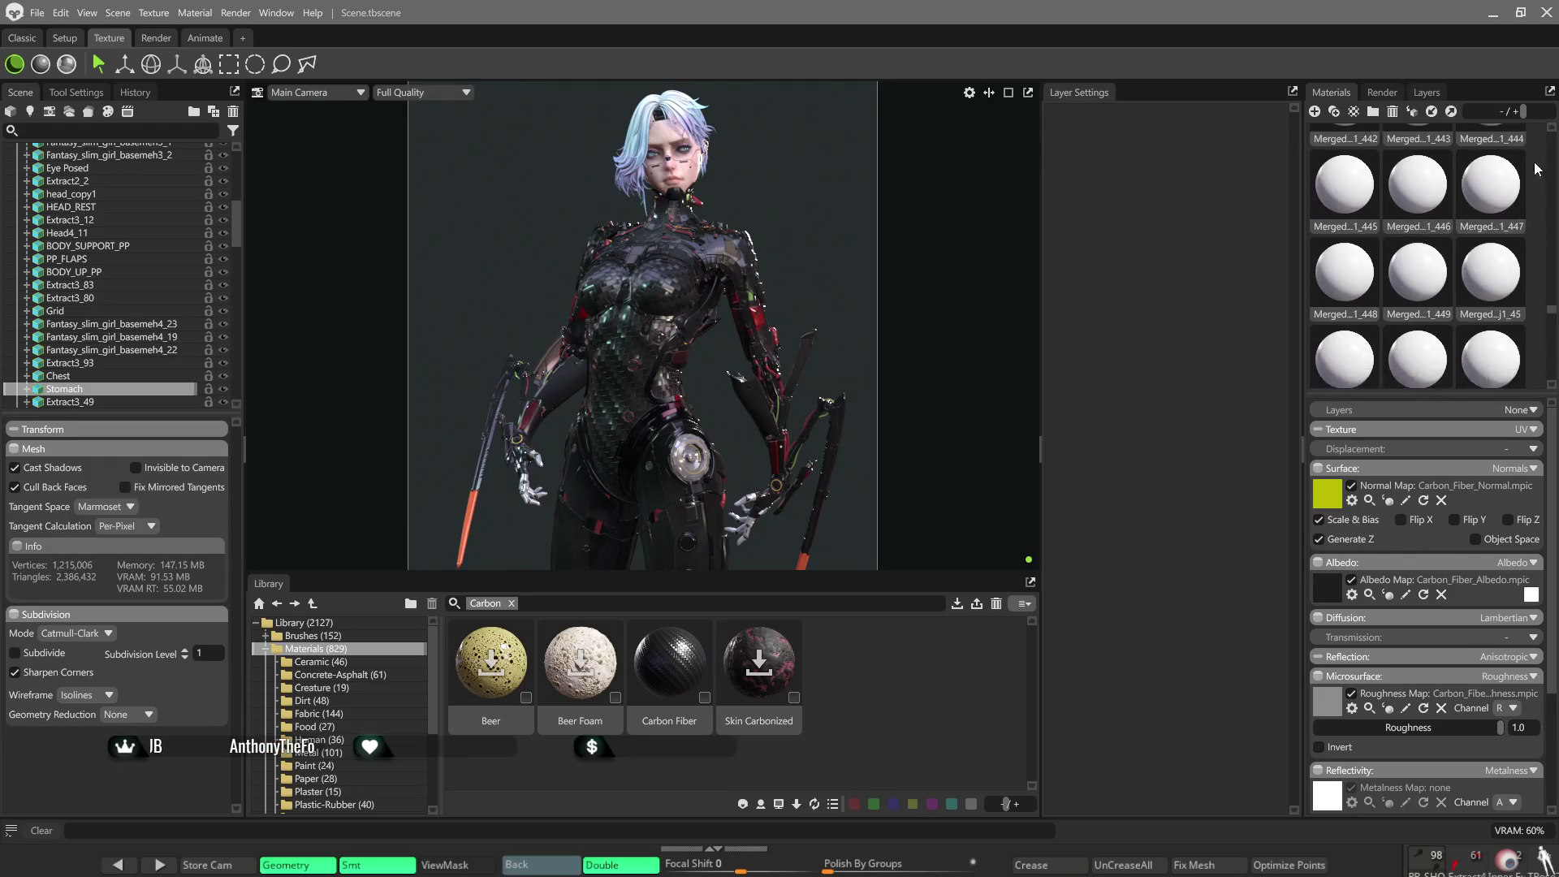
Browse into the Fabric category of the material library.
{"action": "left_click", "coordinate": [337, 711]}
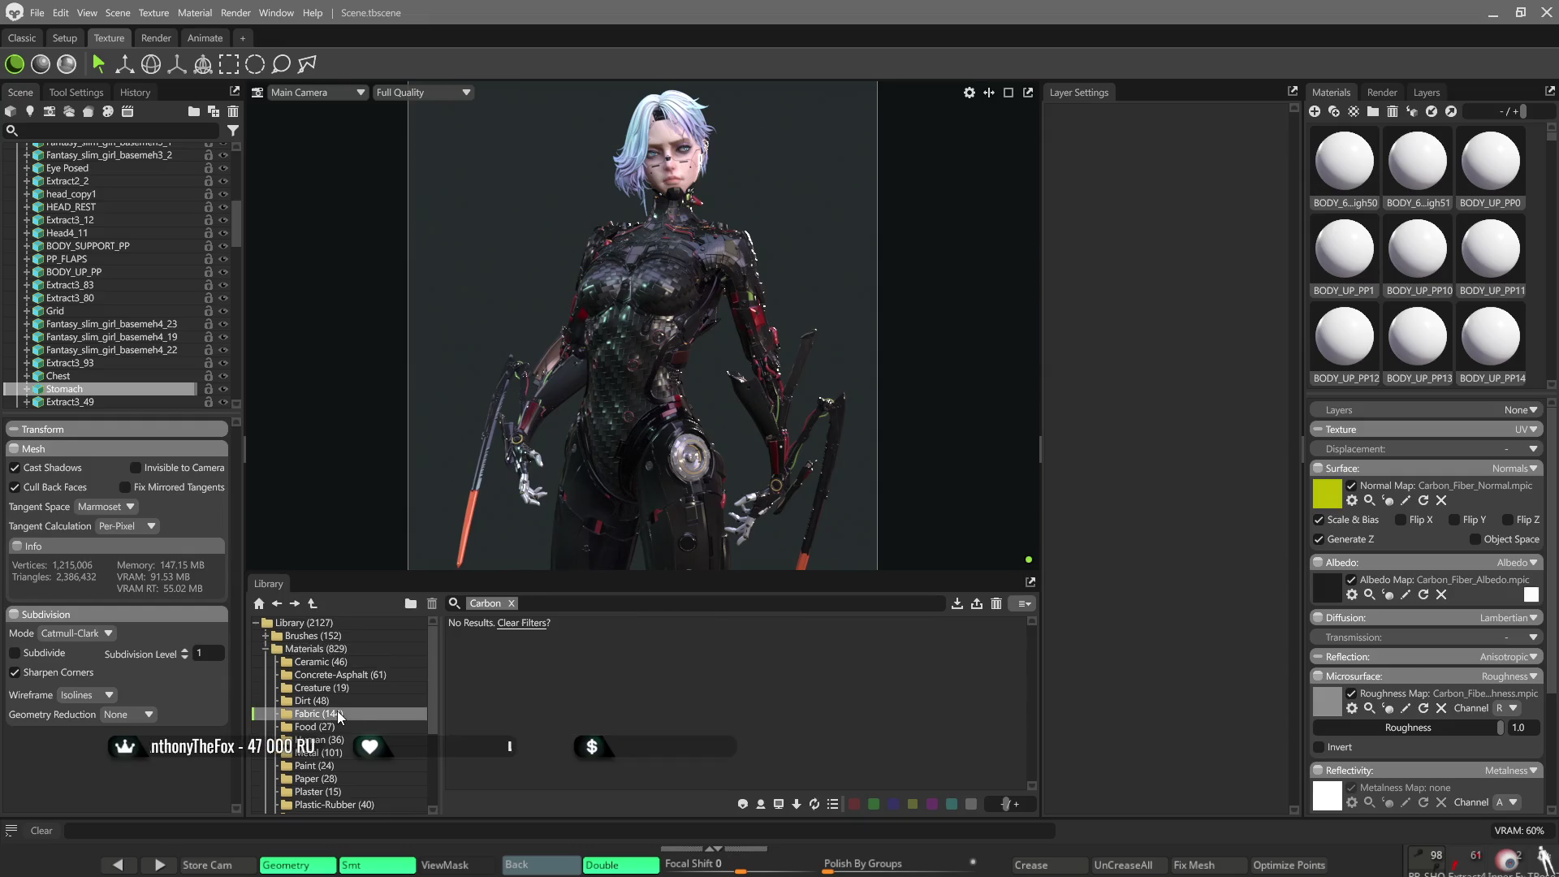
Clear the Carbon filter, browse Plaster then Plastic-Rubber, and drag a plastic material onto the torso.
{"action": "left_click", "coordinate": [513, 602]}
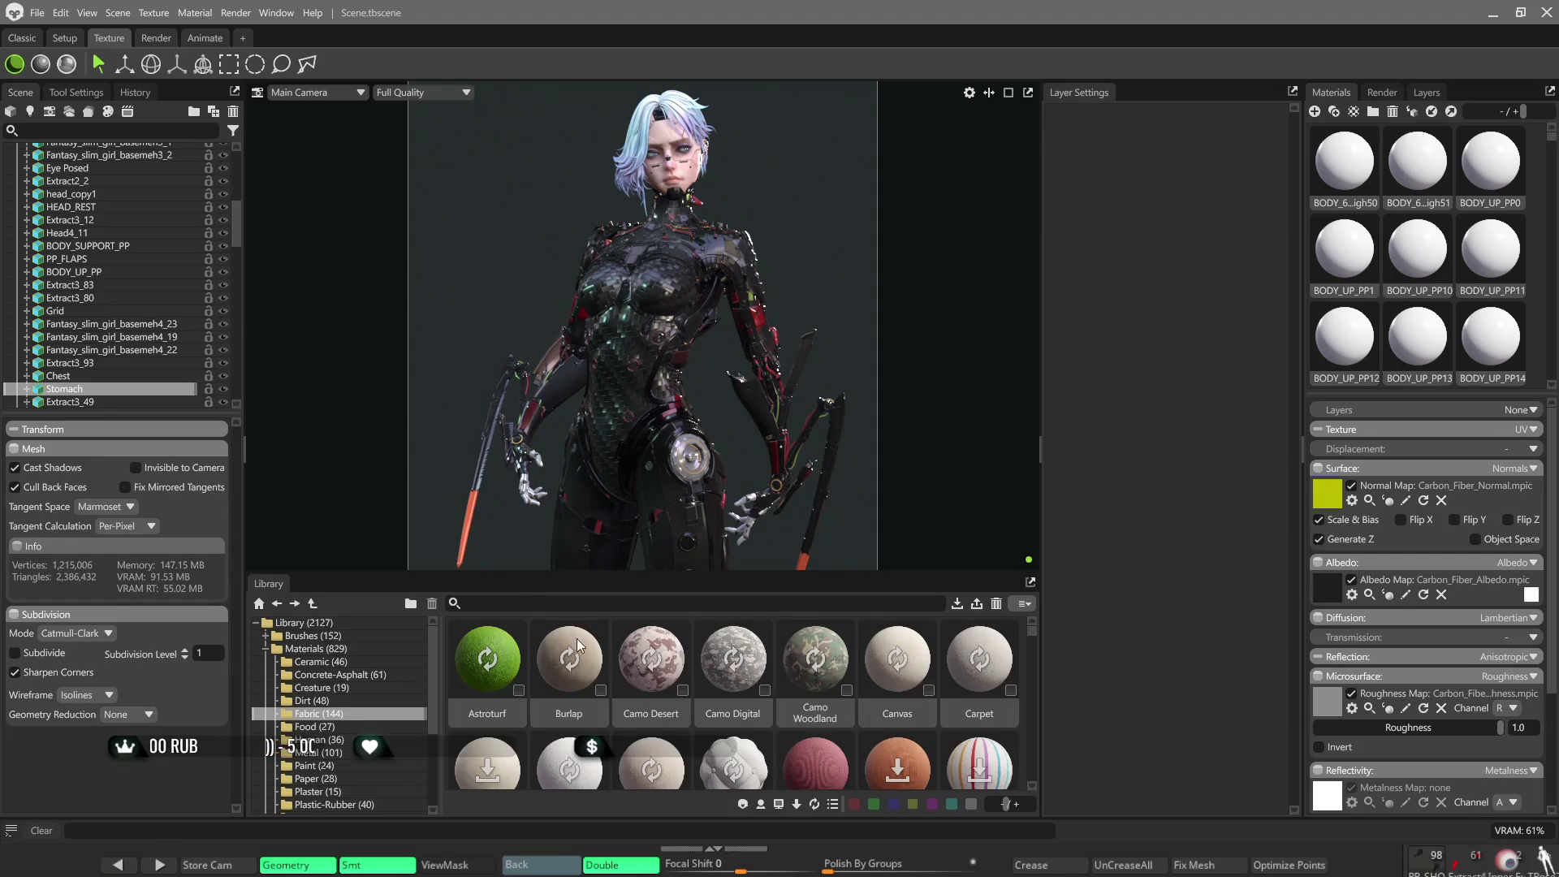
{"action": "scroll", "coordinate": [884, 671], "scroll_direction": "down", "scroll_amount": 1}
{"action": "scroll", "coordinate": [884, 672], "scroll_direction": "down", "scroll_amount": 1}
{"action": "scroll", "coordinate": [884, 671], "scroll_direction": "down", "scroll_amount": 1}
{"action": "scroll", "coordinate": [883, 672], "scroll_direction": "down", "scroll_amount": 1}
{"action": "scroll", "coordinate": [883, 670], "scroll_direction": "down", "scroll_amount": 1}
{"action": "scroll", "coordinate": [884, 669], "scroll_direction": "down", "scroll_amount": 1}
{"action": "scroll", "coordinate": [886, 666], "scroll_direction": "down", "scroll_amount": 2}
{"action": "scroll", "coordinate": [886, 667], "scroll_direction": "down", "scroll_amount": 1}
{"action": "scroll", "coordinate": [886, 666], "scroll_direction": "down", "scroll_amount": 1}
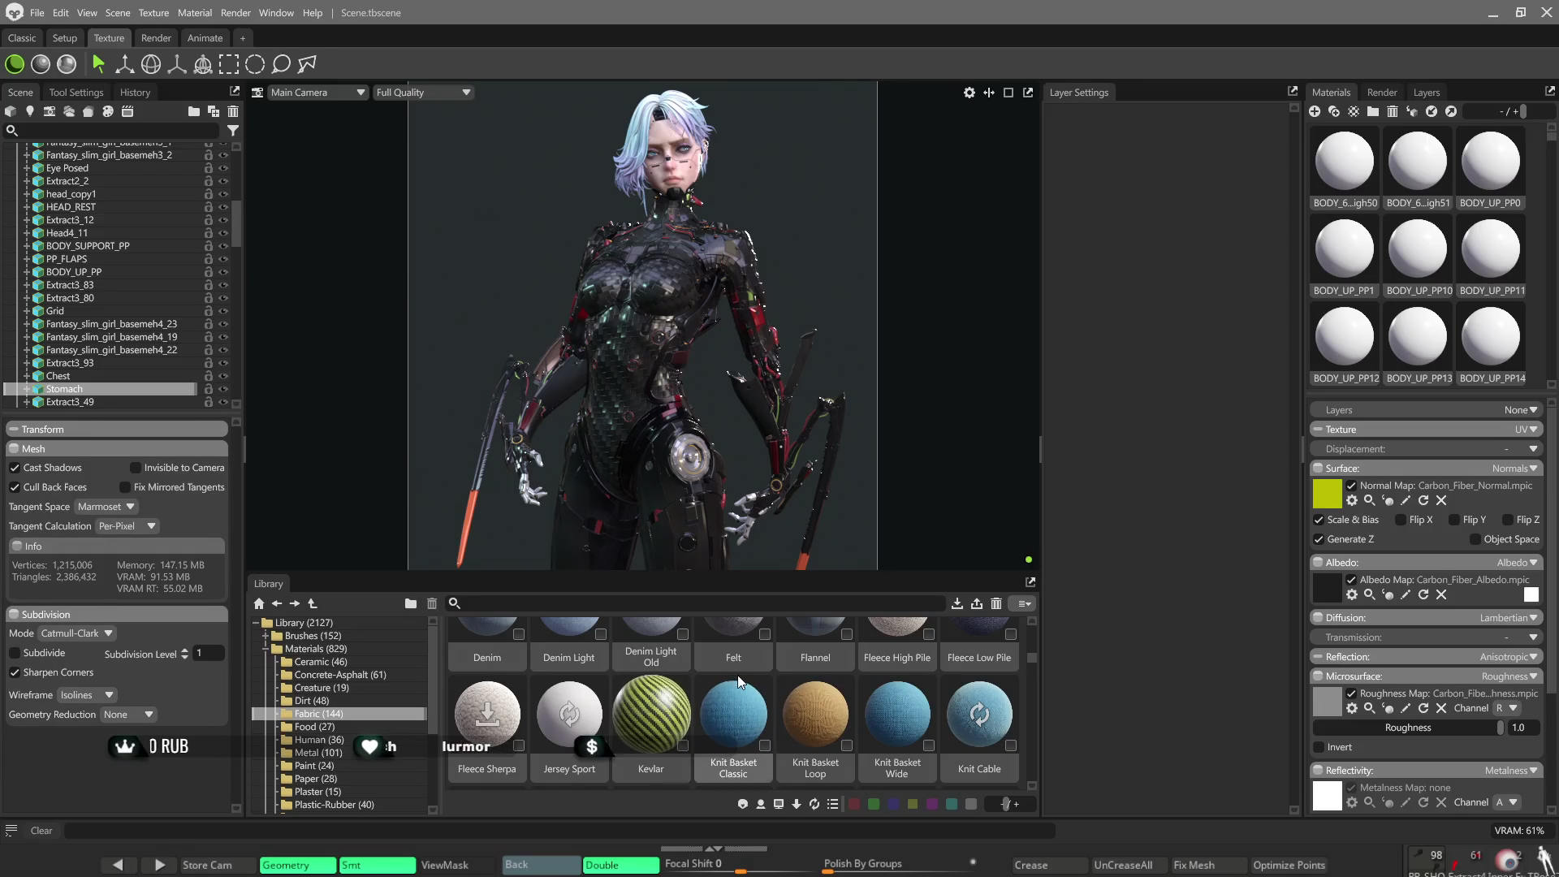
{"action": "scroll", "coordinate": [738, 676], "scroll_direction": "down", "scroll_amount": 1}
{"action": "scroll", "coordinate": [753, 676], "scroll_direction": "down", "scroll_amount": 1}
{"action": "scroll", "coordinate": [753, 675], "scroll_direction": "down", "scroll_amount": 1}
{"action": "scroll", "coordinate": [748, 677], "scroll_direction": "down", "scroll_amount": 1}
{"action": "scroll", "coordinate": [749, 679], "scroll_direction": "down", "scroll_amount": 1}
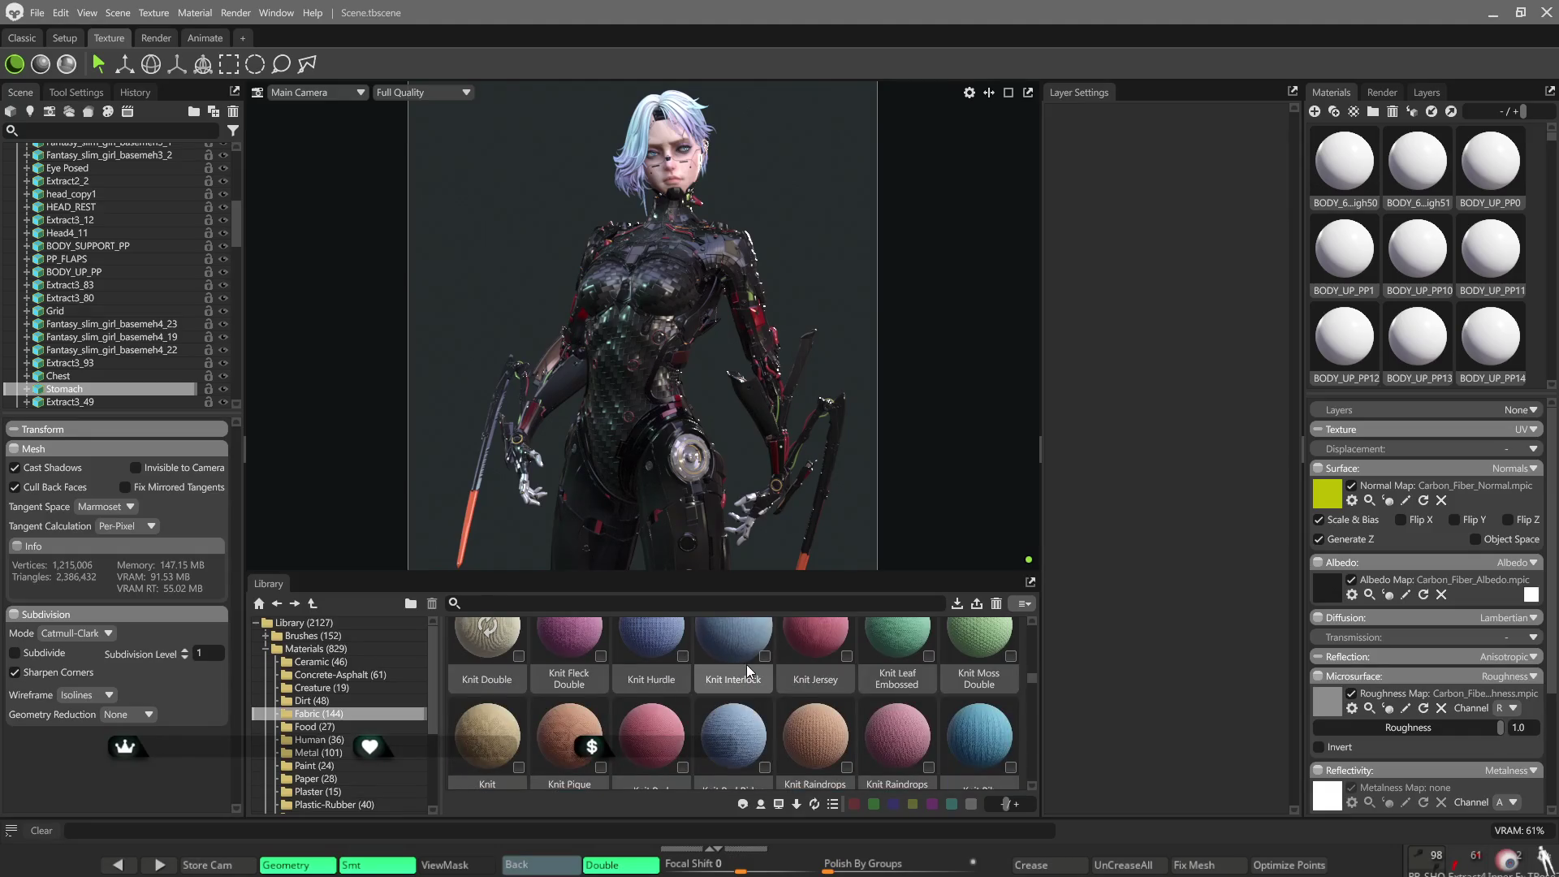
{"action": "scroll", "coordinate": [749, 669], "scroll_direction": "down", "scroll_amount": 4}
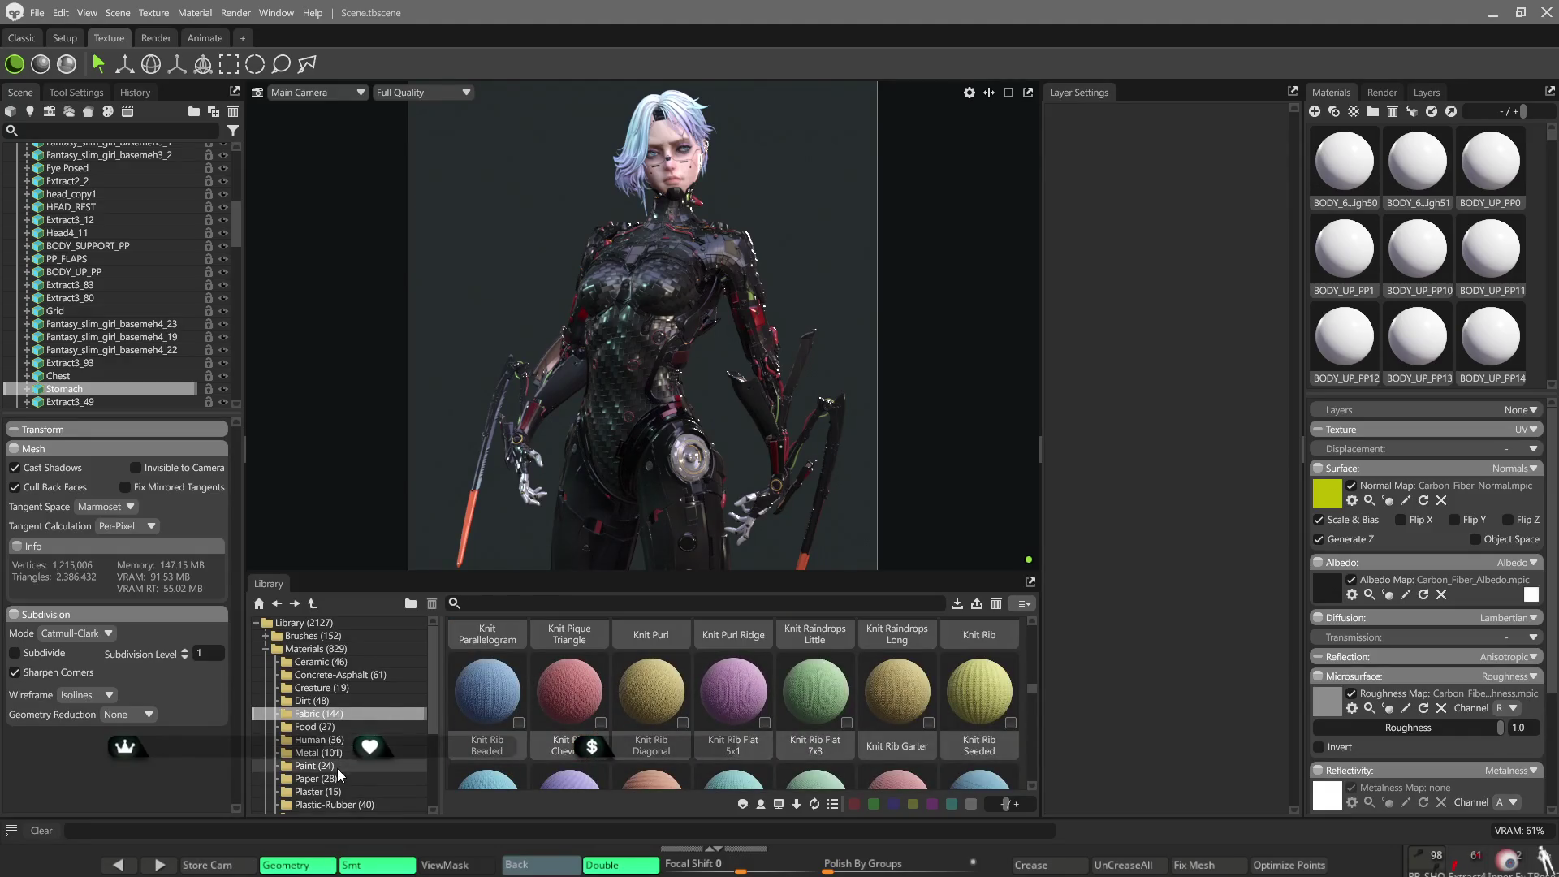
{"action": "left_click", "coordinate": [341, 792]}
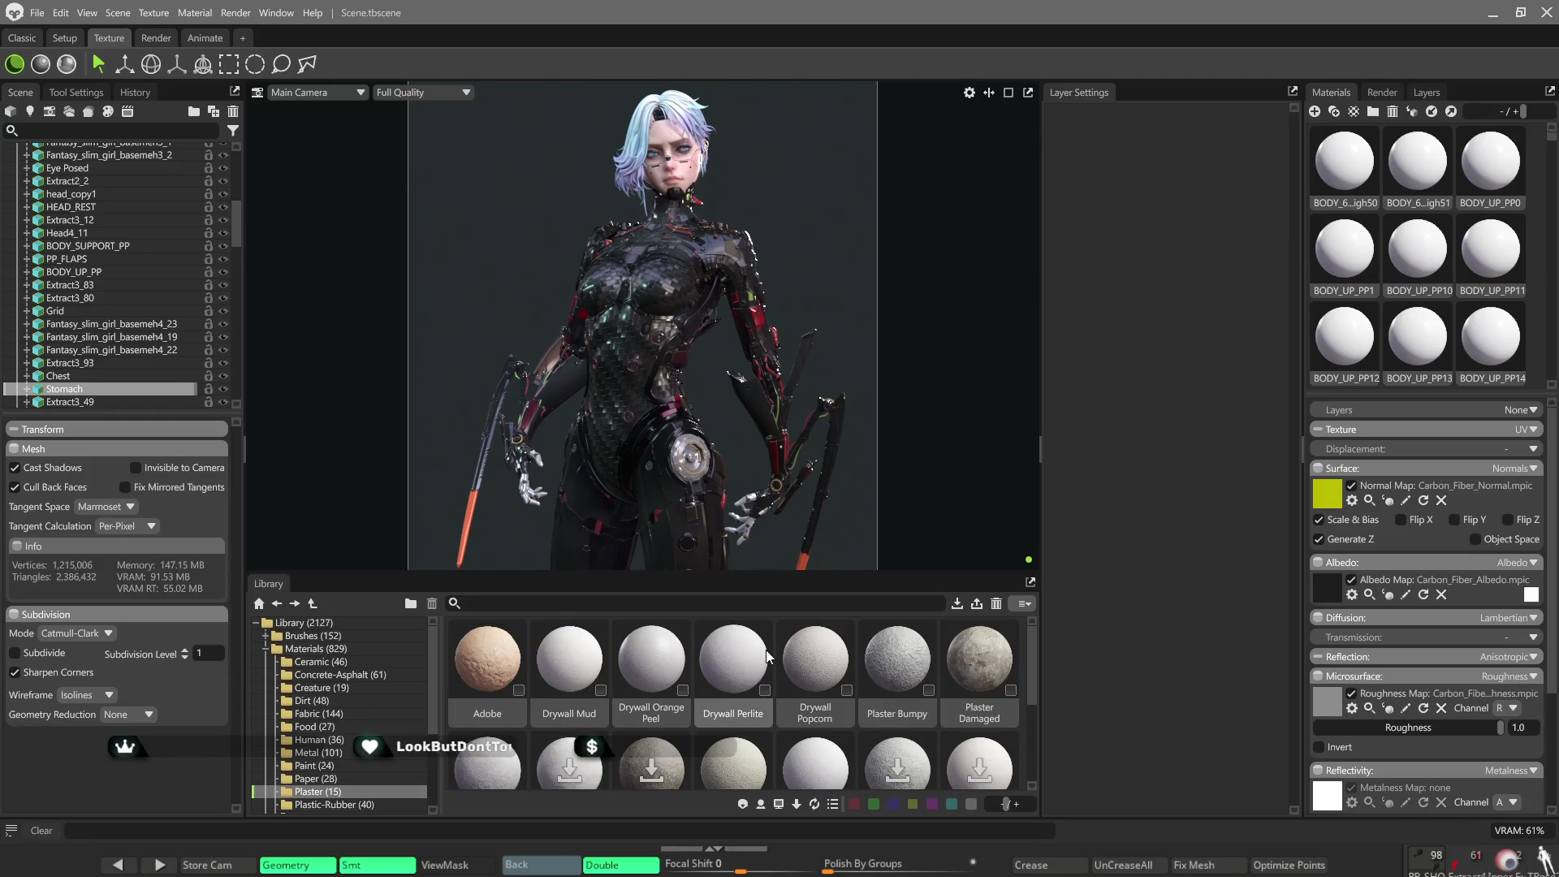
{"action": "scroll", "coordinate": [768, 658], "scroll_direction": "down", "scroll_amount": 3}
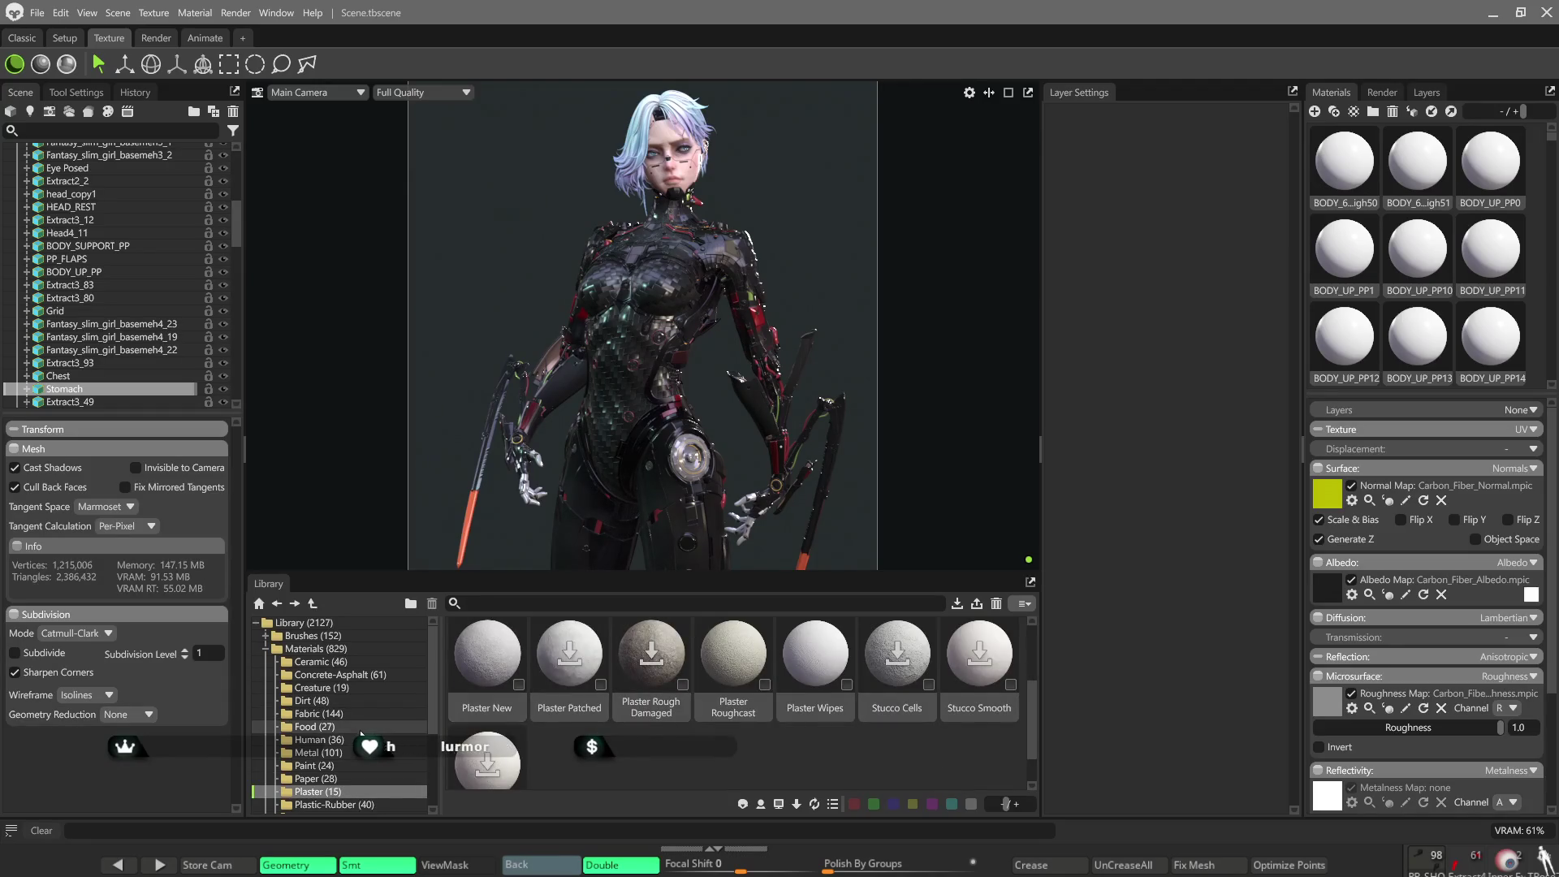
{"action": "scroll", "coordinate": [386, 767], "scroll_direction": "down", "scroll_amount": 1}
{"action": "left_click", "coordinate": [385, 766]}
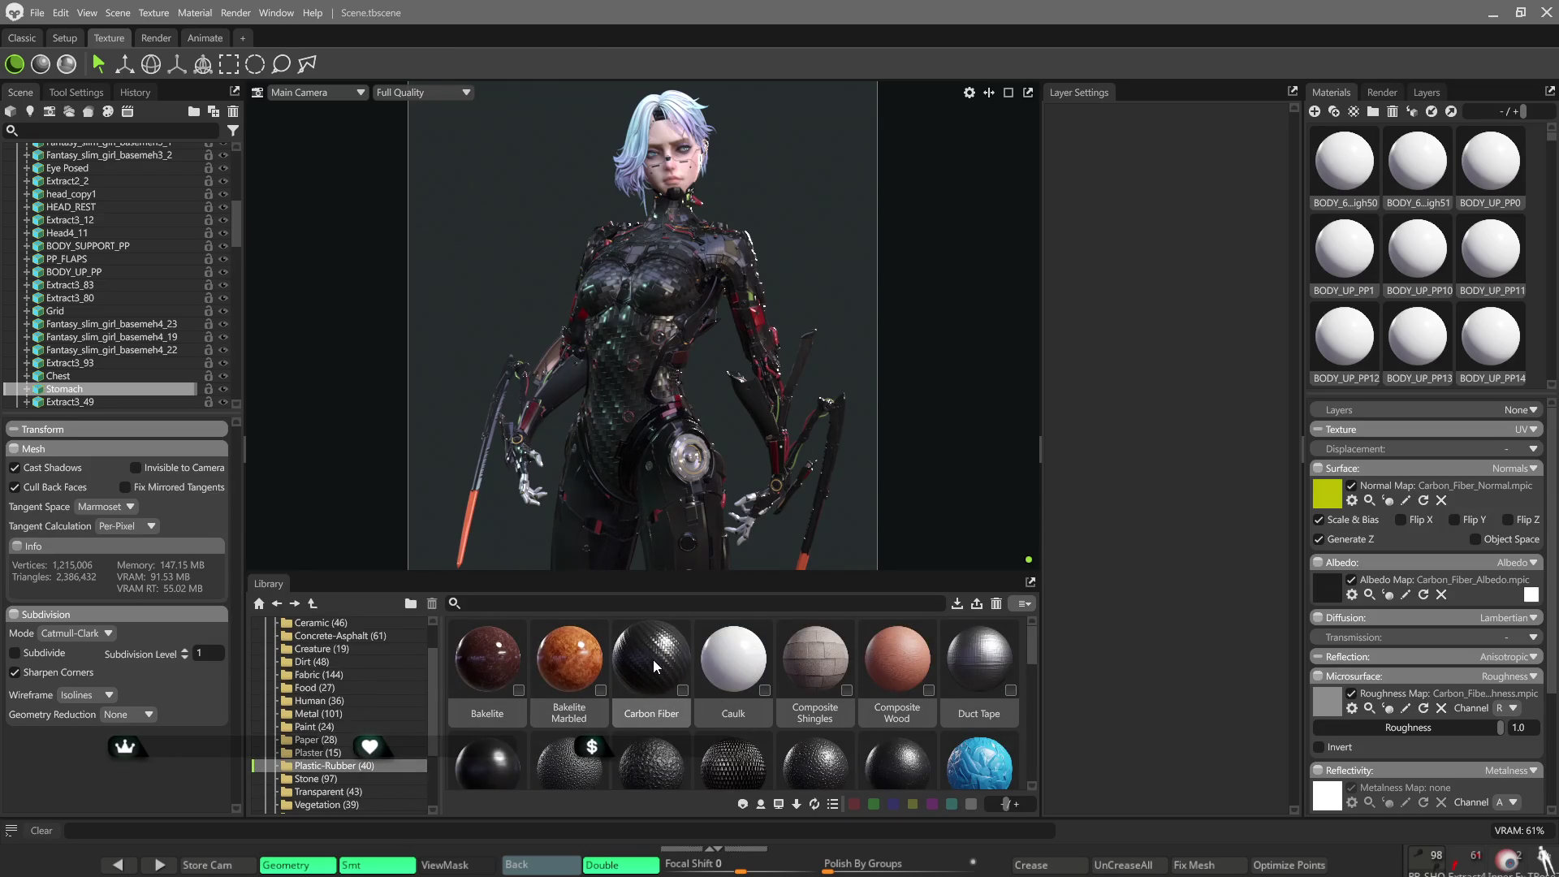
{"action": "left_click_drag", "start_coordinate": [653, 659], "coordinate": [638, 419]}
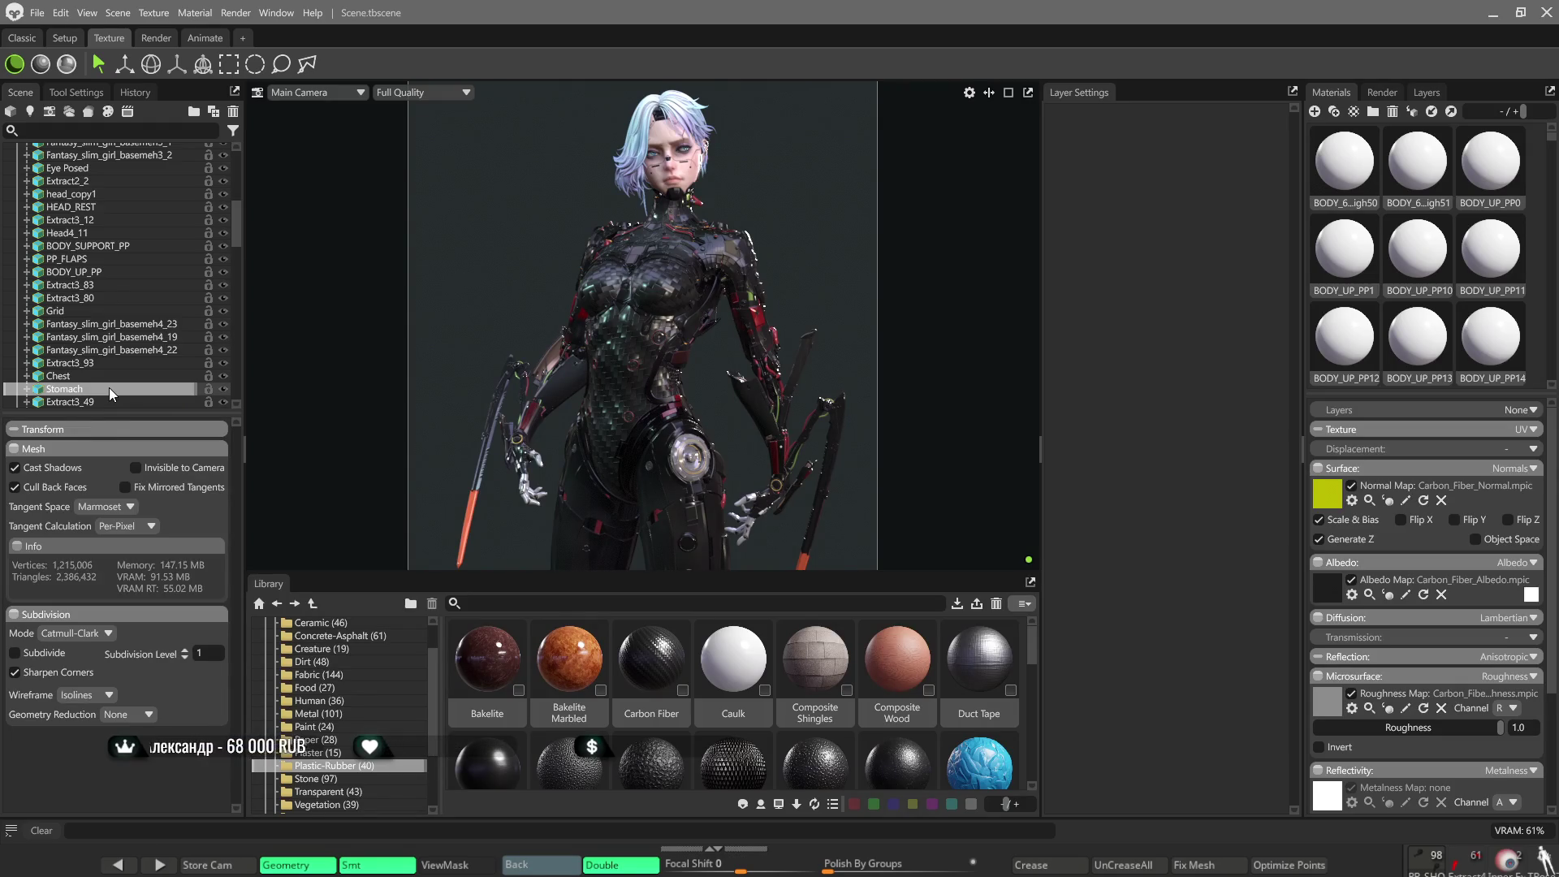
Finish swapping the torso's carbon fiber for the Grip Knurled plastic material.
{"action": "key", "text": "ctrl+z"}
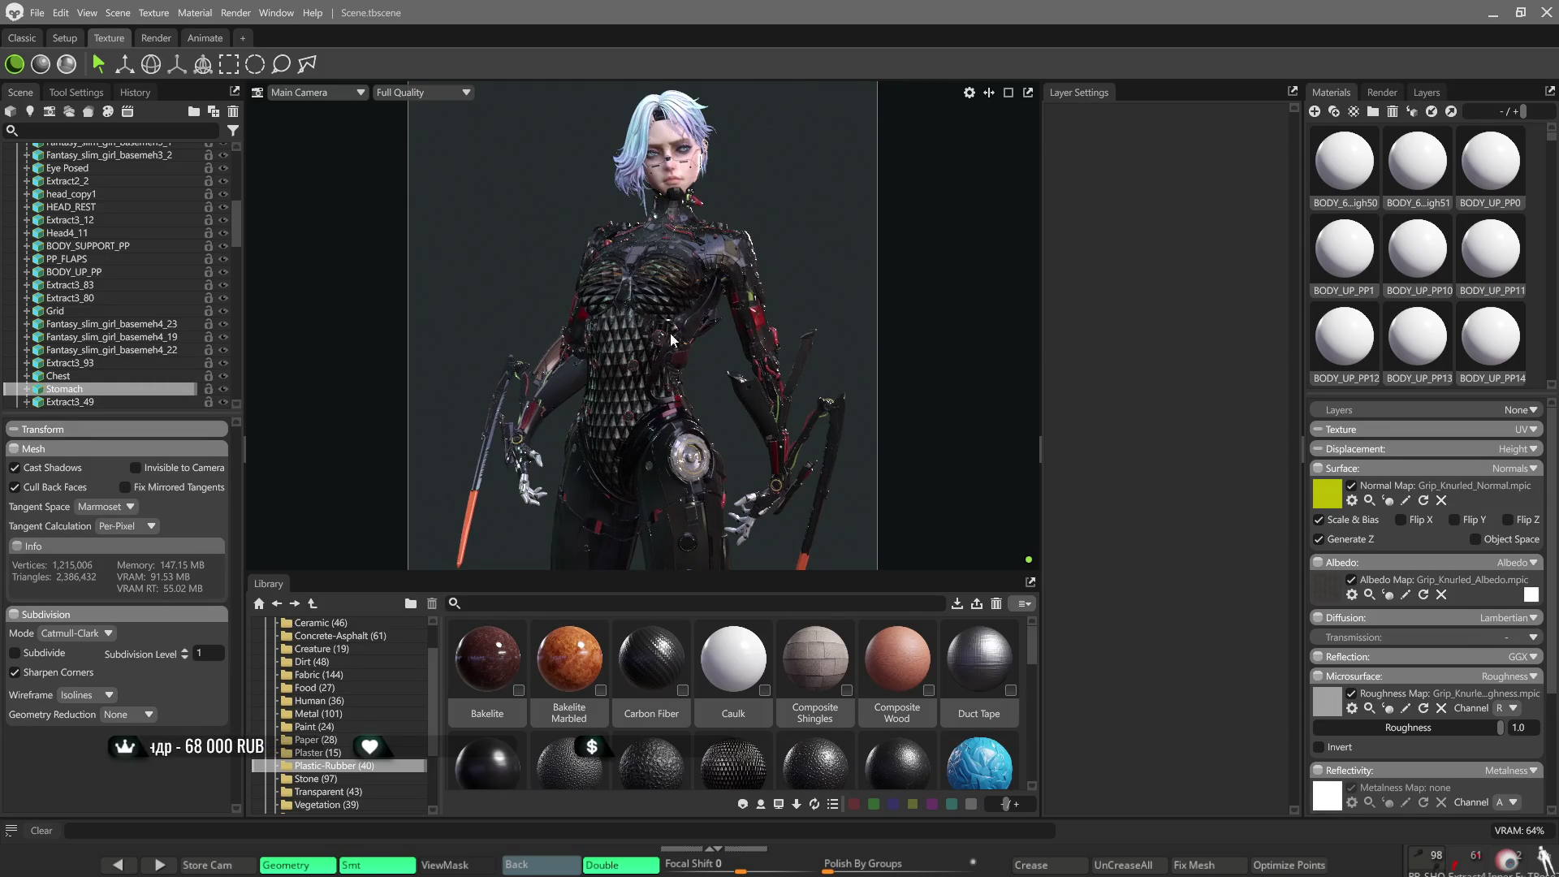
{"action": "scroll", "coordinate": [662, 302], "scroll_direction": "up", "scroll_amount": 3}
{"action": "scroll", "coordinate": [662, 300], "scroll_direction": "up", "scroll_amount": 3}
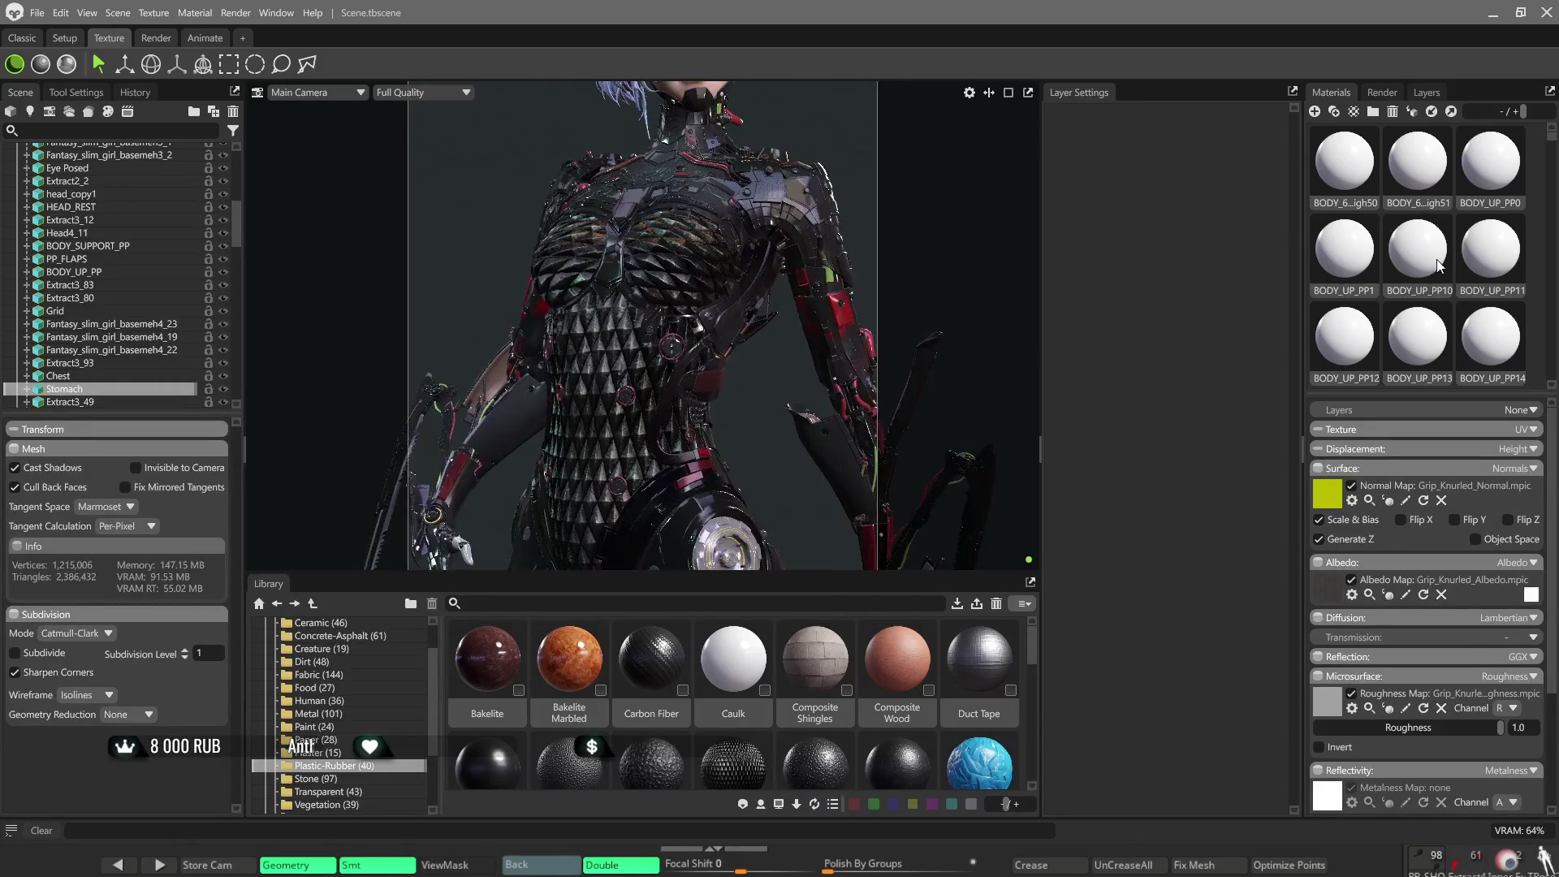